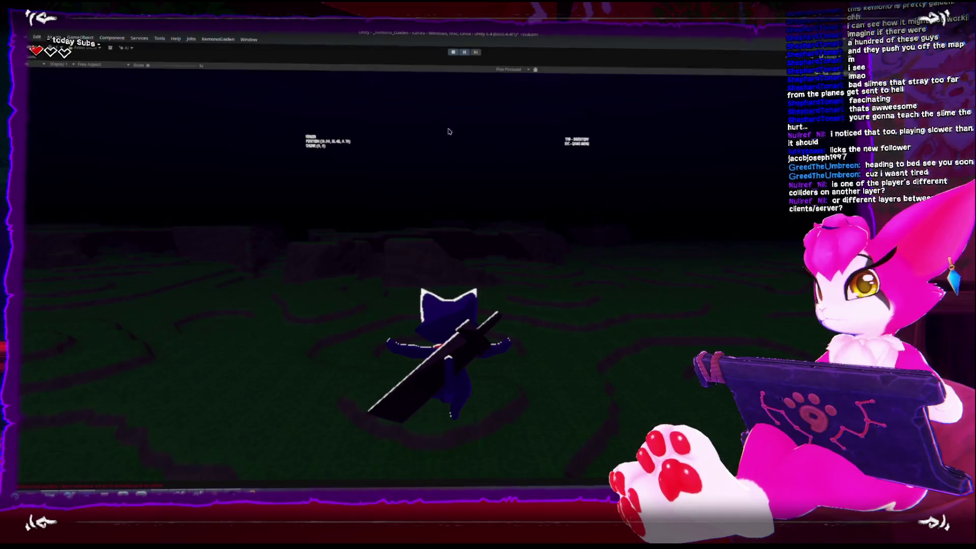
# Step: Give the running game input focus and walk the cat toward the green slimes
pyautogui.click(448, 142)
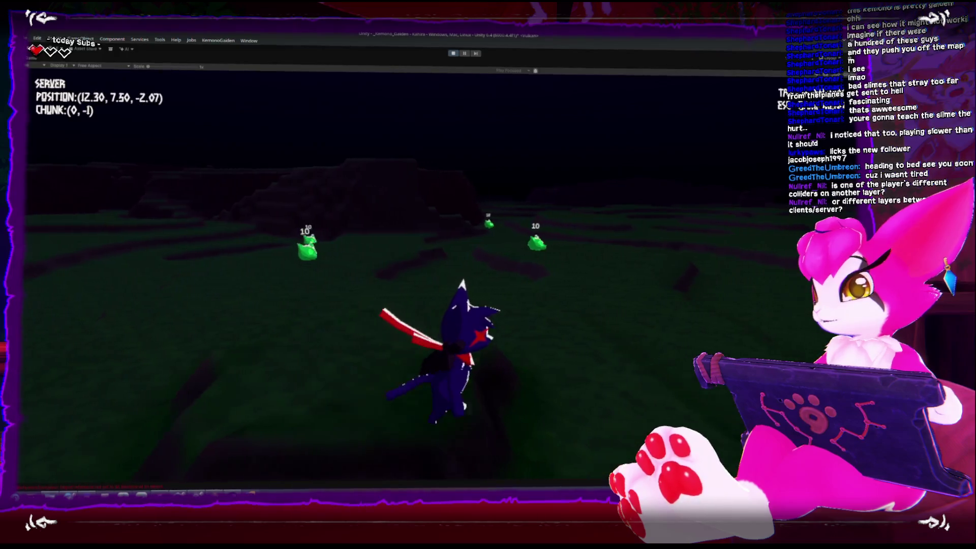
pyautogui.press('w')
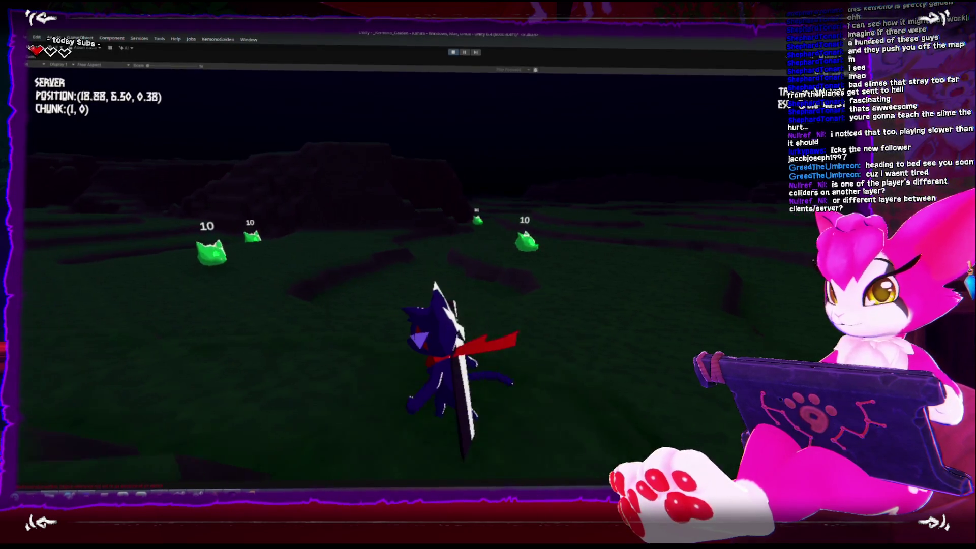
pyautogui.press('w')
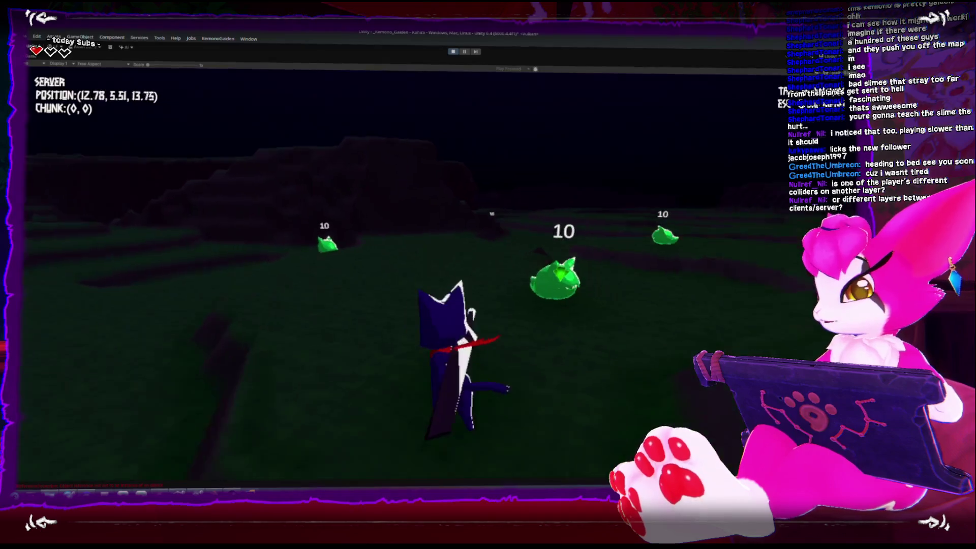
pyautogui.press('w')
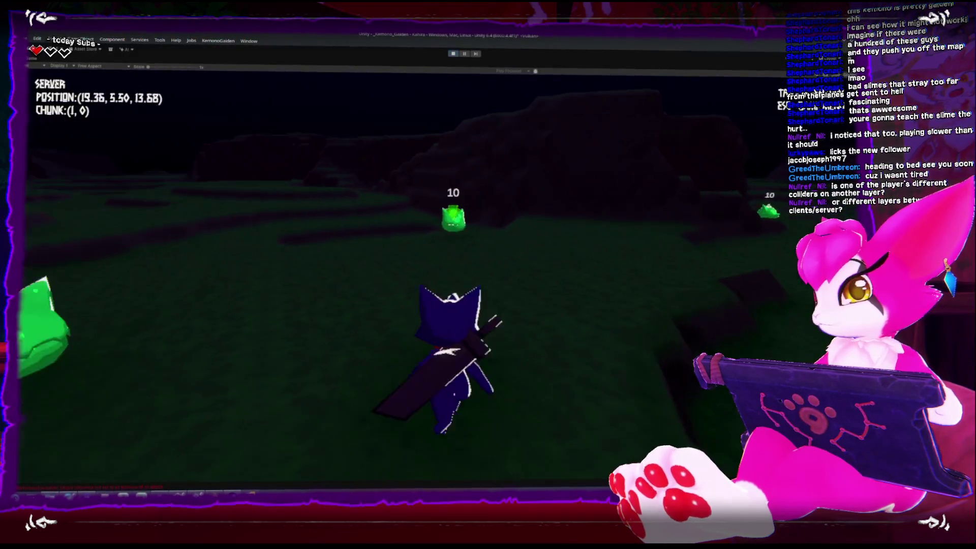
pyautogui.press('w')
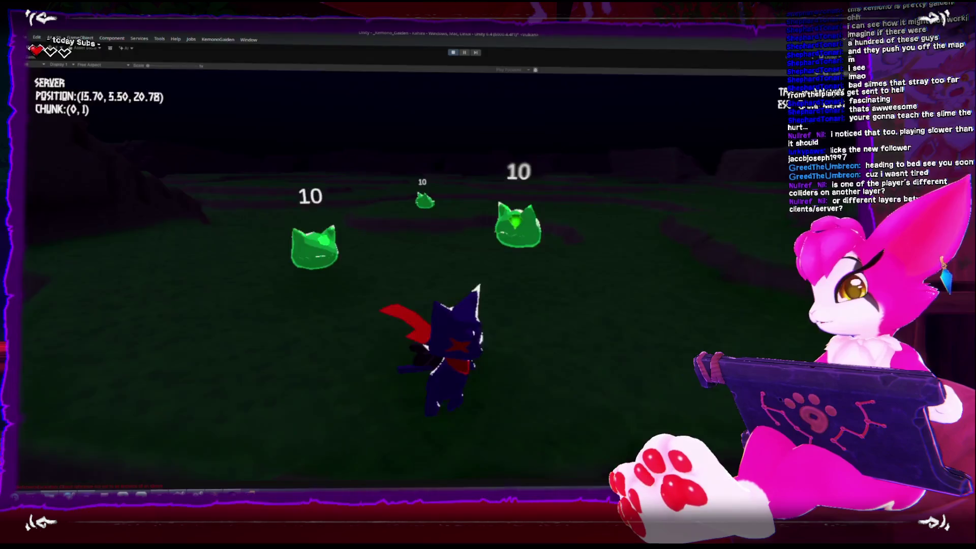
pyautogui.press('a')
pyautogui.press('w')
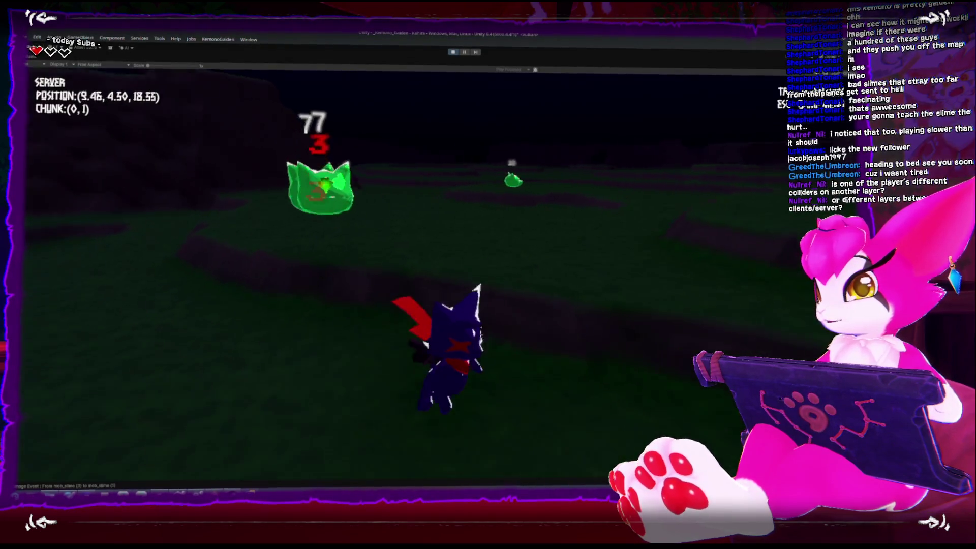
# Step: Chase and slash the slimes across the field, moving into chunk (1, 1)
pyautogui.press('w')
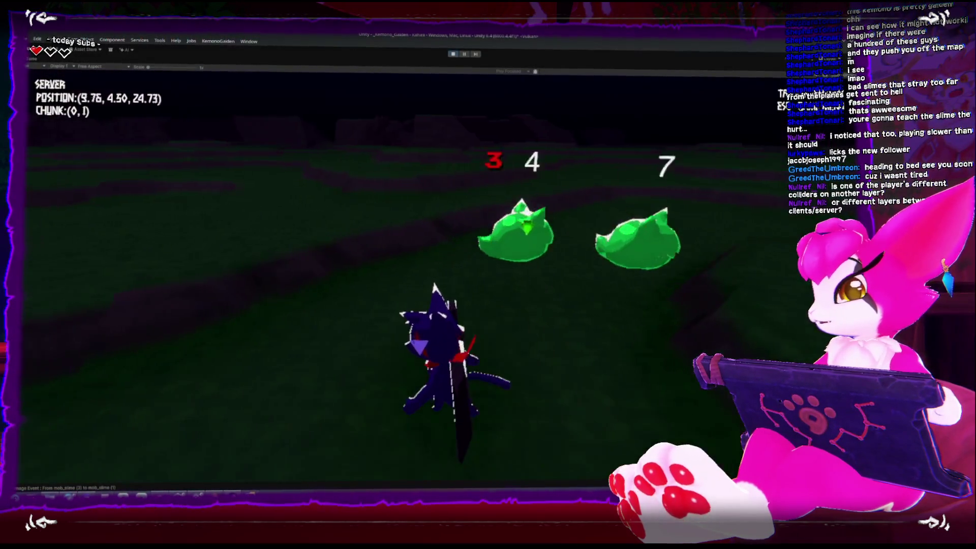
pyautogui.press('w')
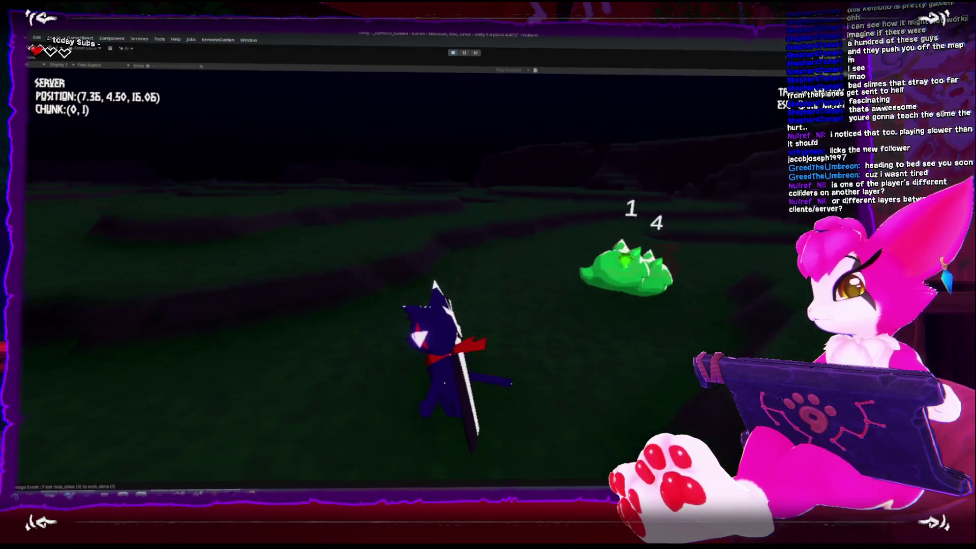
pyautogui.press('w')
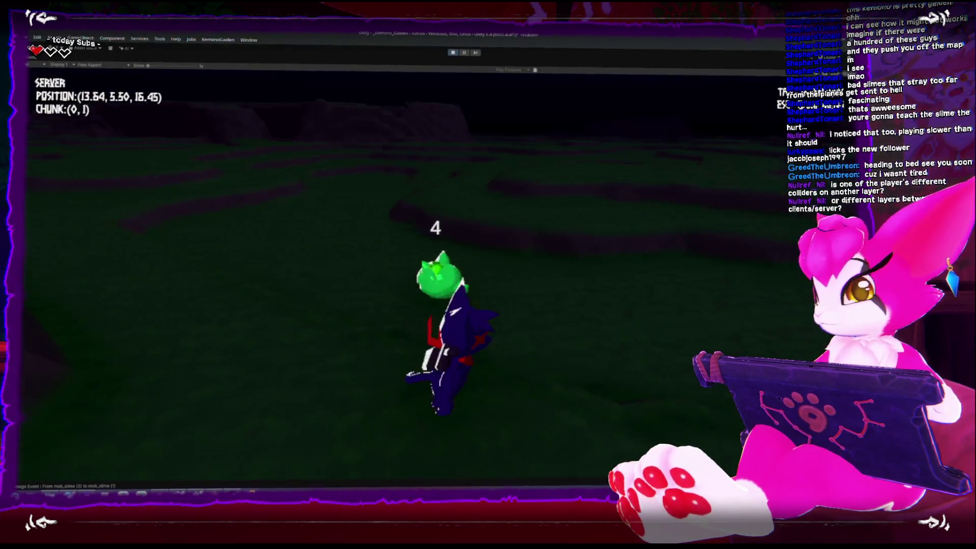
pyautogui.press('w')
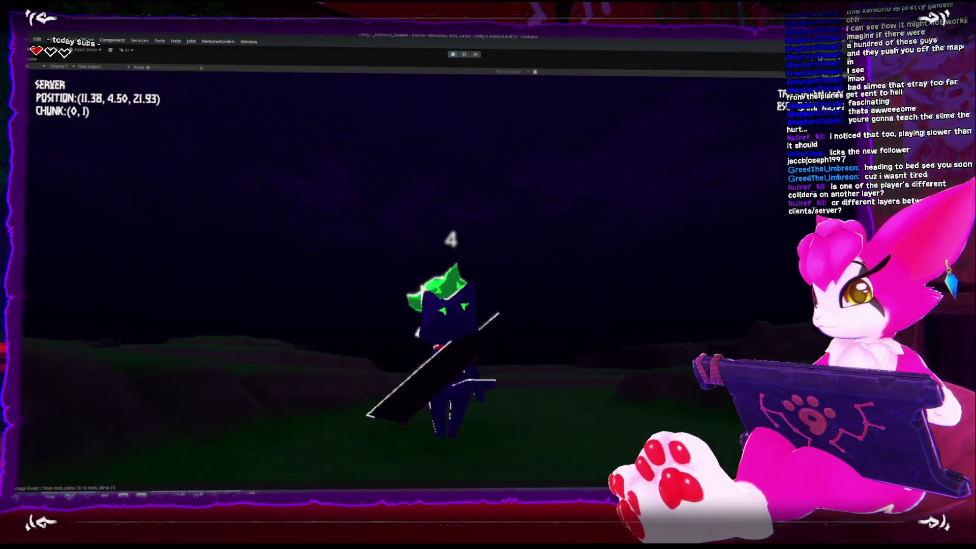
pyautogui.press('w')
pyautogui.press('w')
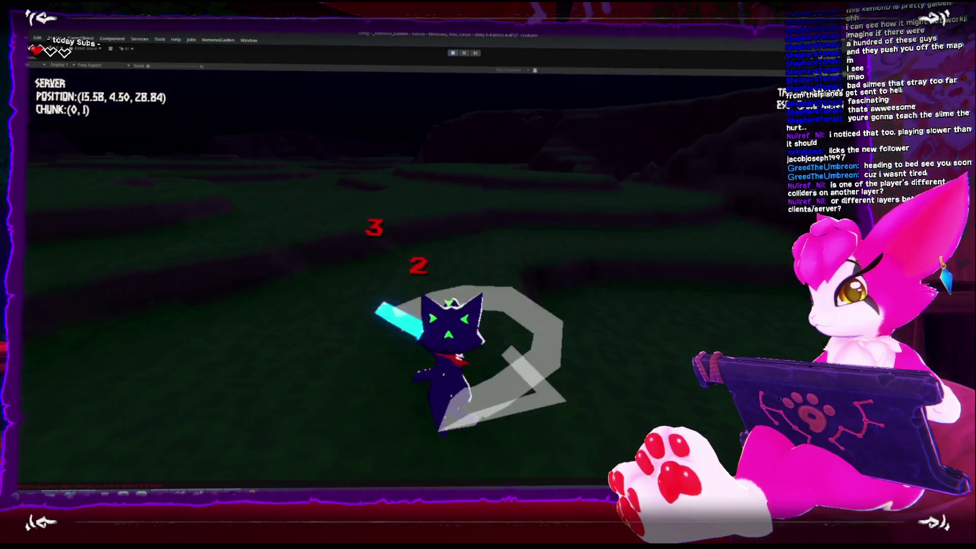
pyautogui.press('w')
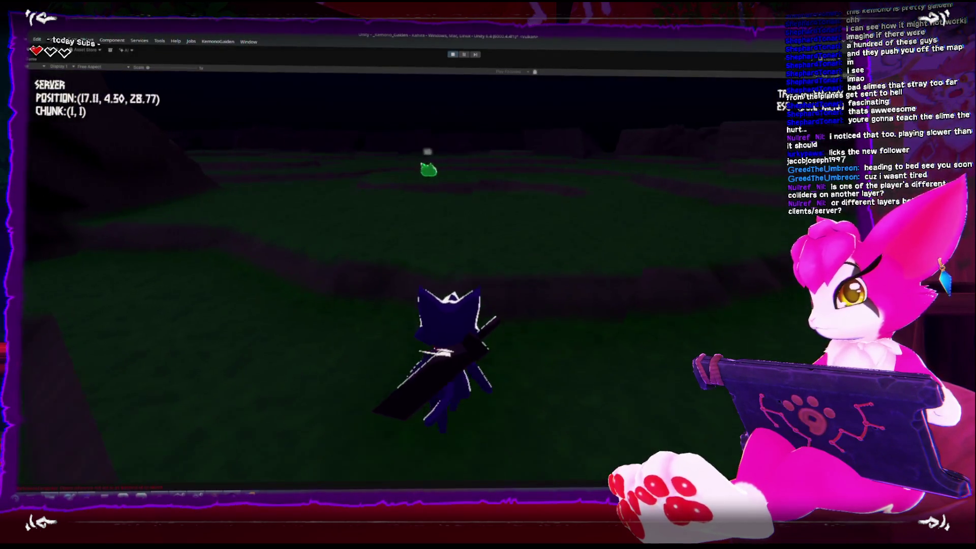
pyautogui.press('space')
pyautogui.press('w')
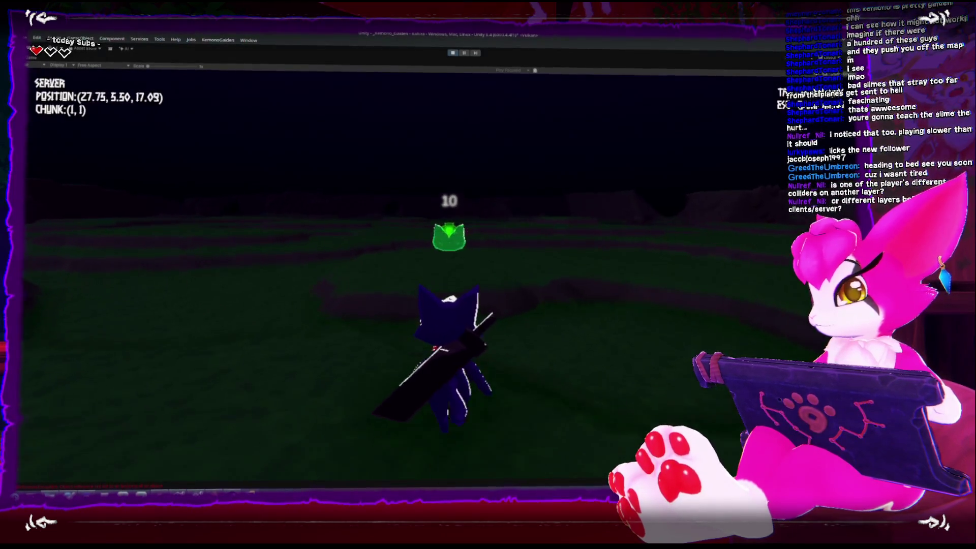
pyautogui.press('w')
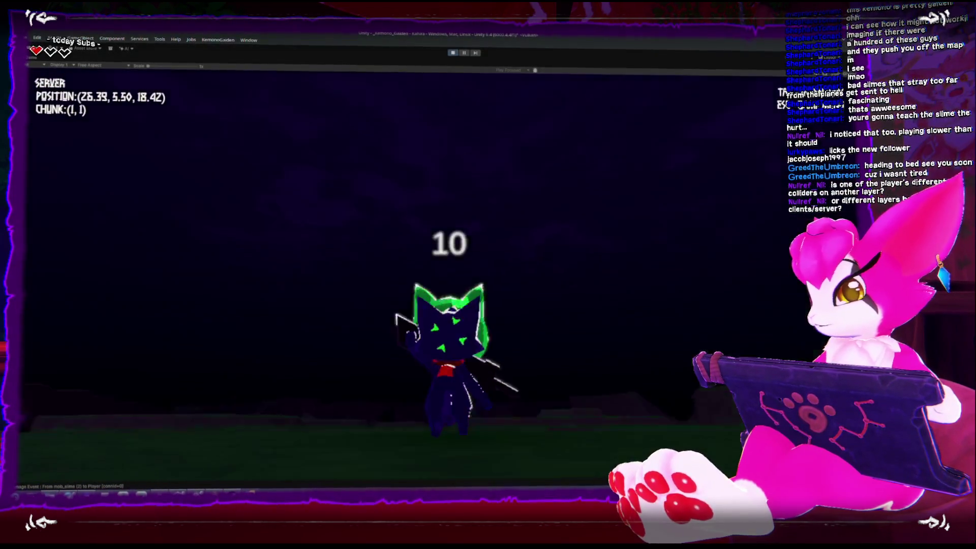
# Step: Keep slashing the slime, lowering its health, then run toward another slime
pyautogui.press('w')
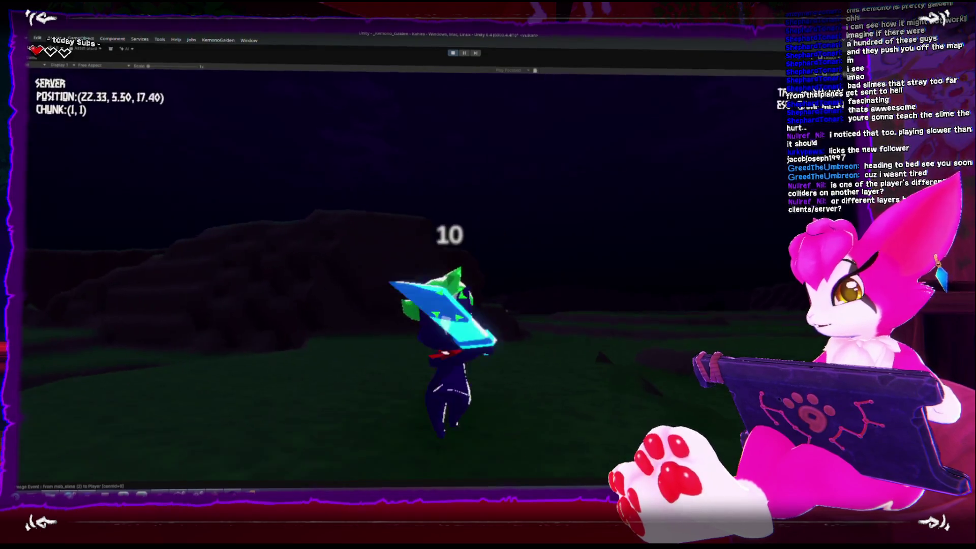
pyautogui.press('w')
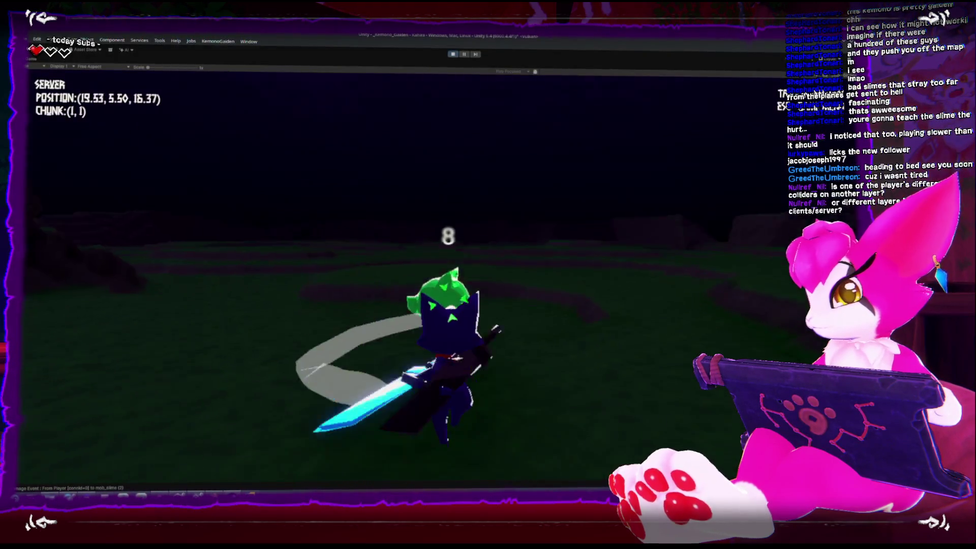
pyautogui.press('w')
pyautogui.press('w')
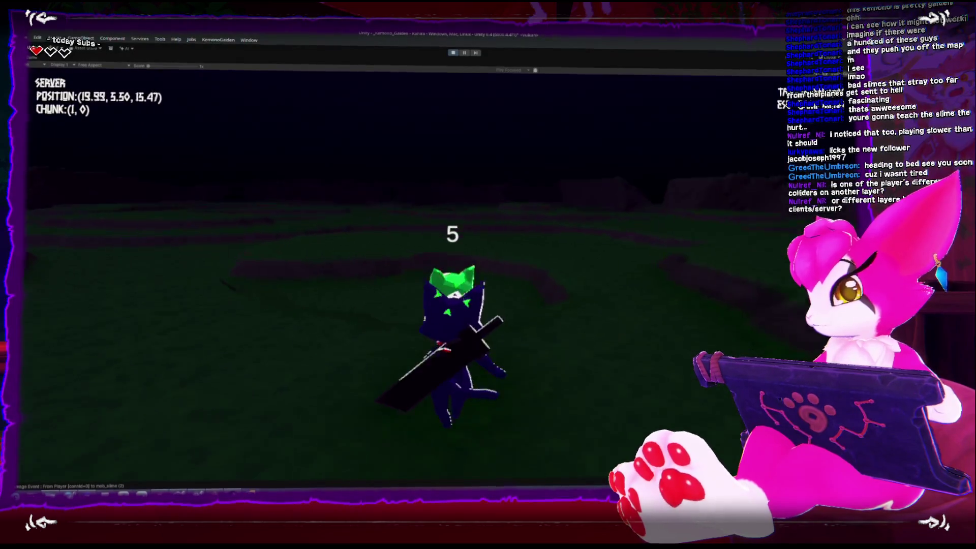
pyautogui.press('w')
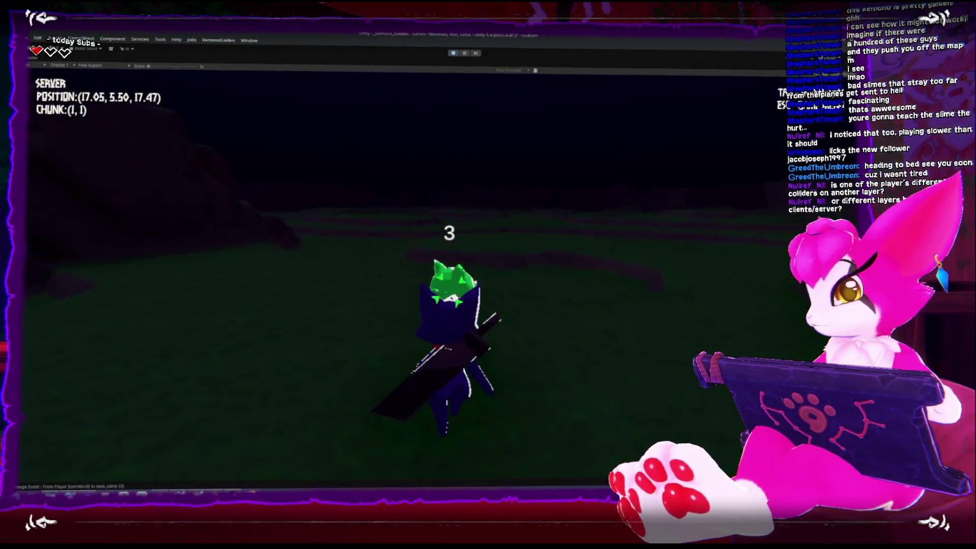
pyautogui.press('w')
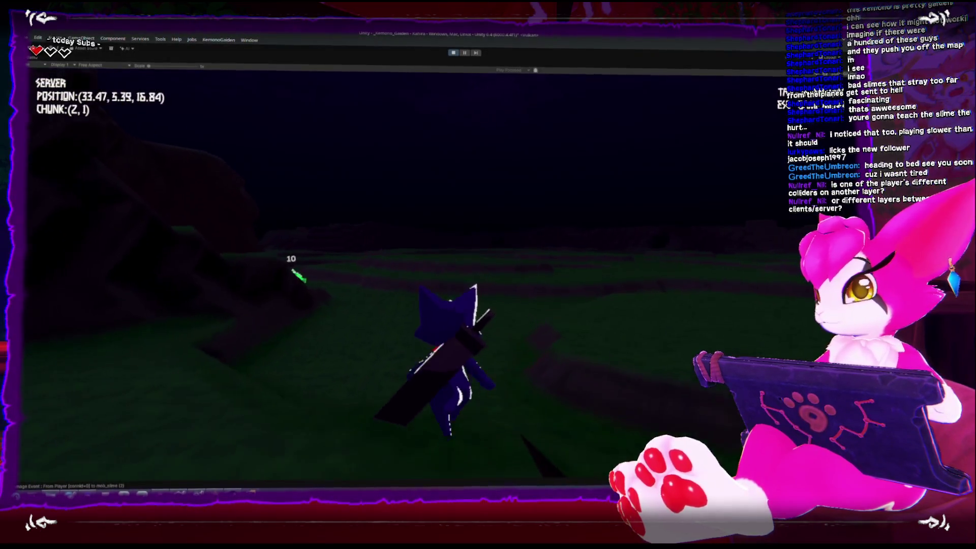
pyautogui.press('w')
pyautogui.press('w')
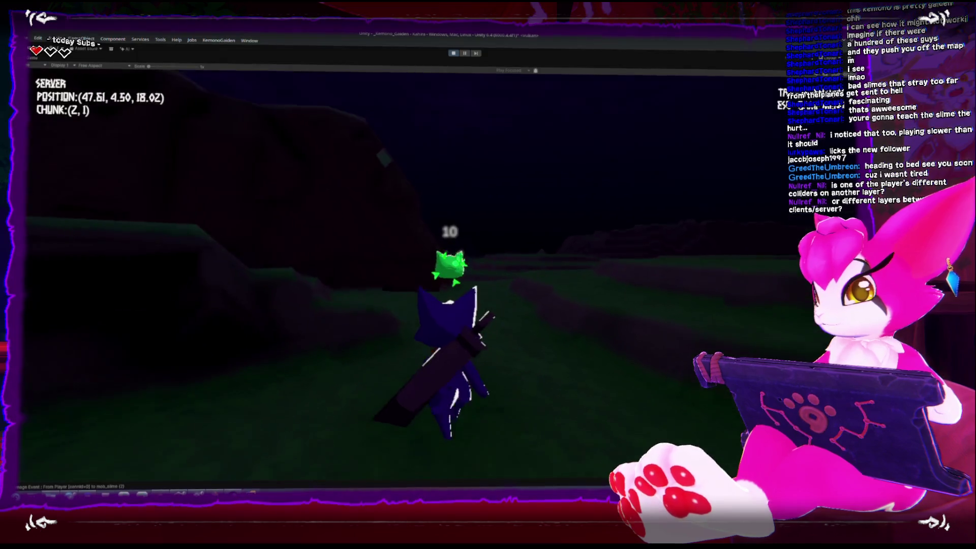
pyautogui.press('w')
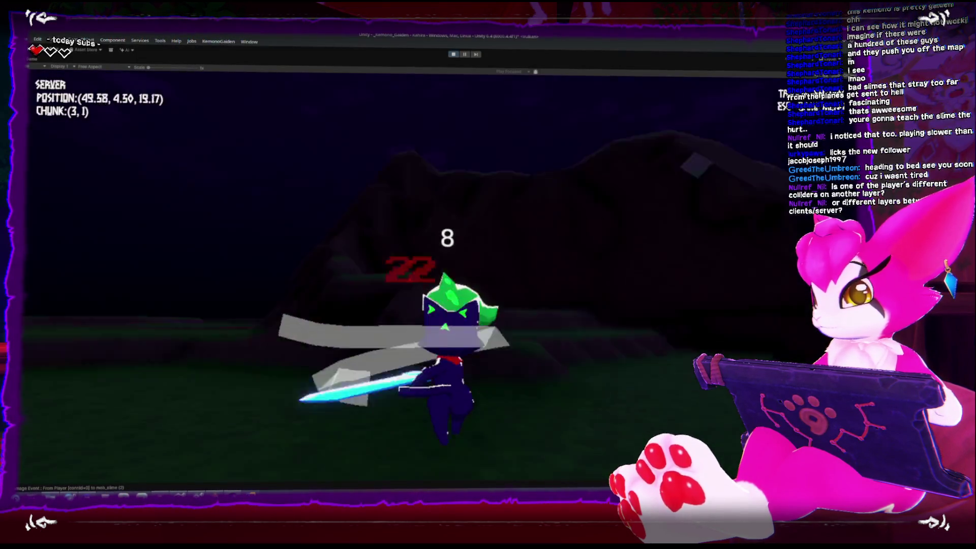
# Step: Run and jump back toward the slime, then bring up the Game Menu with Escape
pyautogui.press('w')
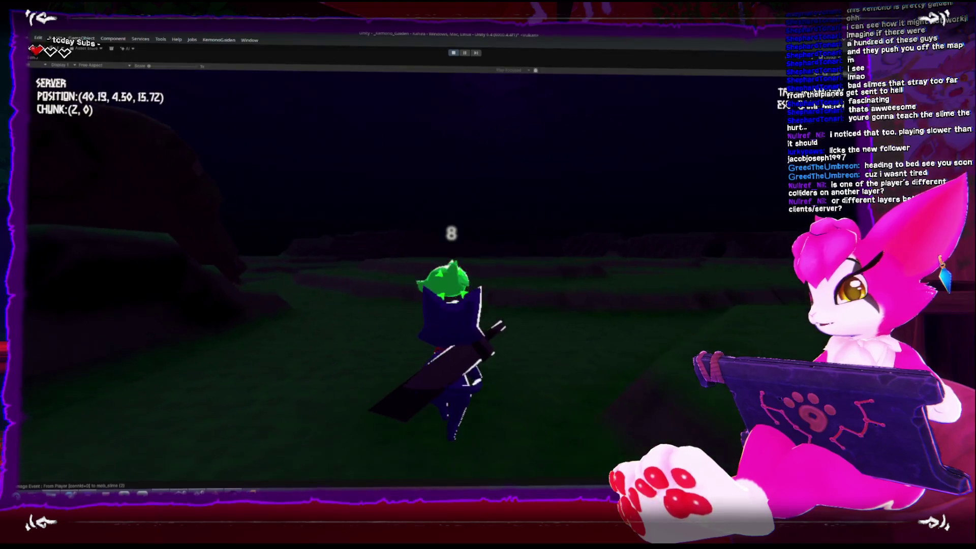
pyautogui.press('w')
pyautogui.press('space')
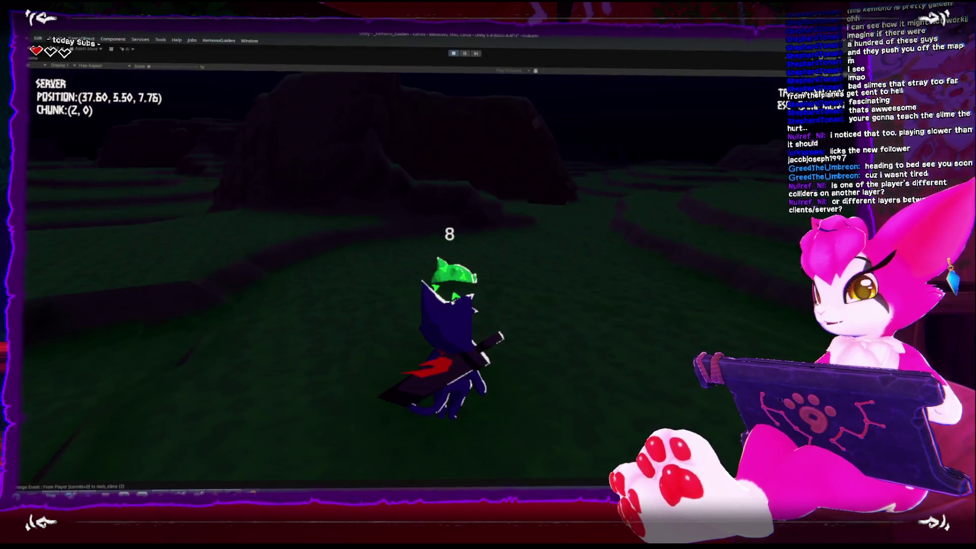
pyautogui.press('w')
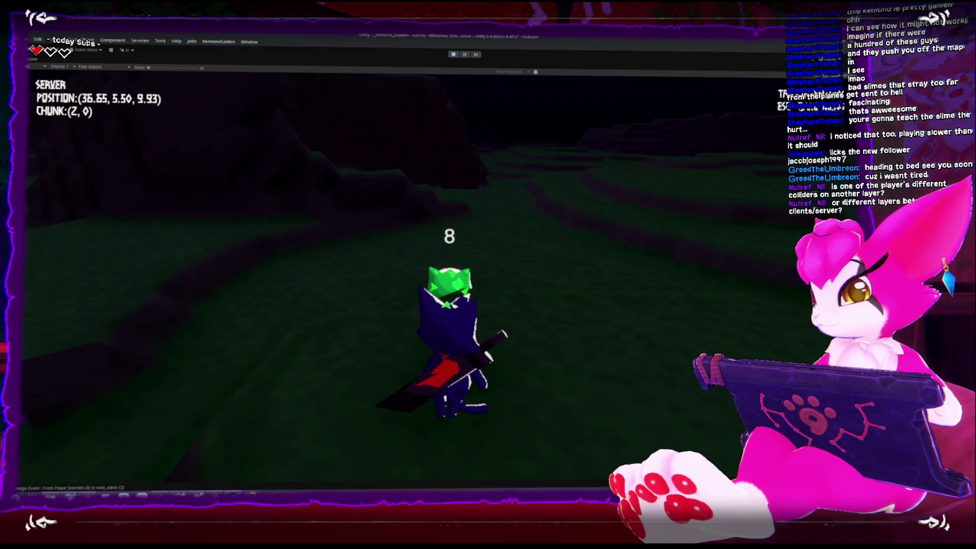
pyautogui.press('w')
pyautogui.press('w')
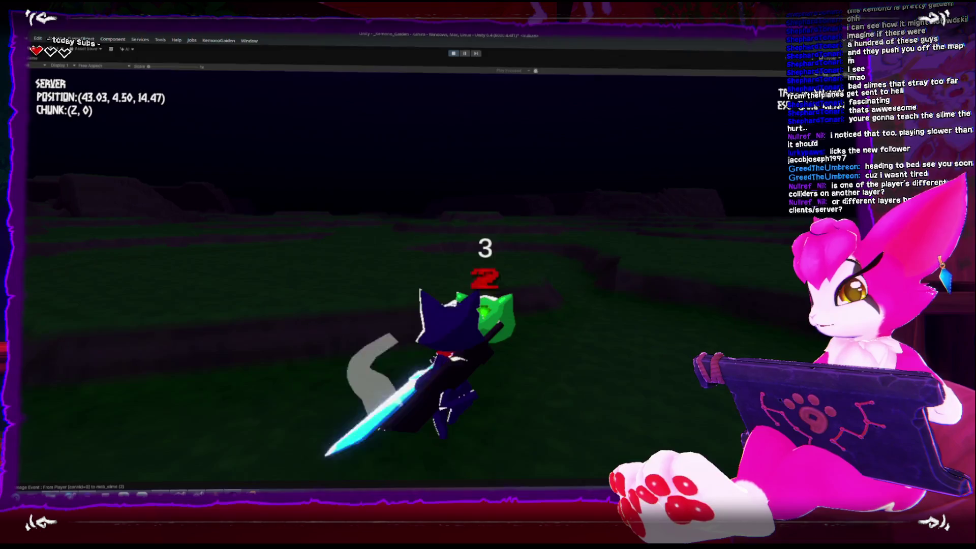
pyautogui.press('Escape')
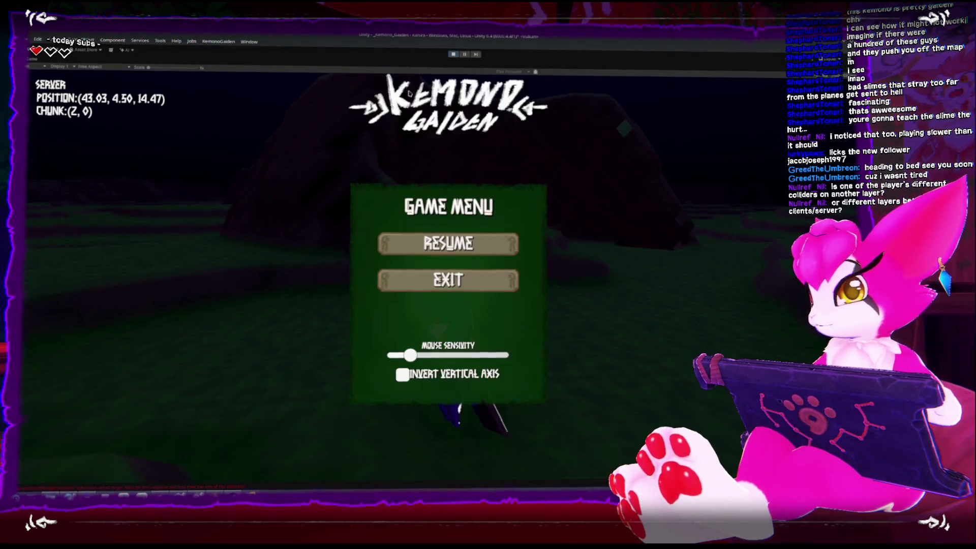
# Step: Stop and restart Play mode, maximize the Game view, and dismiss the pause menu
pyautogui.click(454, 54)
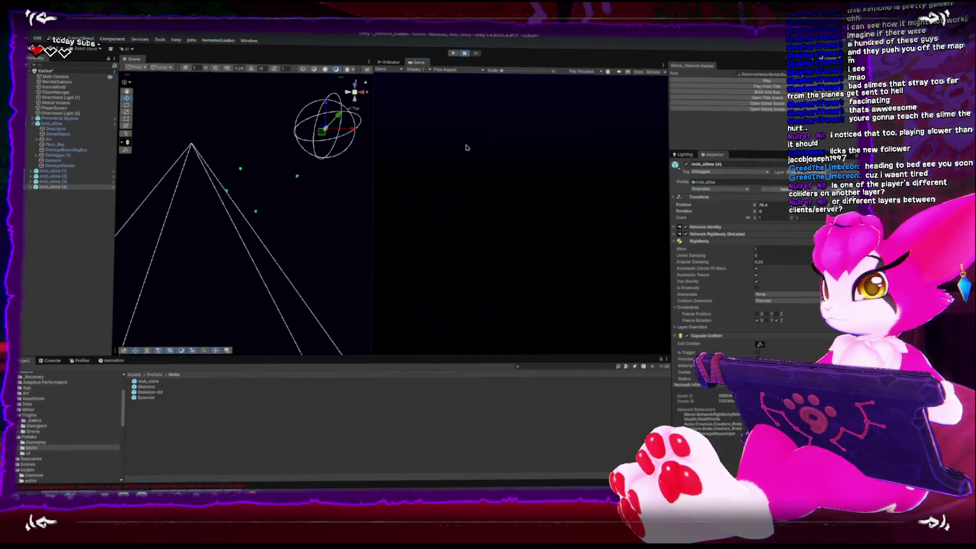
pyautogui.click(747, 82)
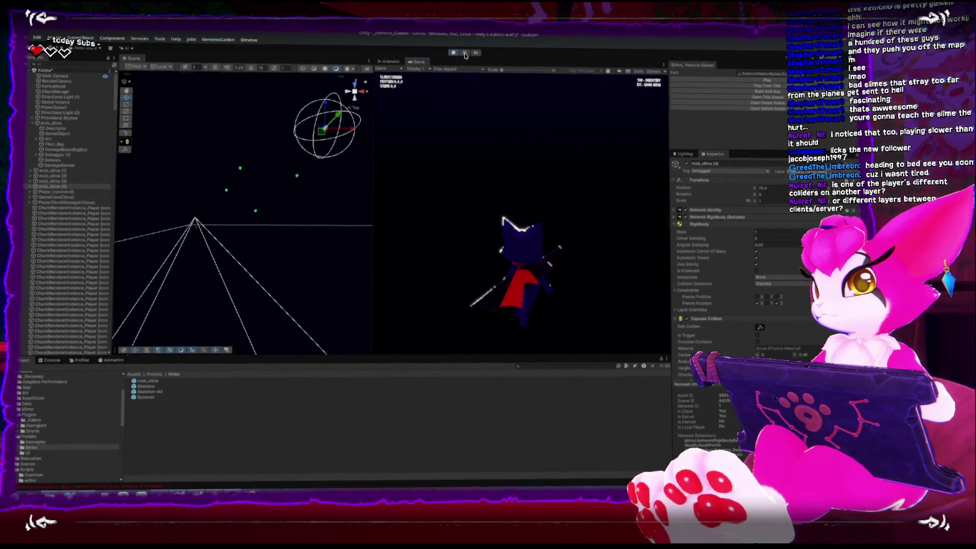
pyautogui.hotkey('shift', 'space')
pyautogui.press('Escape')
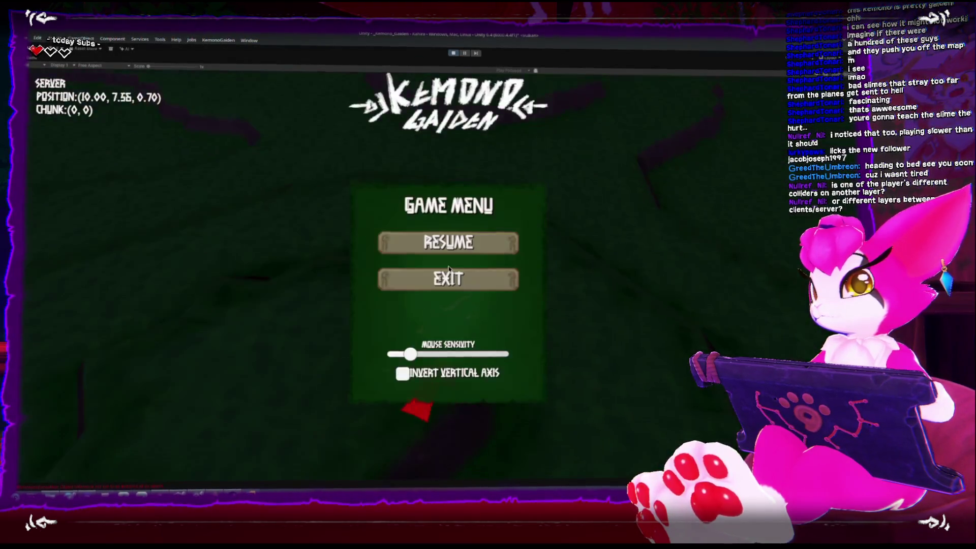
pyautogui.press('Escape')
# Step: Run across the field and up onto the plateau toward a green slime
pyautogui.press('w')
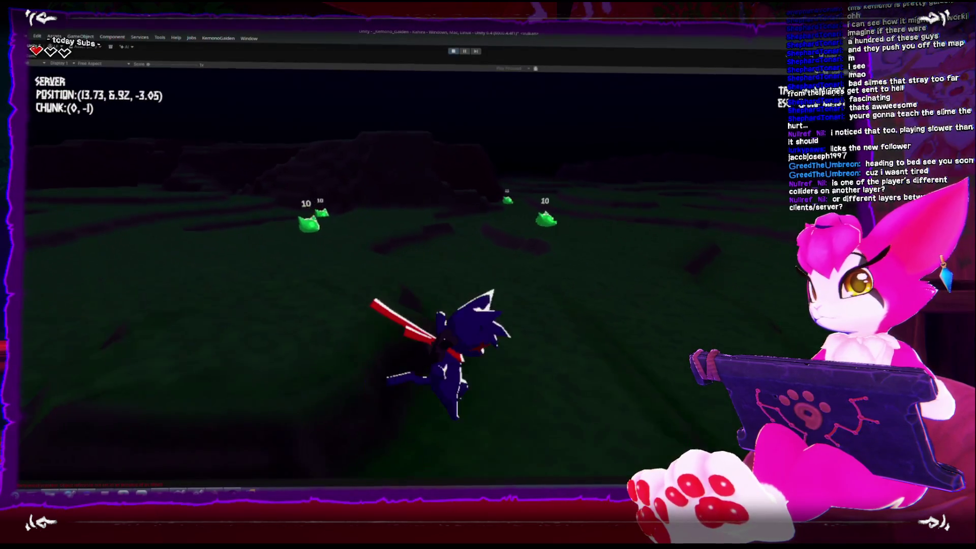
pyautogui.press('w')
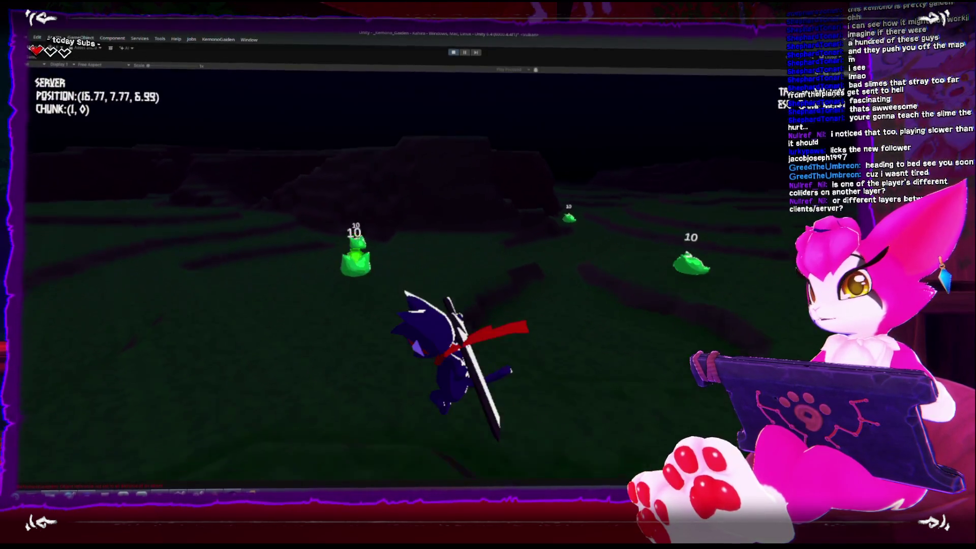
pyautogui.press('w')
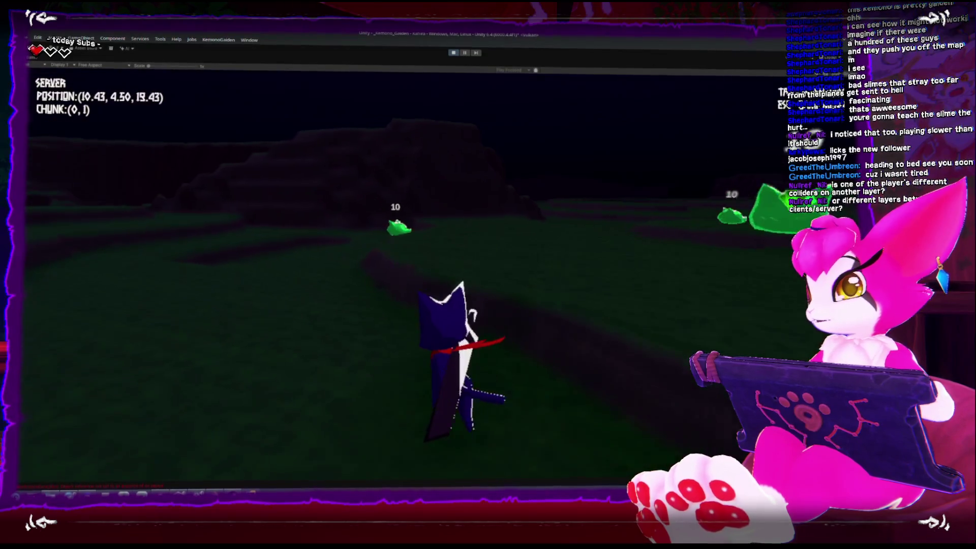
pyautogui.press('w')
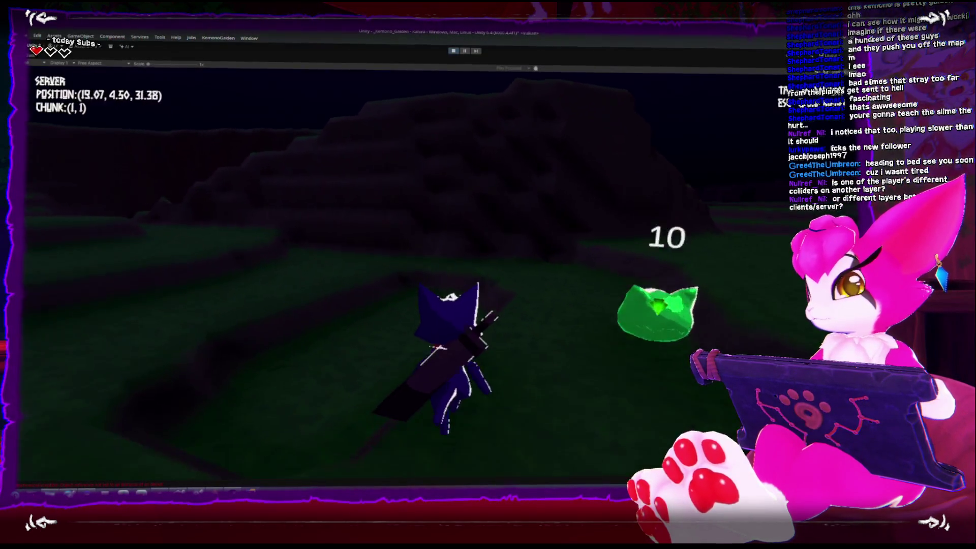
pyautogui.press('w')
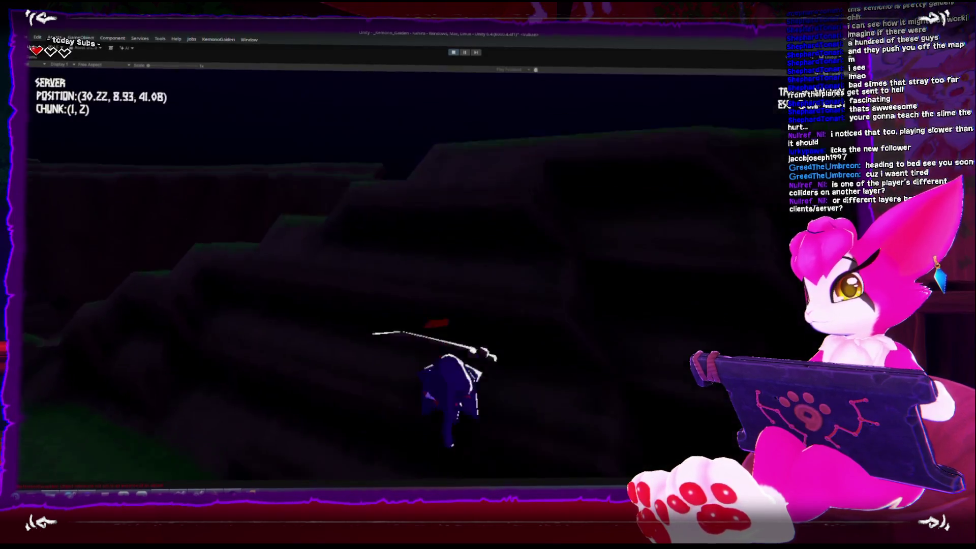
pyautogui.press('w')
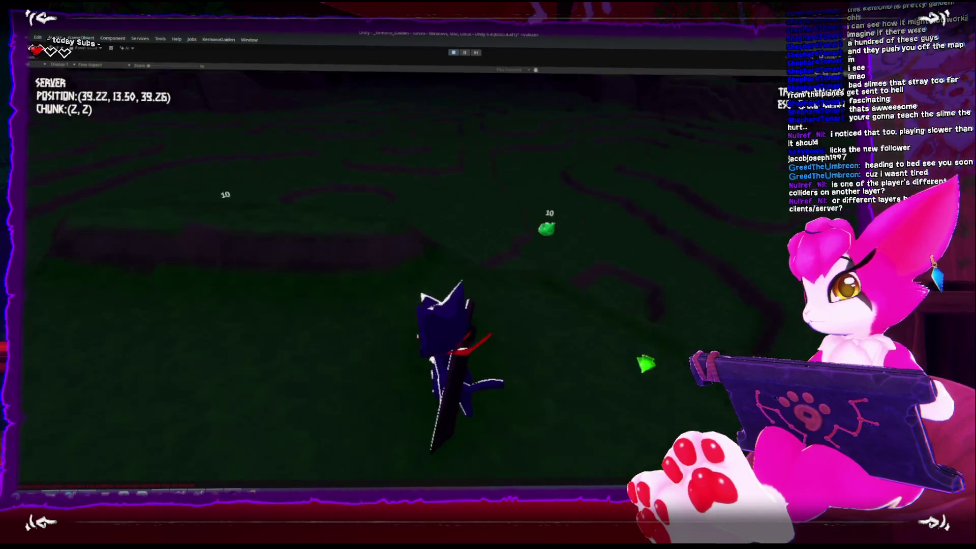
pyautogui.press('w')
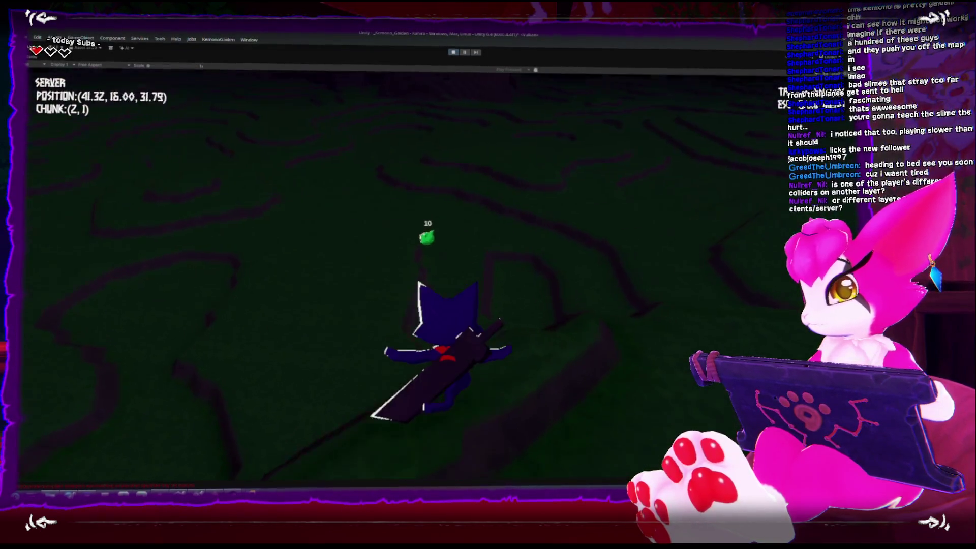
pyautogui.press('w')
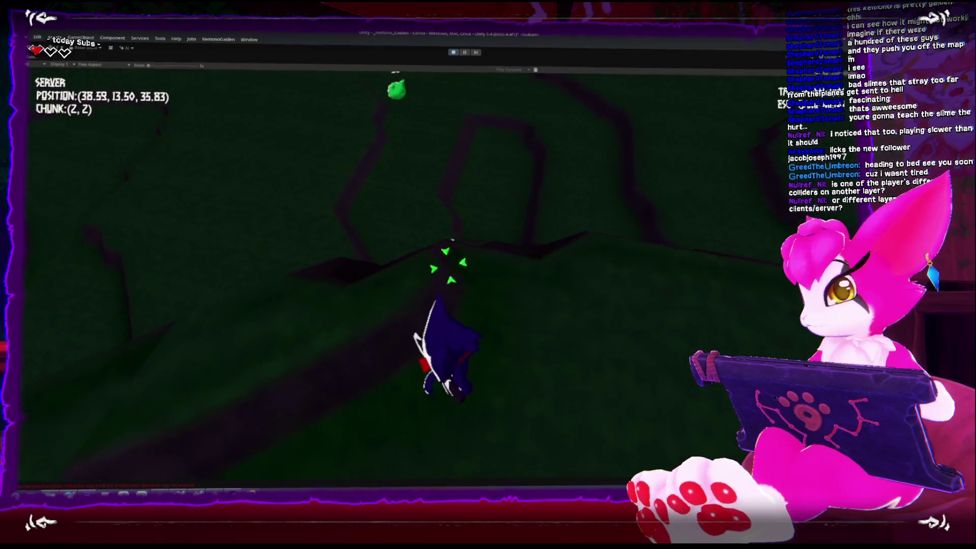
pyautogui.press('w')
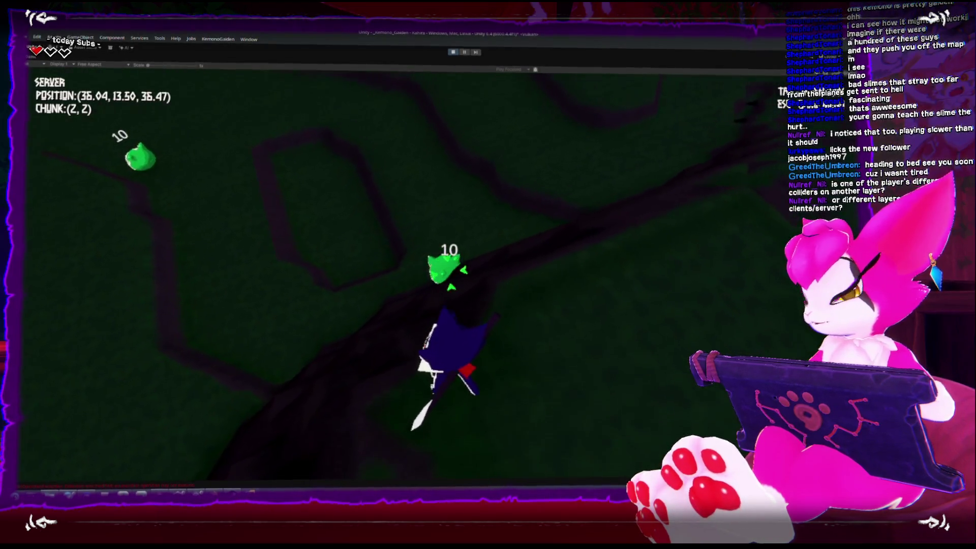
pyautogui.press('w')
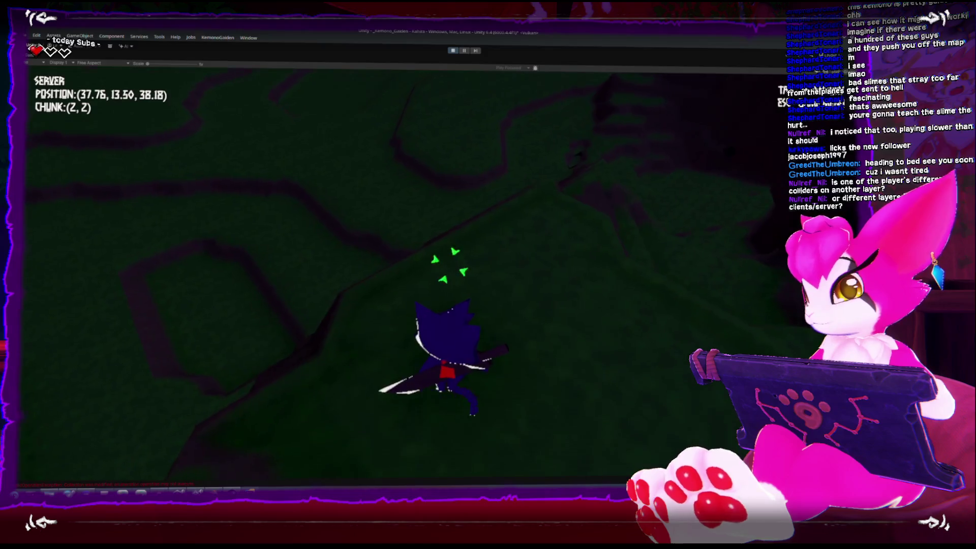
# Step: Maneuver around the slime as it clings to the character's head
pyautogui.press('s')
pyautogui.press('a')
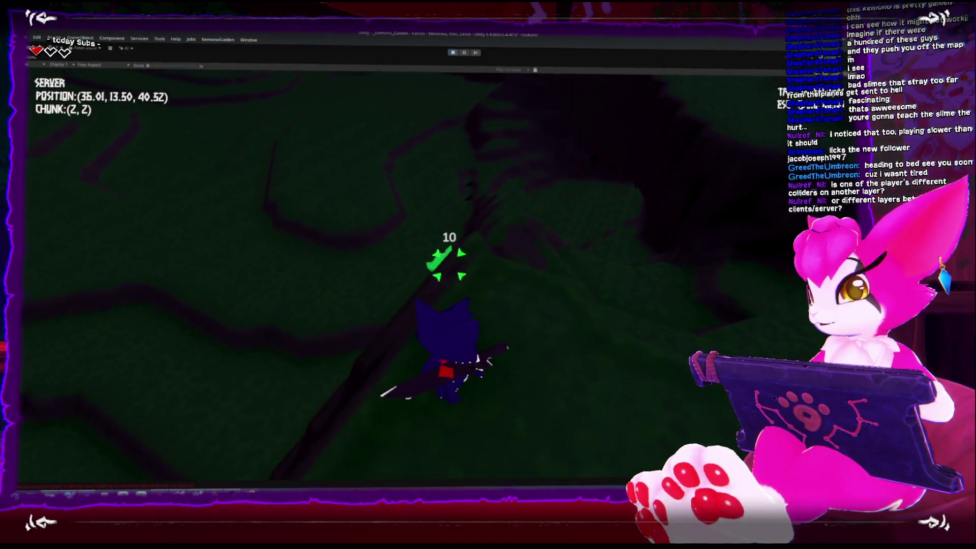
pyautogui.press('a')
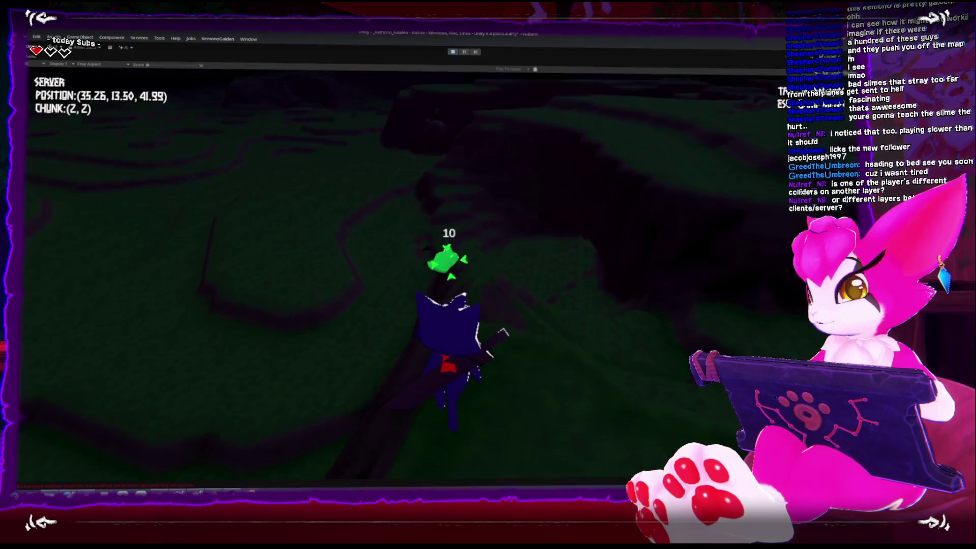
pyautogui.press('d')
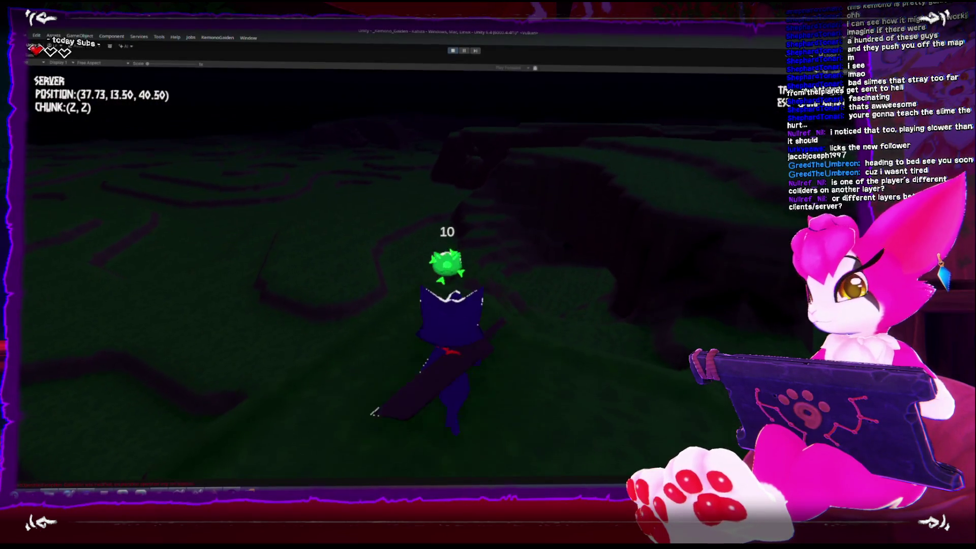
pyautogui.press('w')
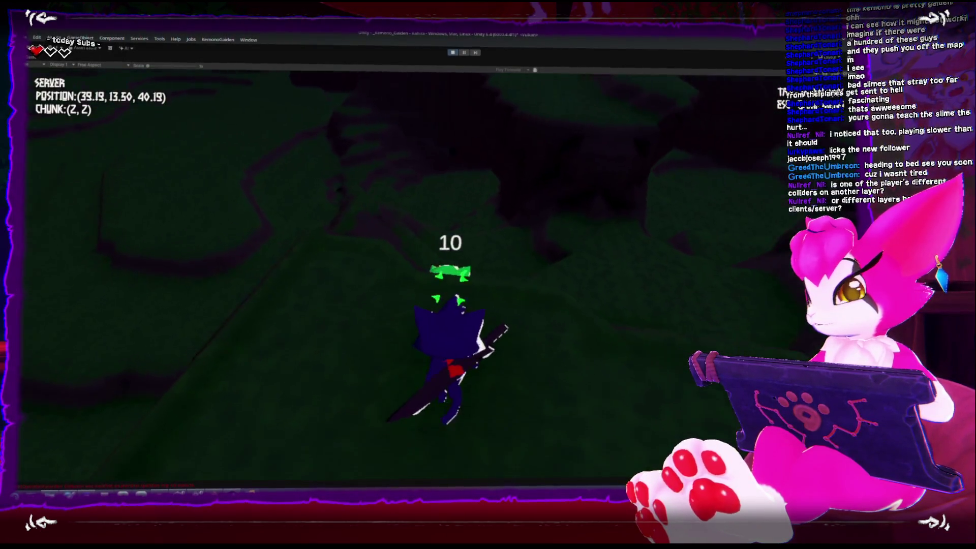
pyautogui.press('d')
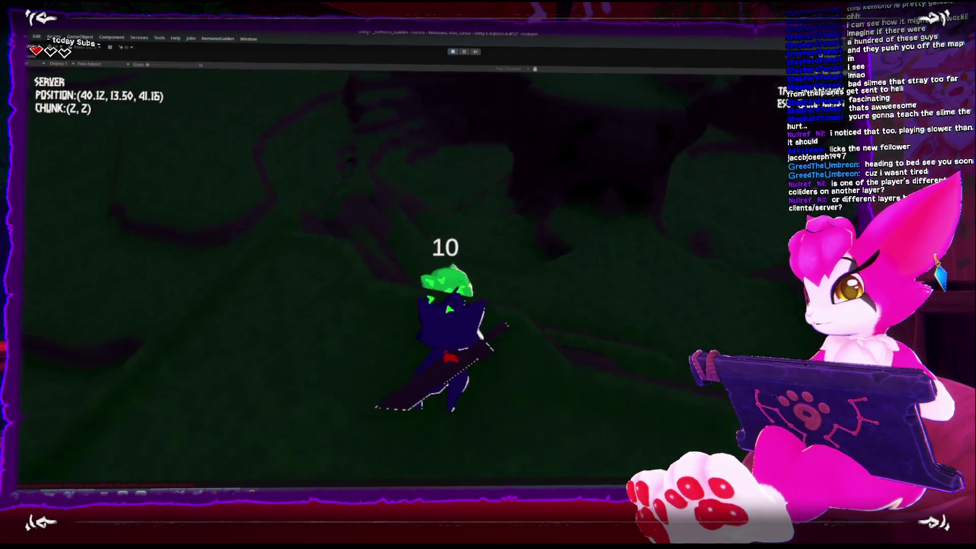
pyautogui.press('w')
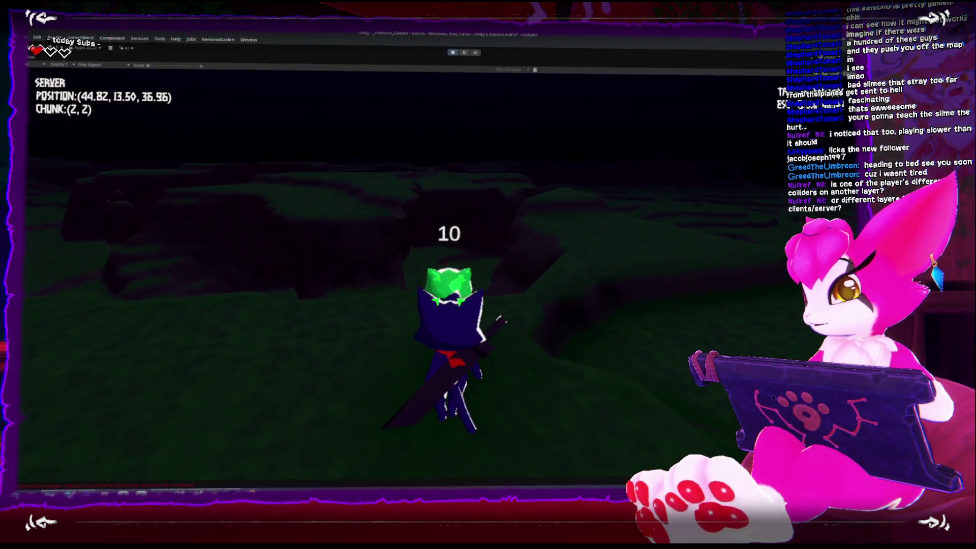
pyautogui.press('w')
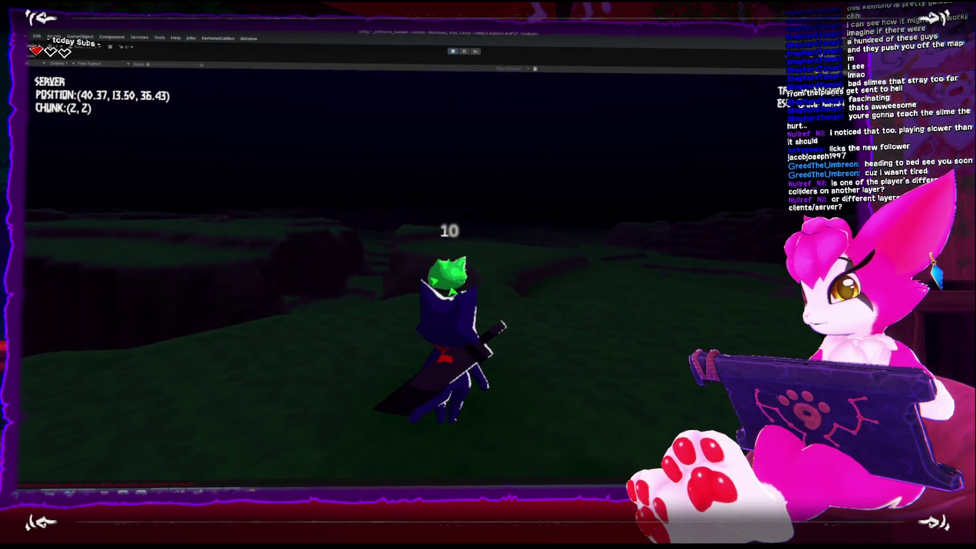
# Step: Swing the sword at the slime, jump down to the lower field, and hit another slime down to 3
pyautogui.click(487, 274)
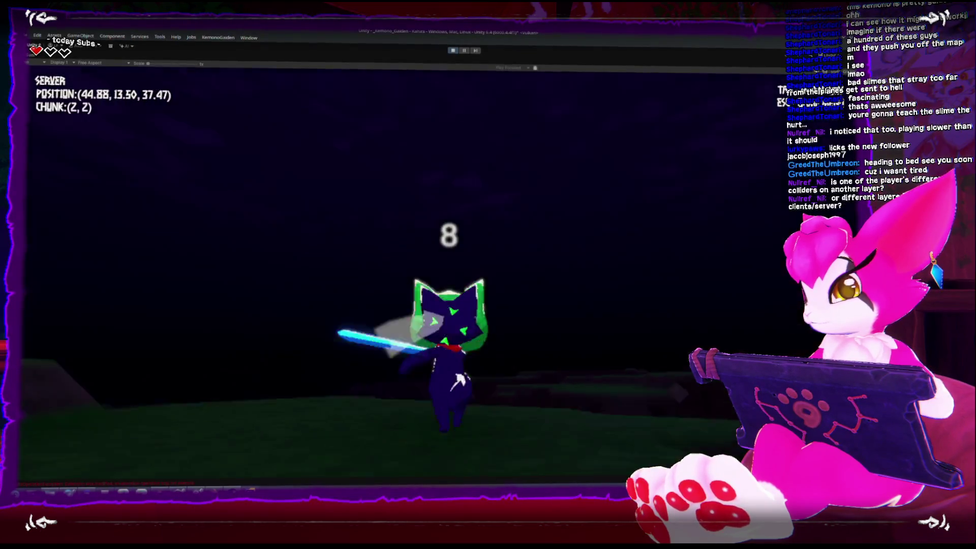
pyautogui.click(488, 274)
pyautogui.click(487, 274)
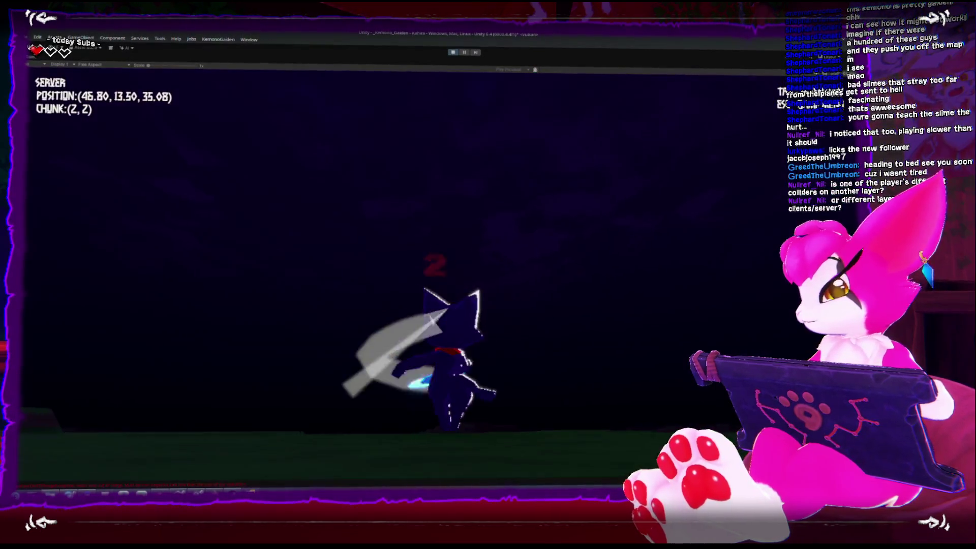
pyautogui.press('w')
pyautogui.press('space')
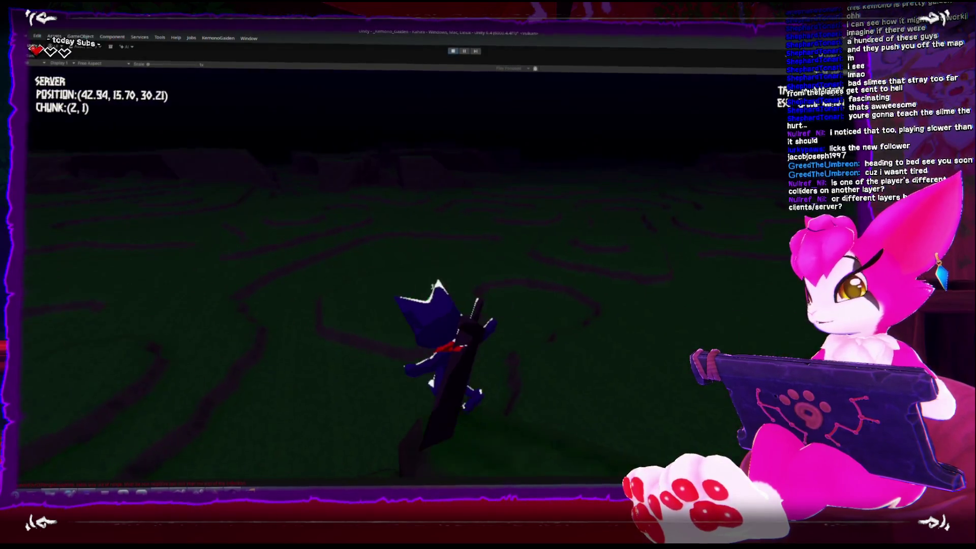
pyautogui.press('w')
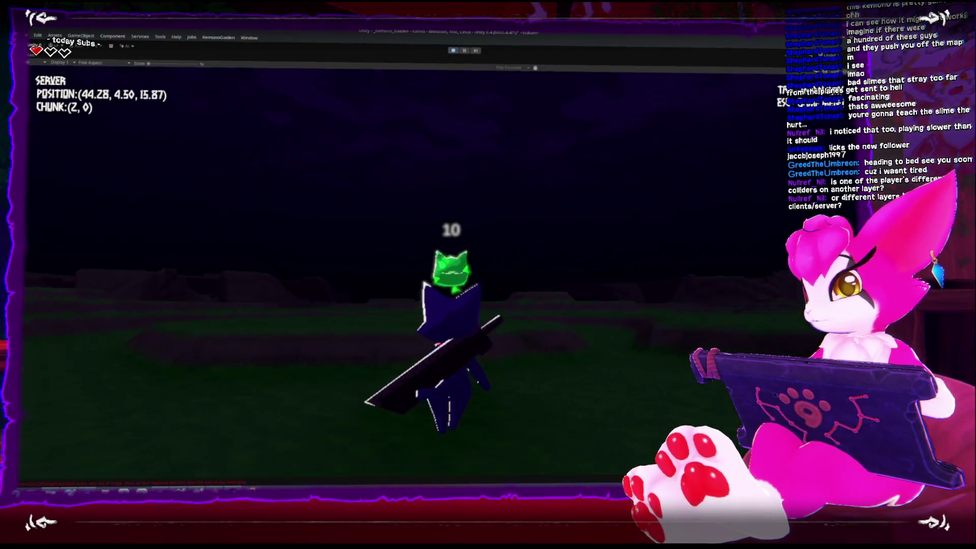
pyautogui.press('w')
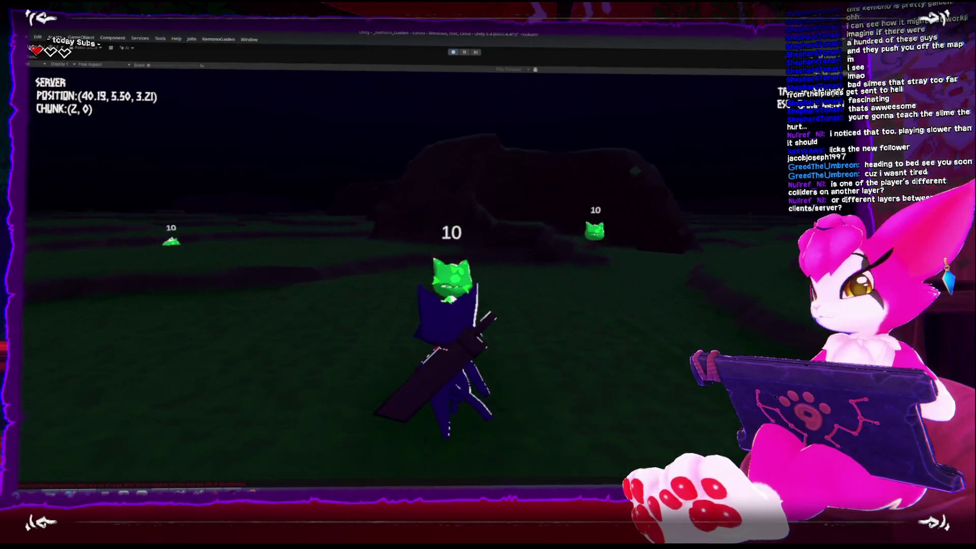
pyautogui.press('w')
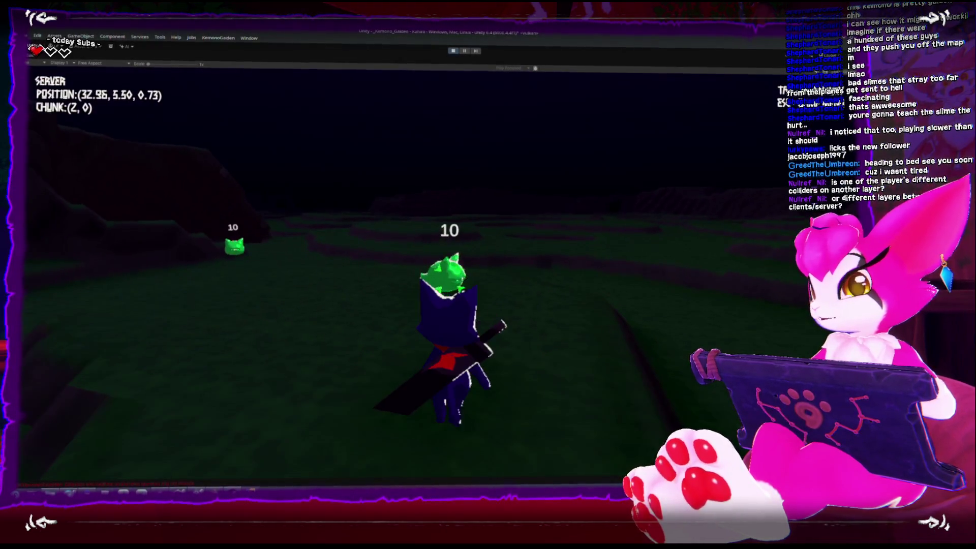
pyautogui.press('w')
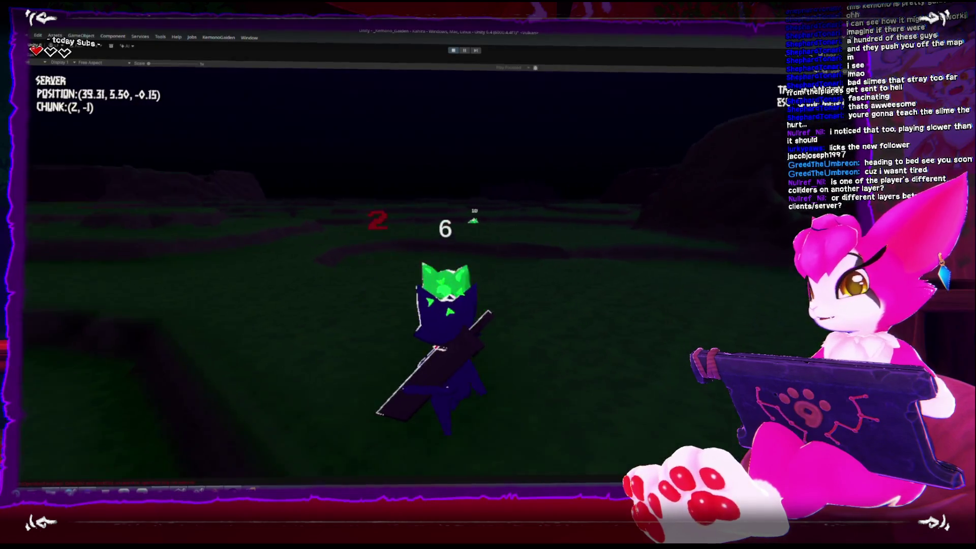
pyautogui.press('w')
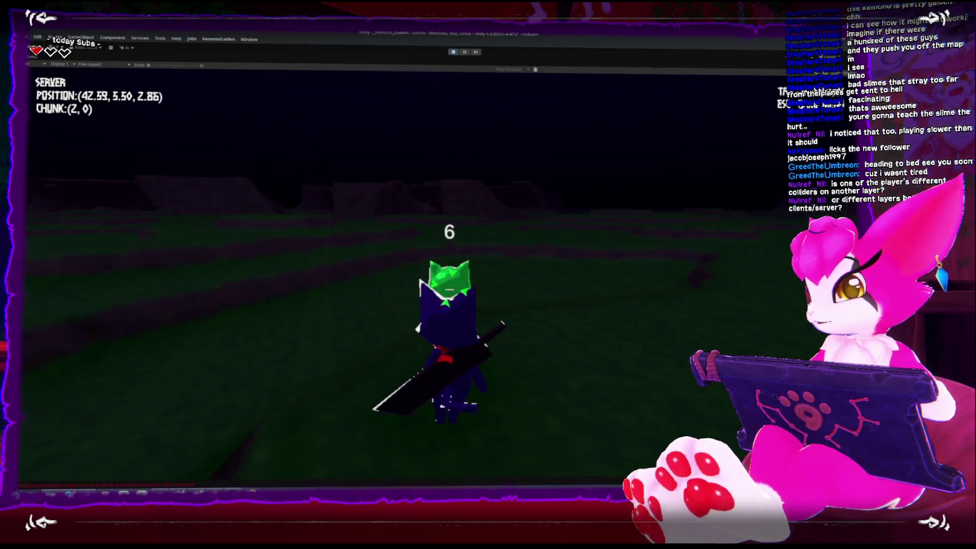
# Step: Hit another slime to 7 health, then roam to the darker terrain in chunk (2, 3)
pyautogui.press('w')
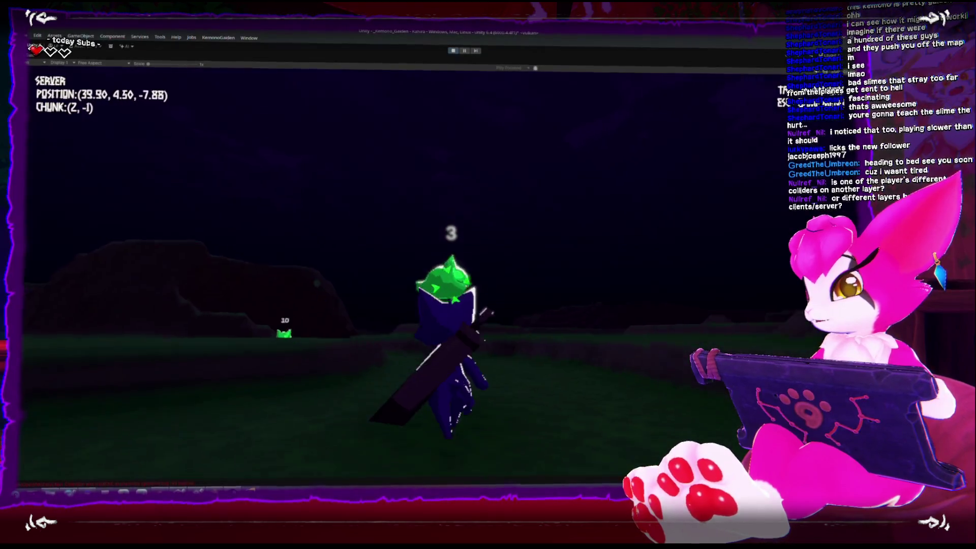
pyautogui.press('w')
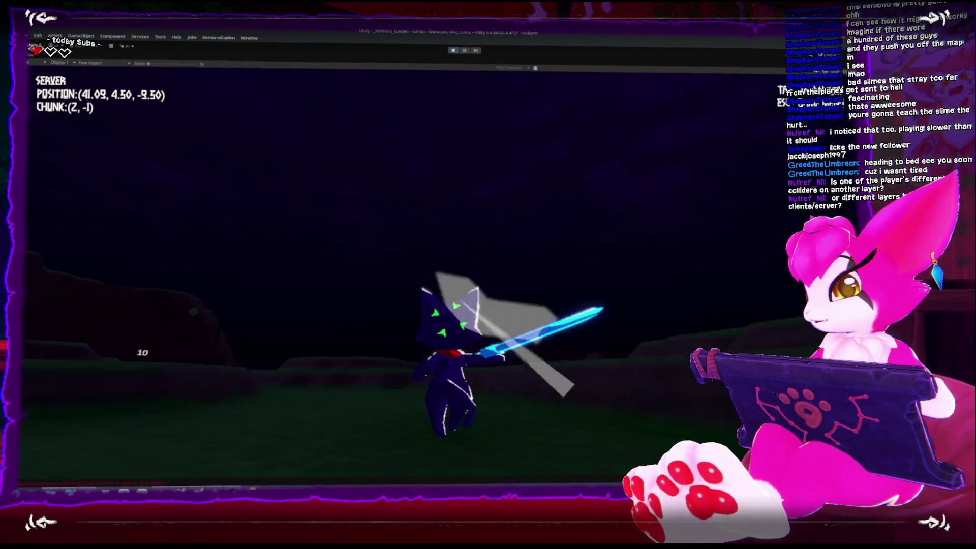
pyautogui.press('w')
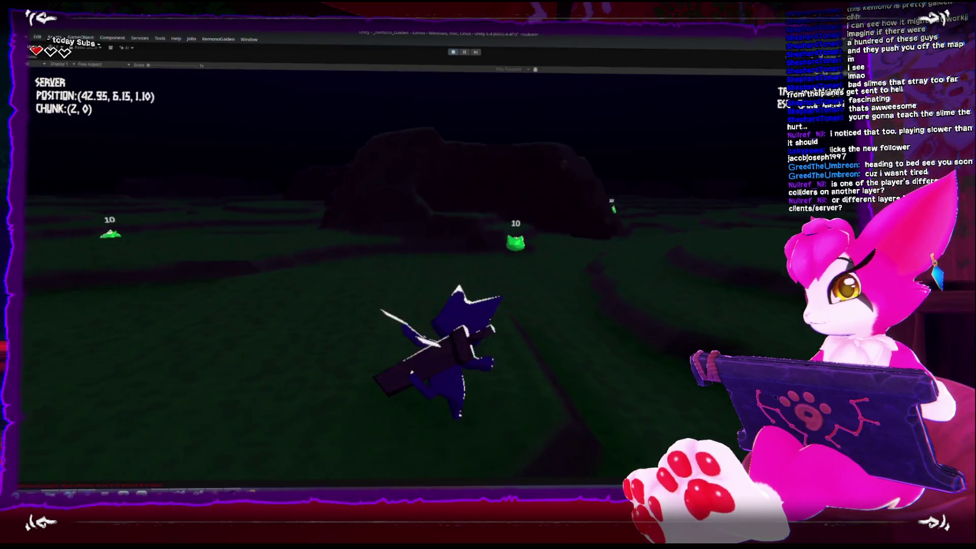
pyautogui.press('w')
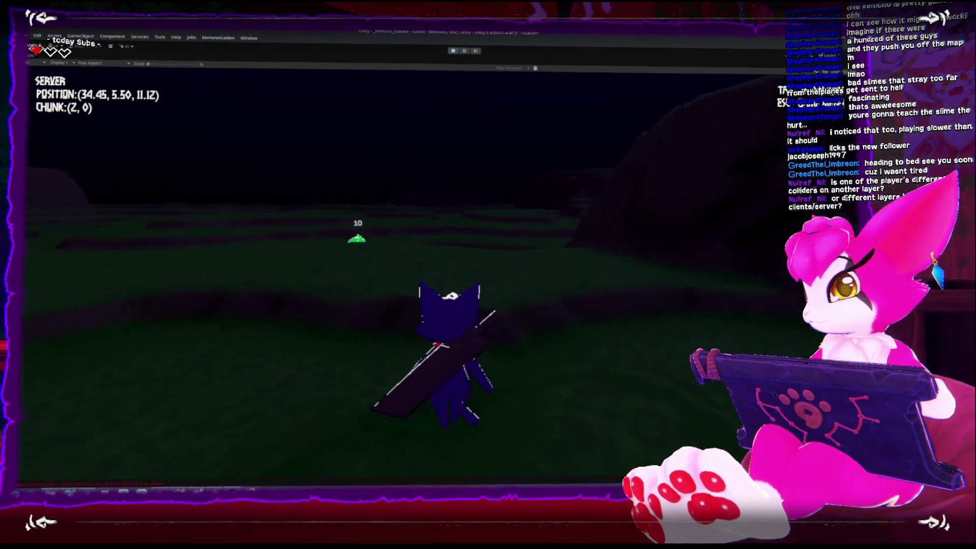
pyautogui.press('w')
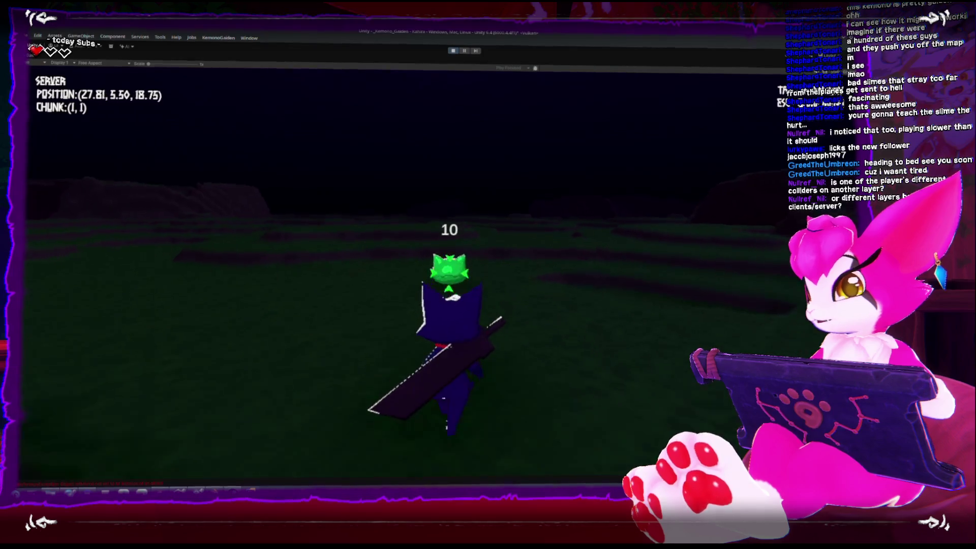
pyautogui.press('w')
pyautogui.press('w')
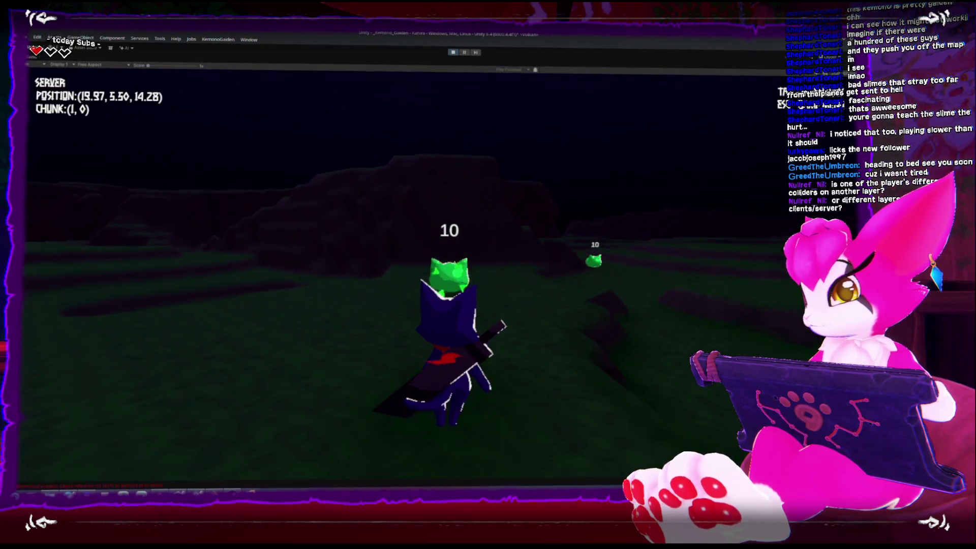
pyautogui.press('w')
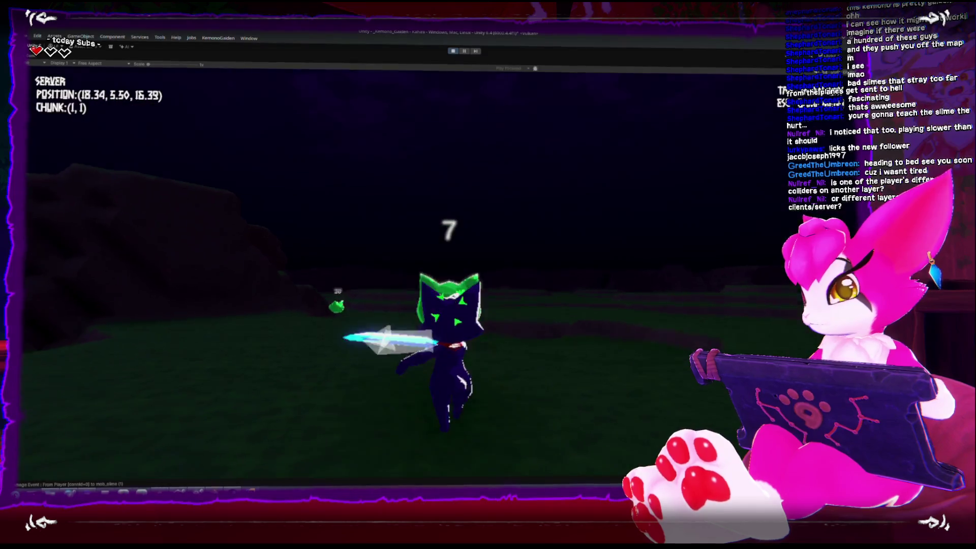
pyautogui.press('s')
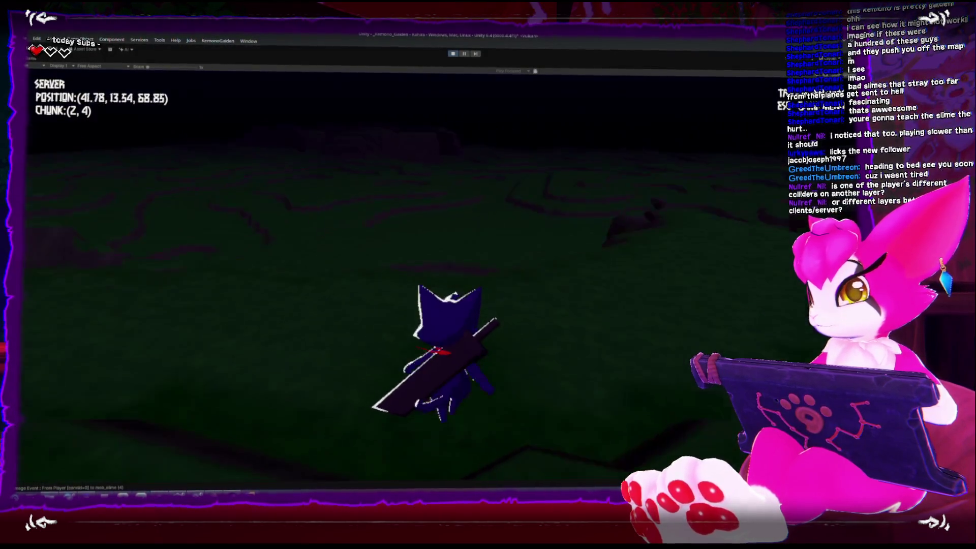
# Step: Run and jump the cat back across the grassy world to chunk (0, 0), then open the Game Menu
pyautogui.press('w')
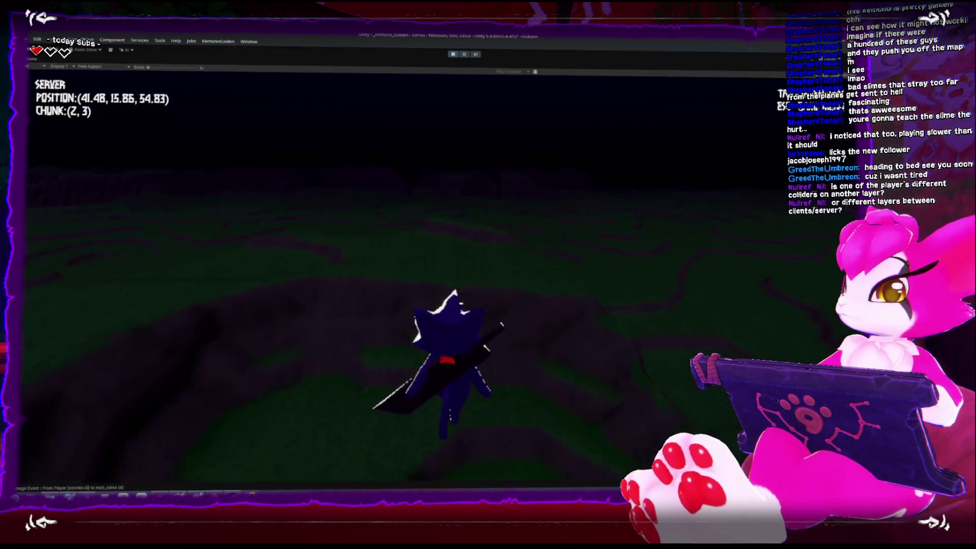
pyautogui.press('w')
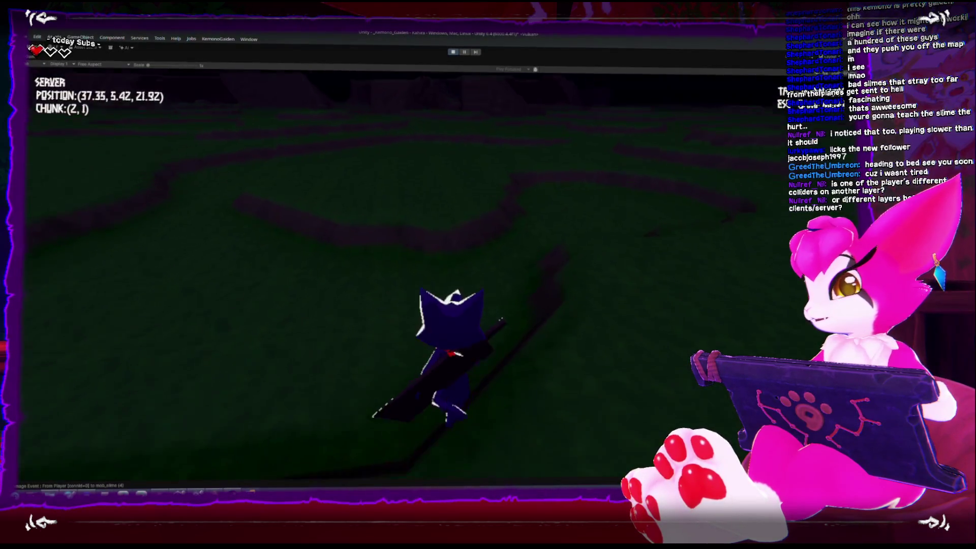
pyautogui.press('w')
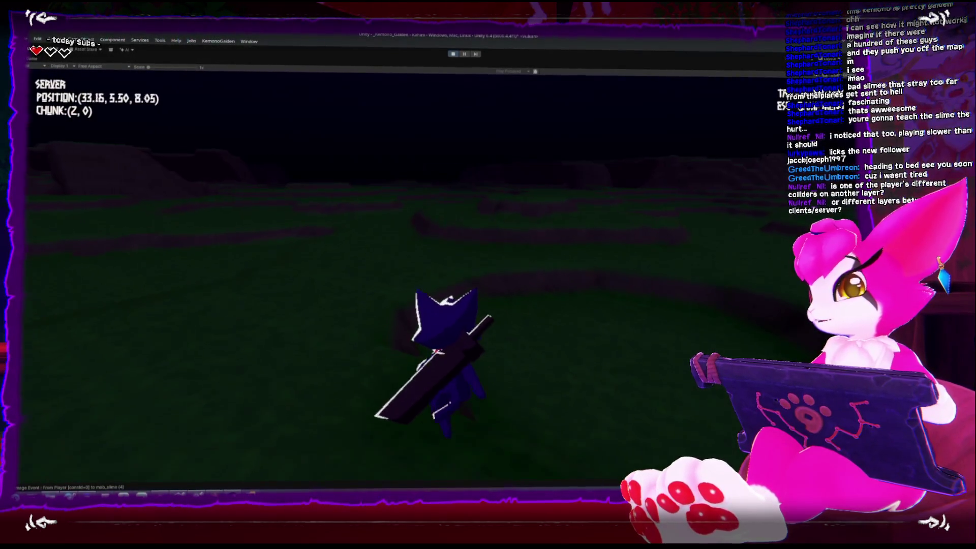
pyautogui.press('w')
pyautogui.press('space')
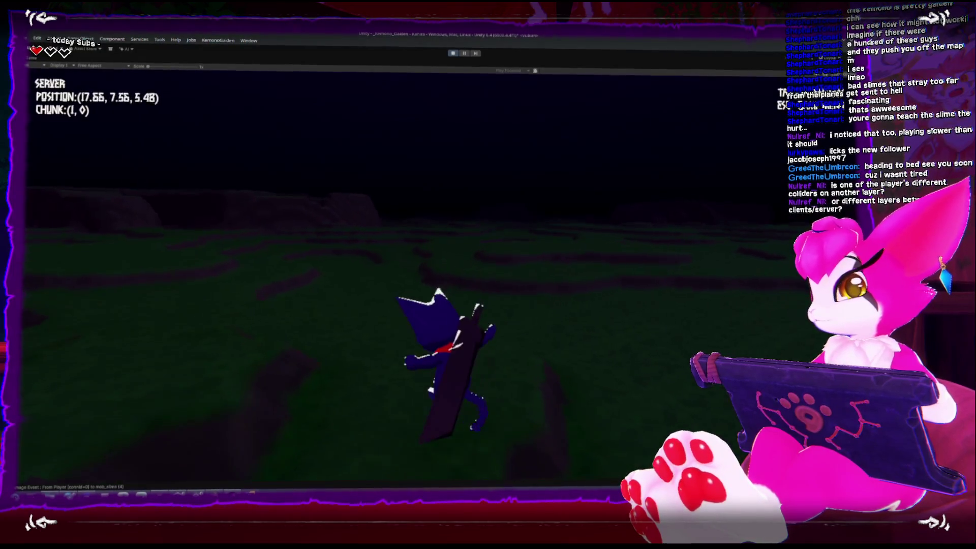
pyautogui.press('w')
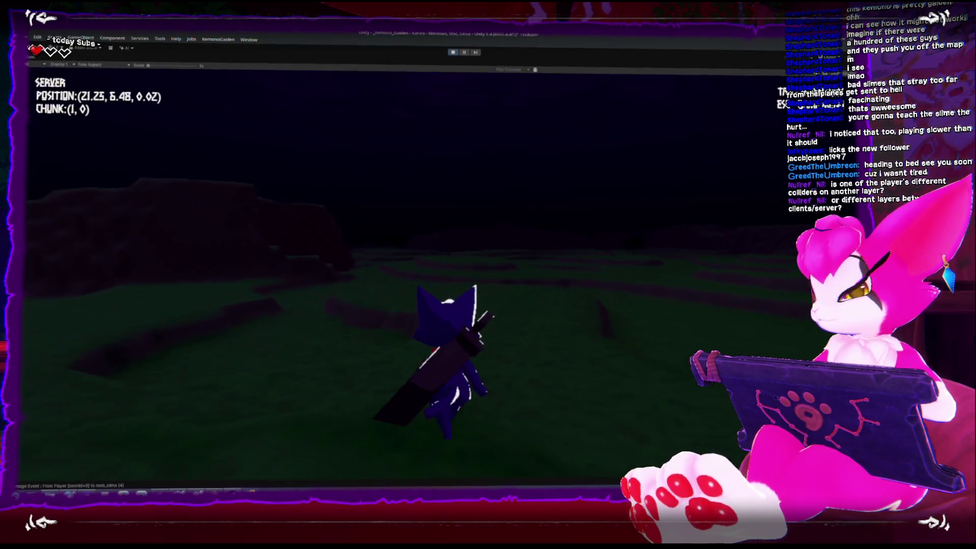
pyautogui.press('w')
pyautogui.press('w')
pyautogui.press('w')
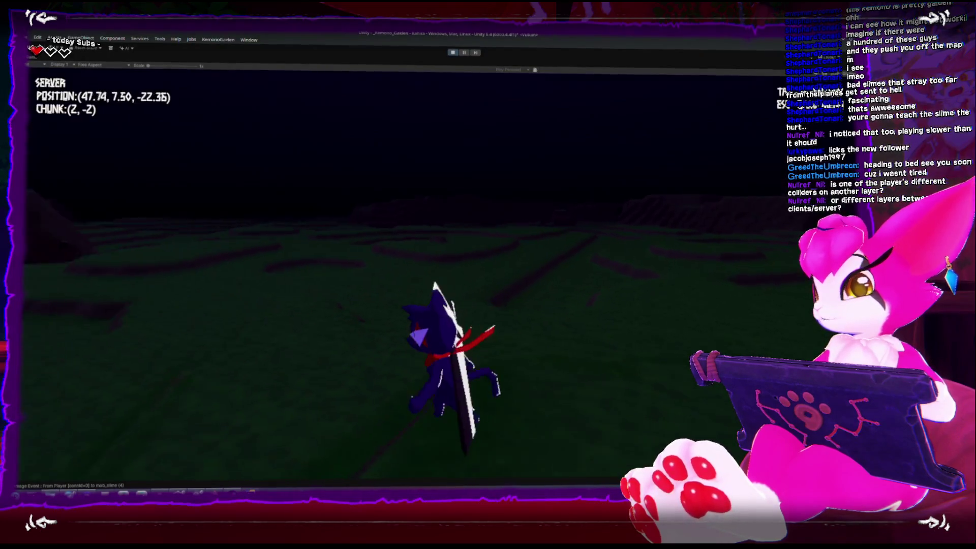
pyautogui.press('w')
pyautogui.press('w')
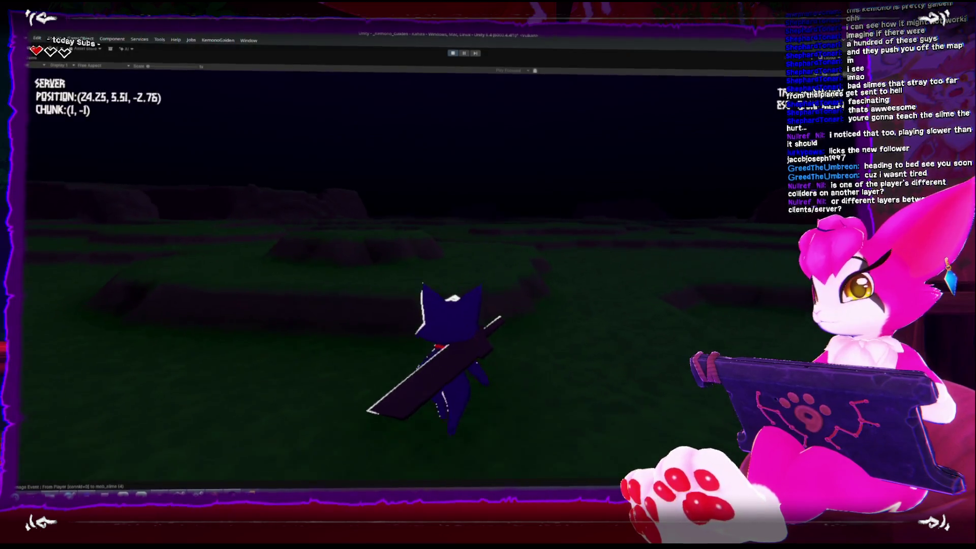
pyautogui.press('w')
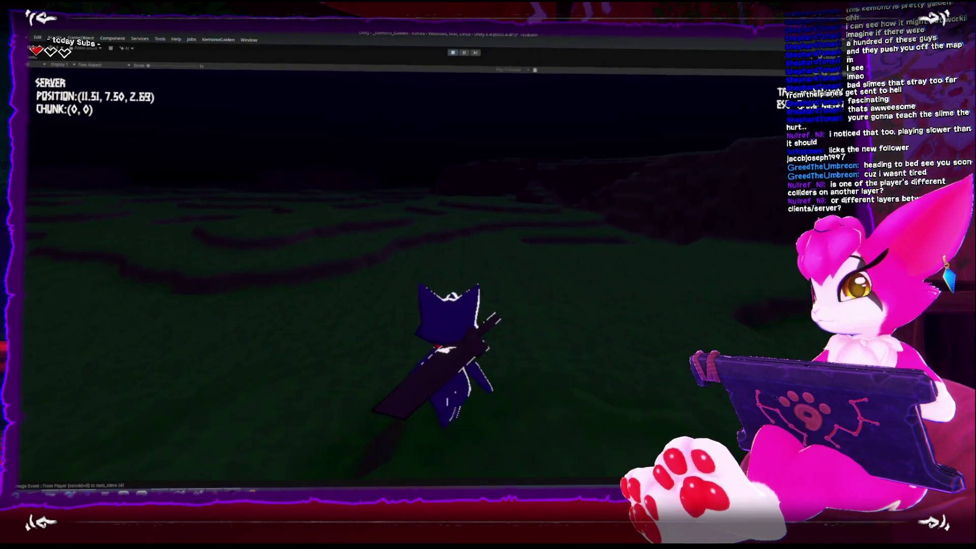
pyautogui.press('w')
pyautogui.press('Escape')
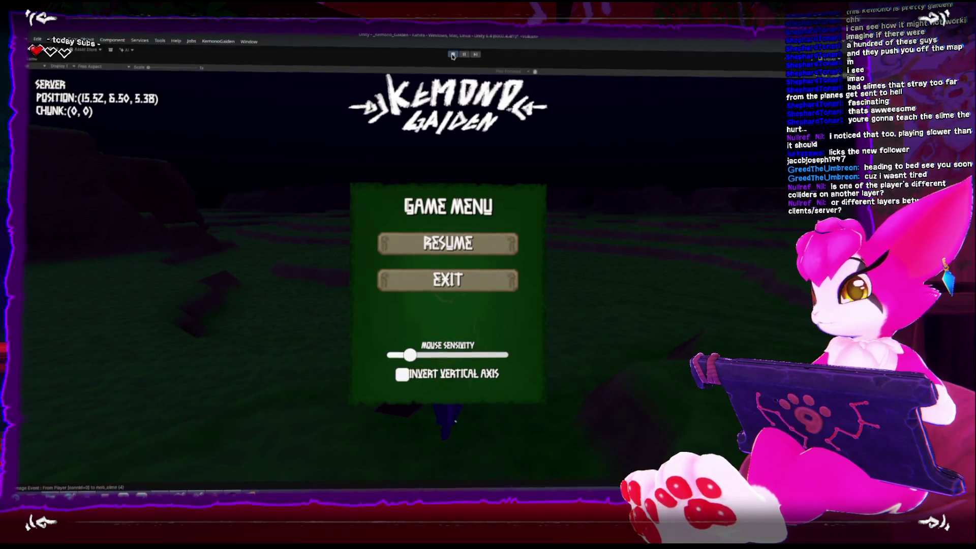
# Step: Exit Play mode and drag the Skeleton prefab into the scene hierarchy
pyautogui.click(452, 55)
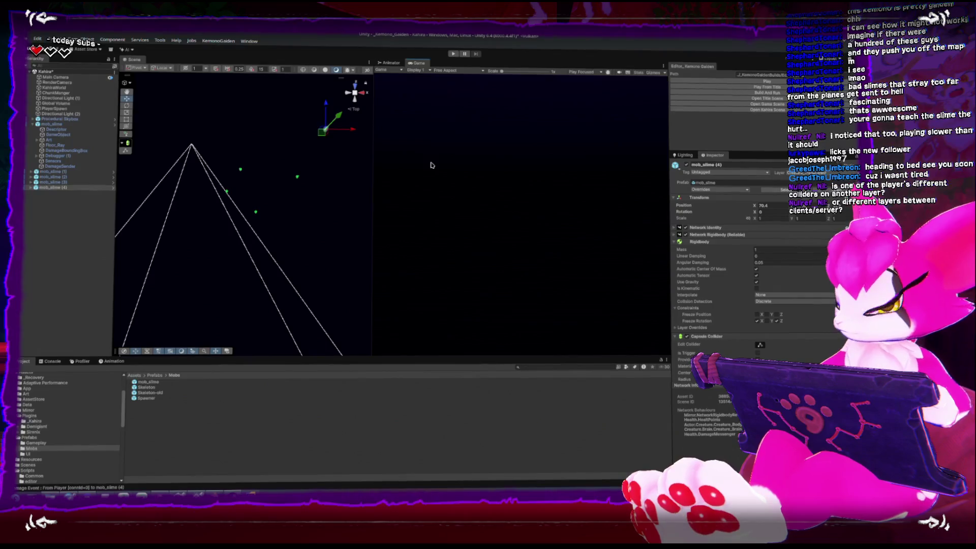
pyautogui.click(149, 387)
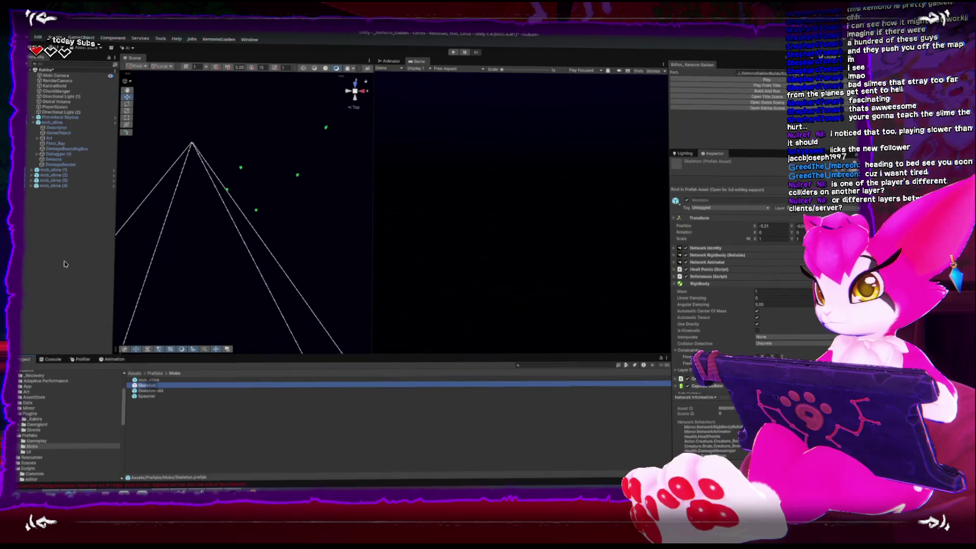
pyautogui.moveTo(137, 391); pyautogui.dragTo(108, 355)
pyautogui.moveTo(45, 216)
pyautogui.mouseDown()
pyautogui.moveTo(79, 162)
pyautogui.moveTo(53, 236)
pyautogui.moveTo(65, 308)
pyautogui.moveTo(137, 307)
pyautogui.moveTo(245, 209)
pyautogui.mouseUp()
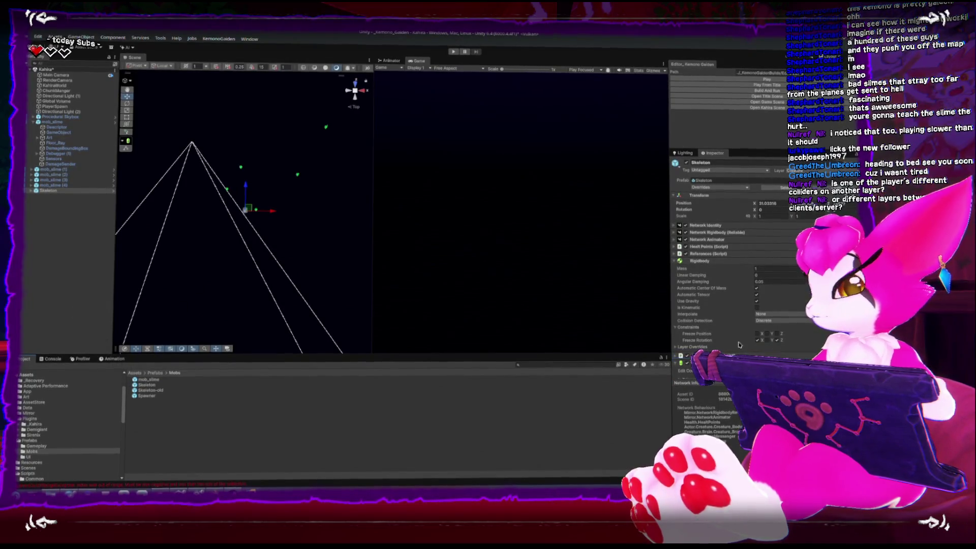
# Step: Expand the Skeleton's Creature FX (Script) settings in the Inspector
pyautogui.scroll(-5, 691, 277)
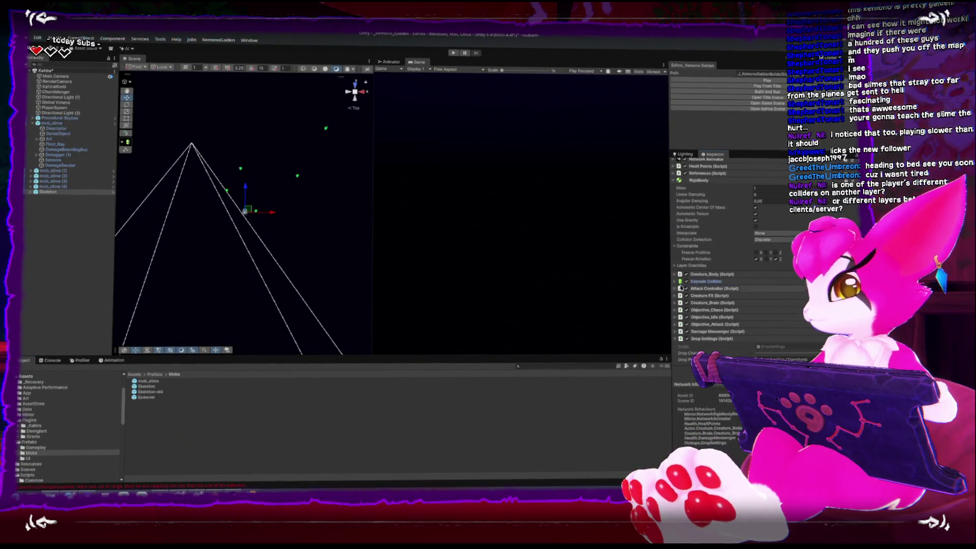
pyautogui.click(678, 296)
pyautogui.scroll(-2, 677, 296)
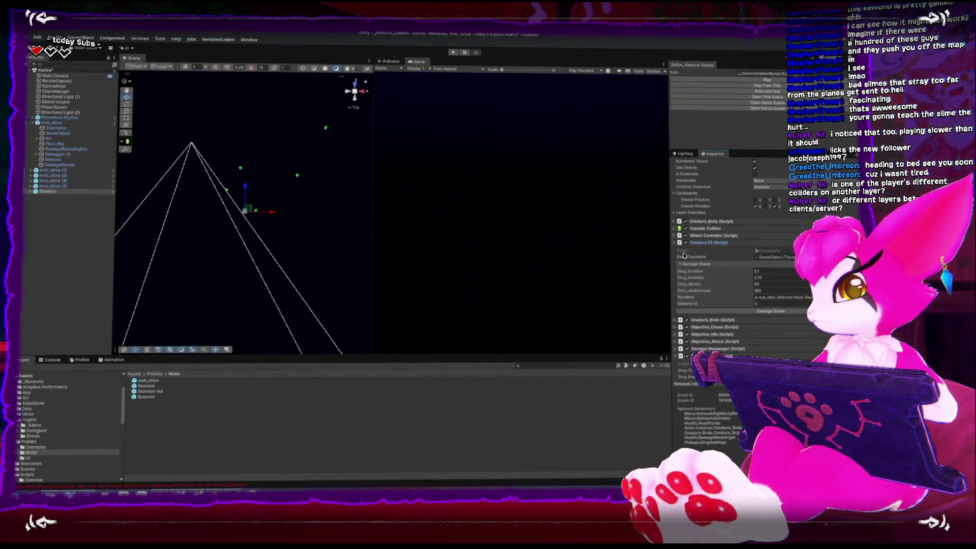
# Step: Select mob_slime, frame and orbit its Cube model in the Scene view, then start Play mode
pyautogui.click(59, 121)
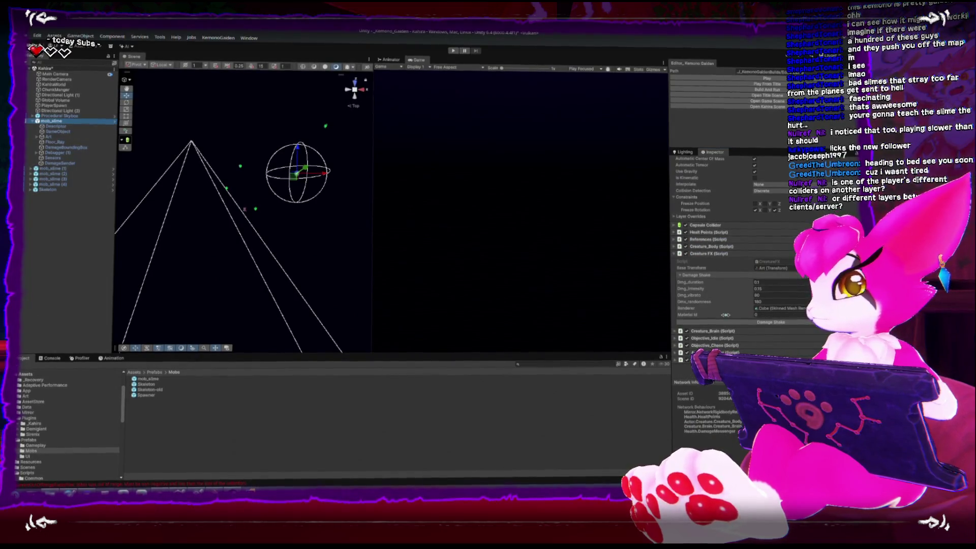
pyautogui.click(791, 310)
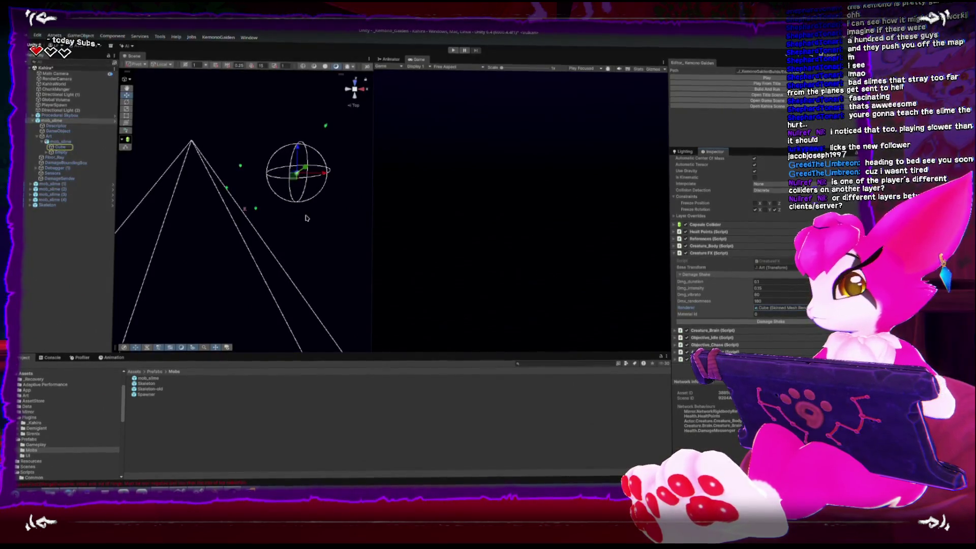
pyautogui.press('f')
pyautogui.moveTo(290, 233); pyautogui.dragTo(279, 193)
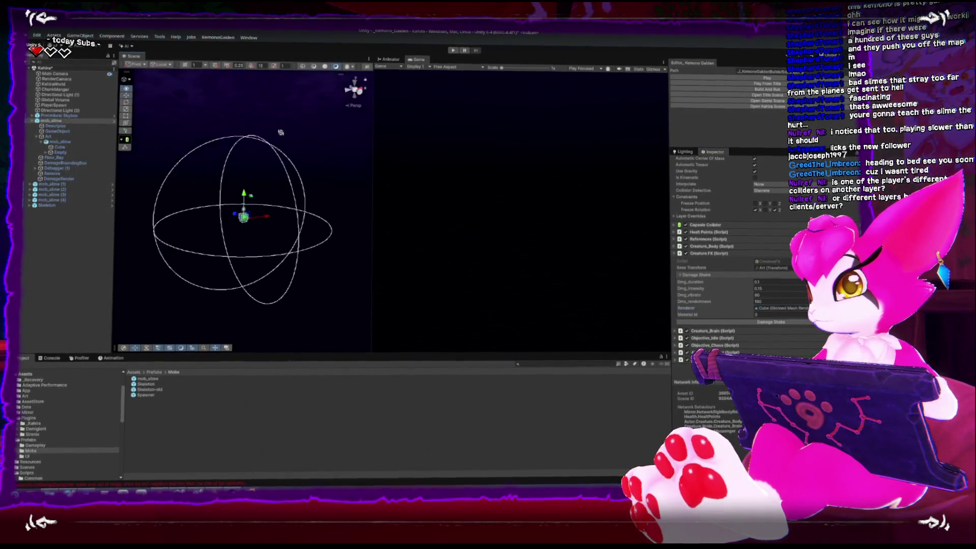
pyautogui.click(726, 76)
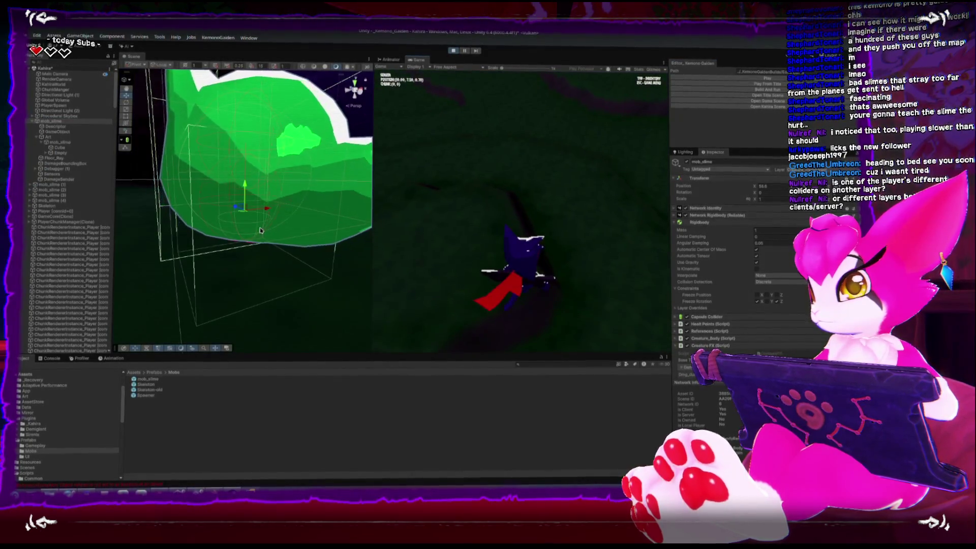
# Step: Scroll the view, then bring up the Game Menu and leave Play mode with Ctrl+P
pyautogui.scroll(-5, 277, 218)
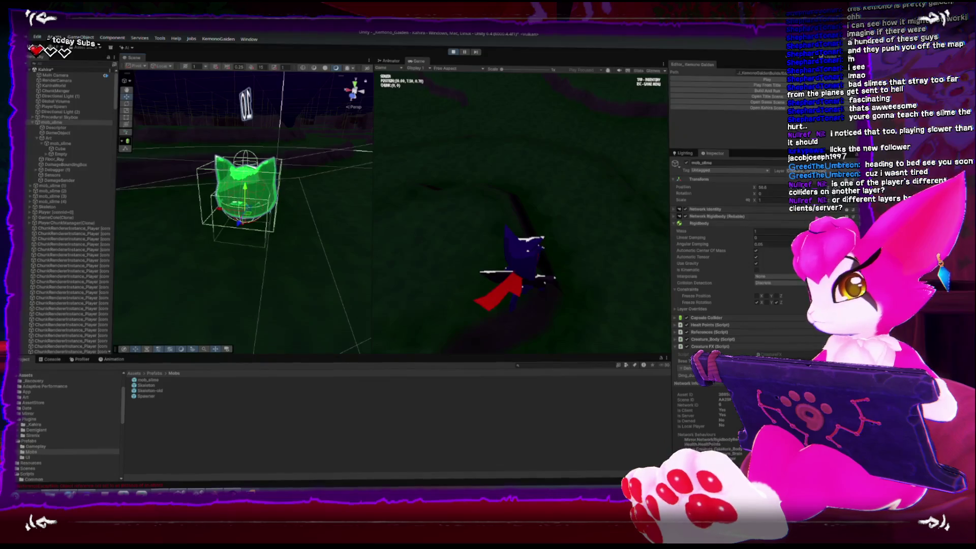
pyautogui.scroll(-5, 764, 316)
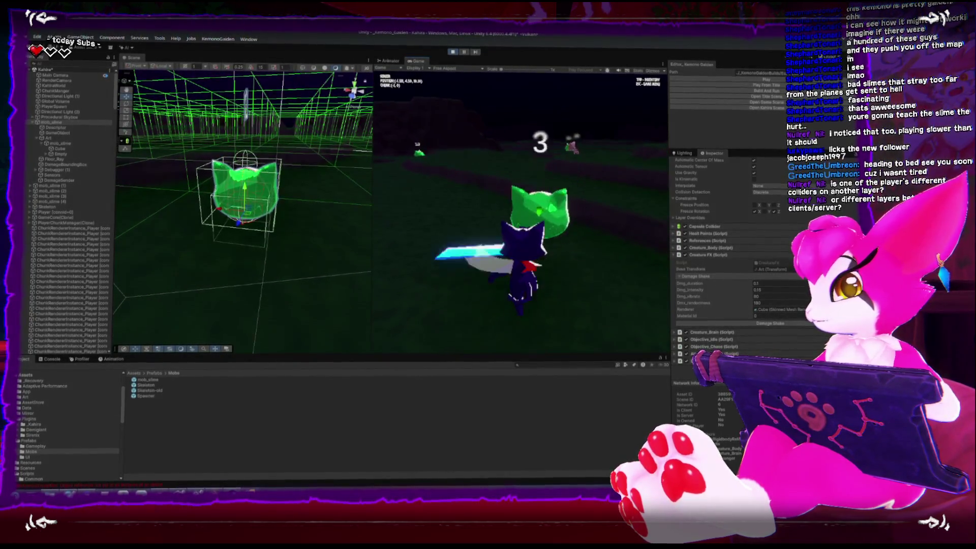
pyautogui.press('Escape')
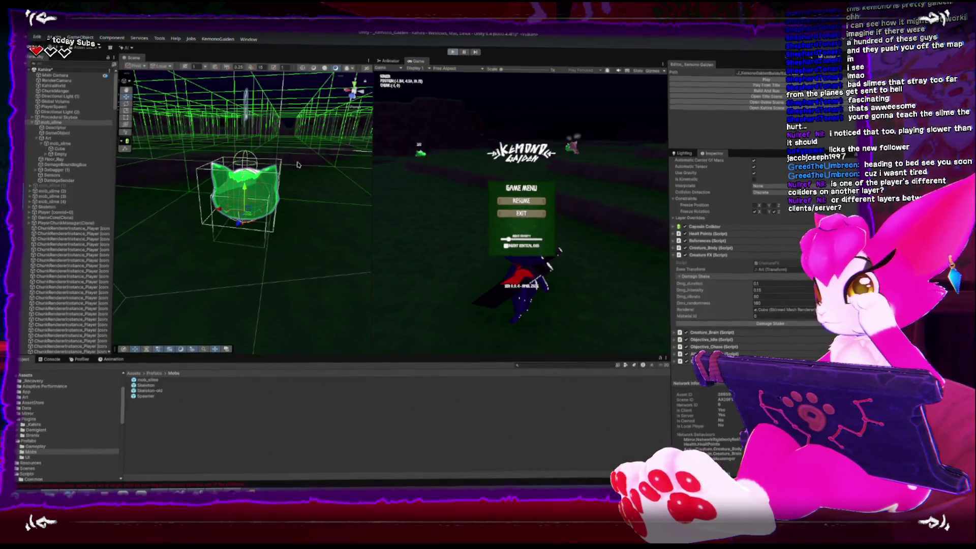
pyautogui.hotkey('ctrl', 'p')
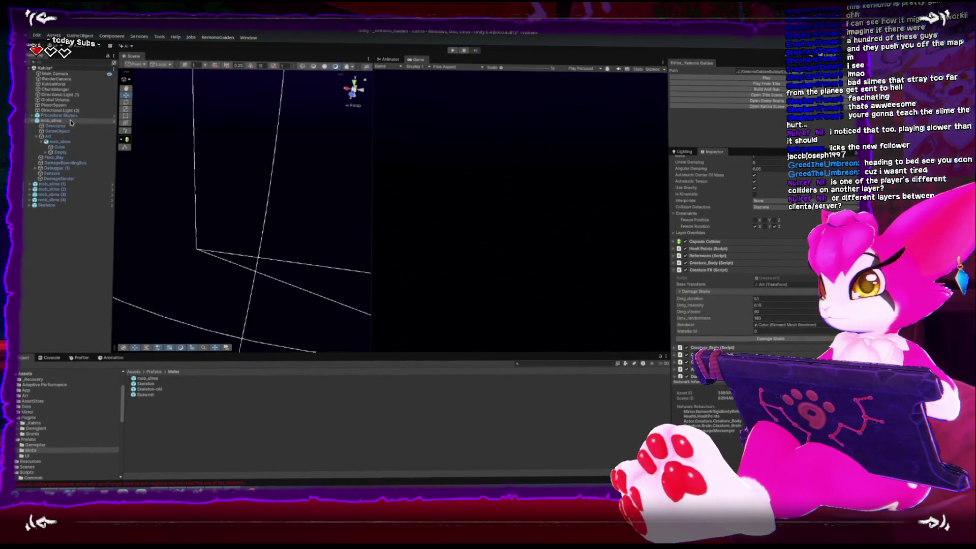
# Step: Select the Skeleton and open its HealtPoints script from the Health Points component in the code editor
pyautogui.click(72, 122)
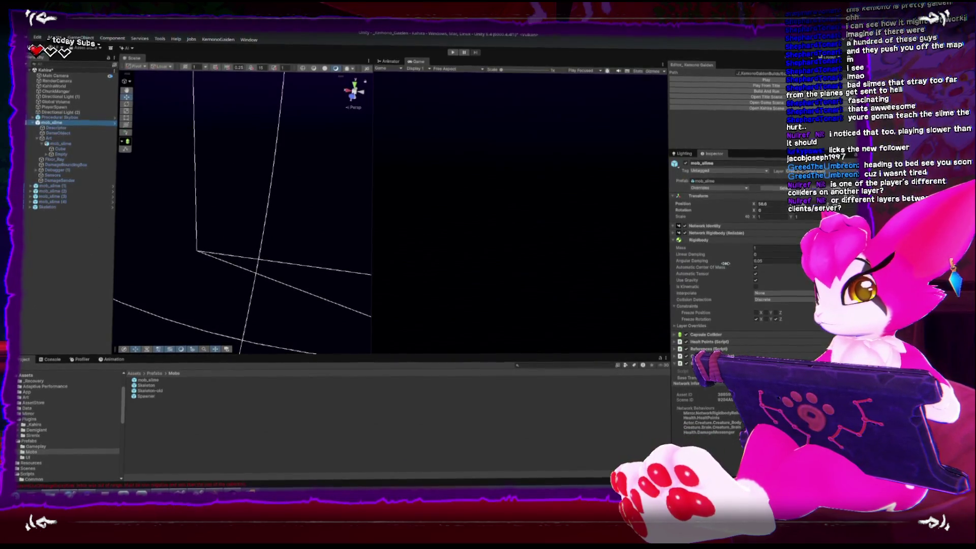
pyautogui.scroll(-3, 722, 264)
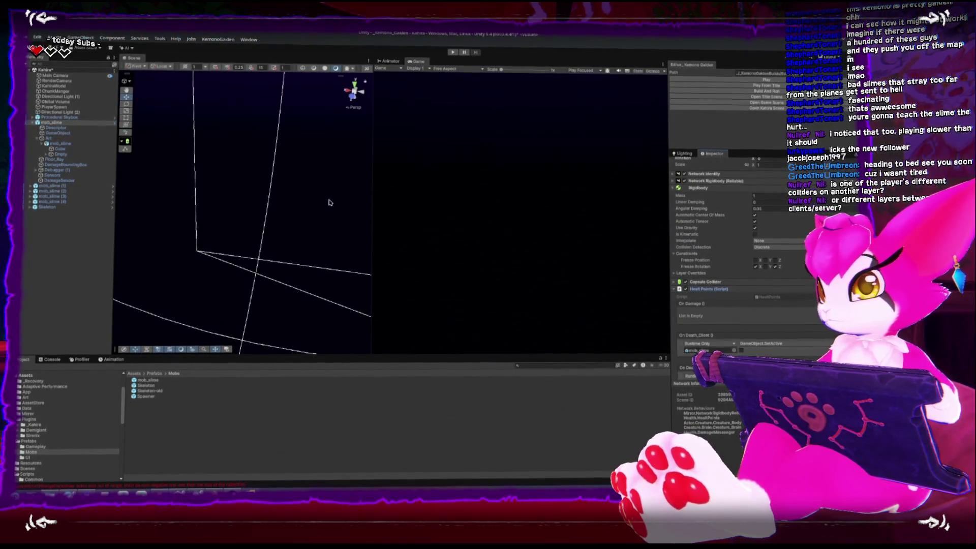
pyautogui.click(48, 205)
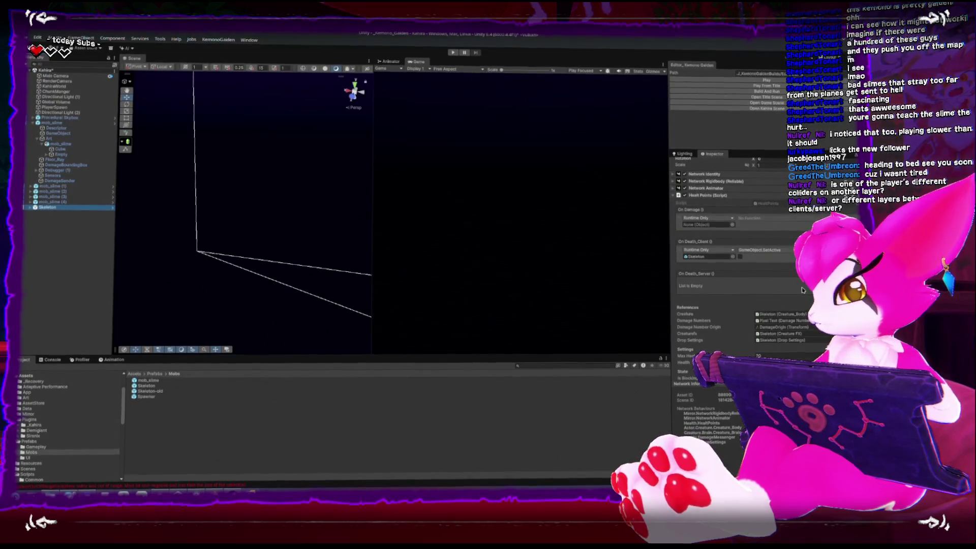
pyautogui.click(781, 205)
pyautogui.doubleClick(781, 205)
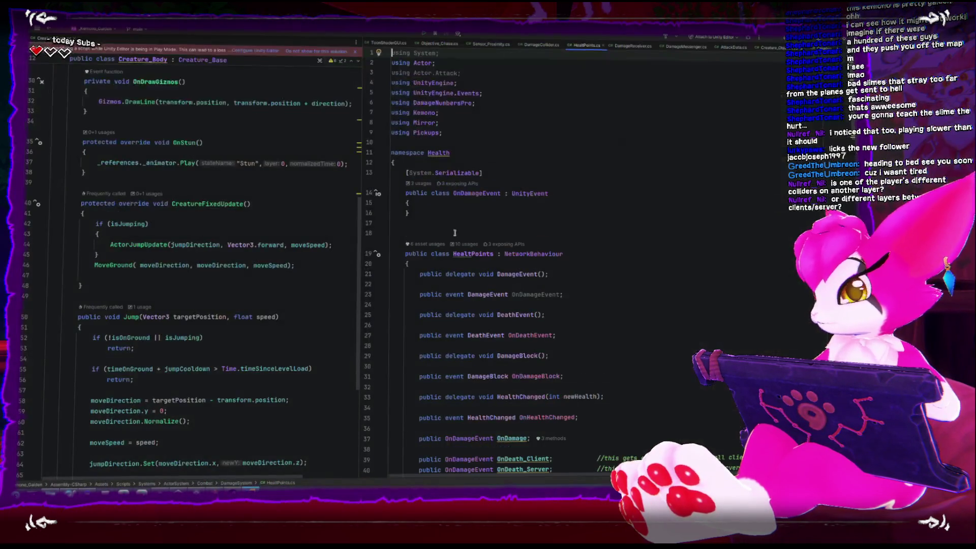
# Step: Scroll through HealthPoints.cs to the debug message and the RpcOnDamage call on line 127
pyautogui.scroll(-12, 493, 243)
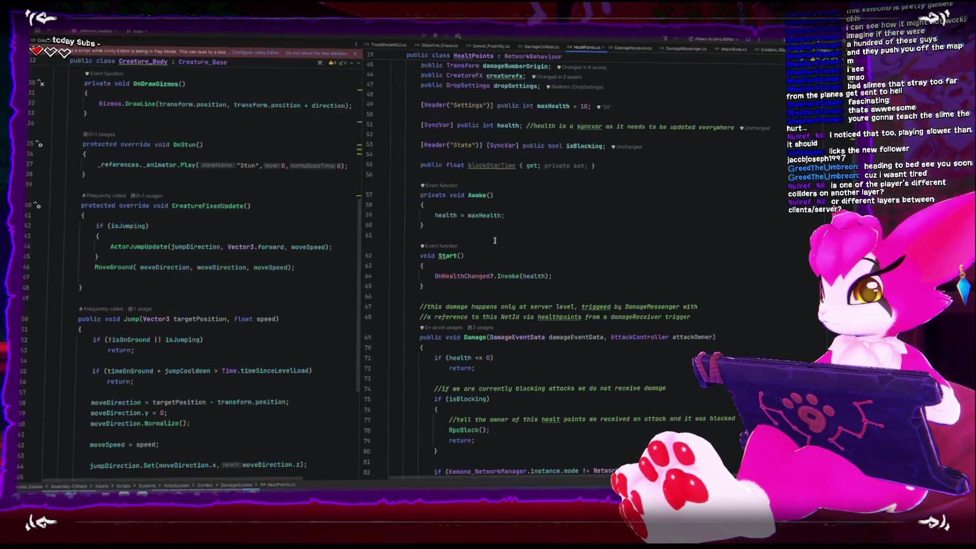
pyautogui.scroll(-10, 493, 243)
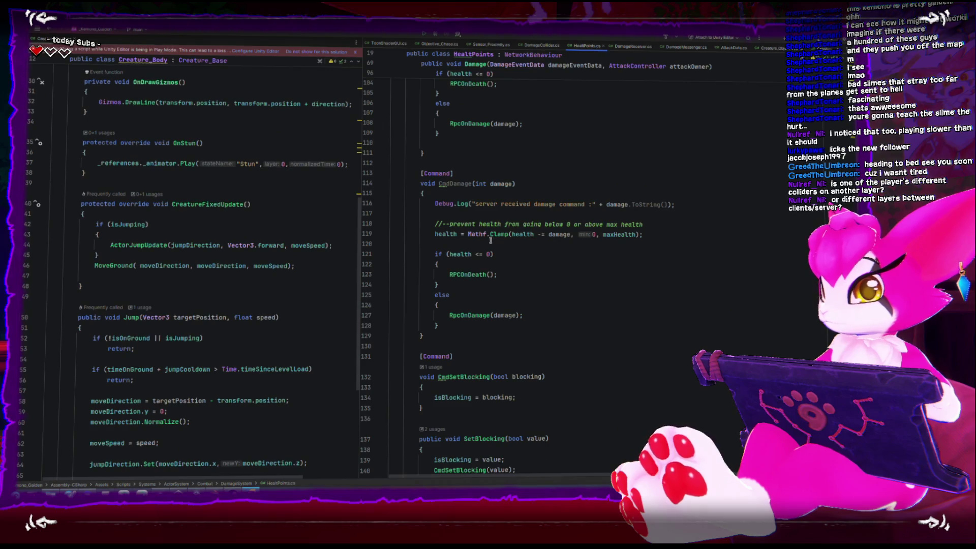
pyautogui.scroll(-3, 489, 240)
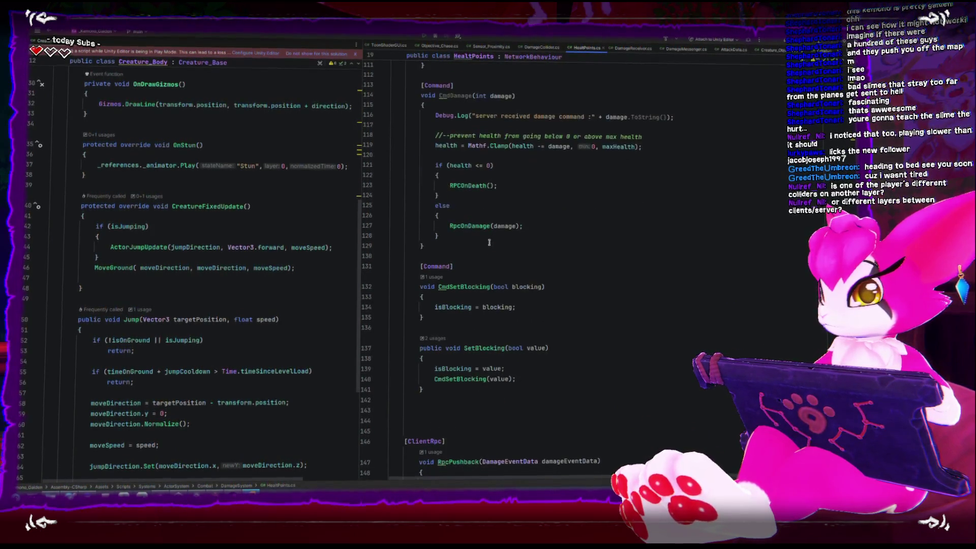
pyautogui.scroll(2, 489, 242)
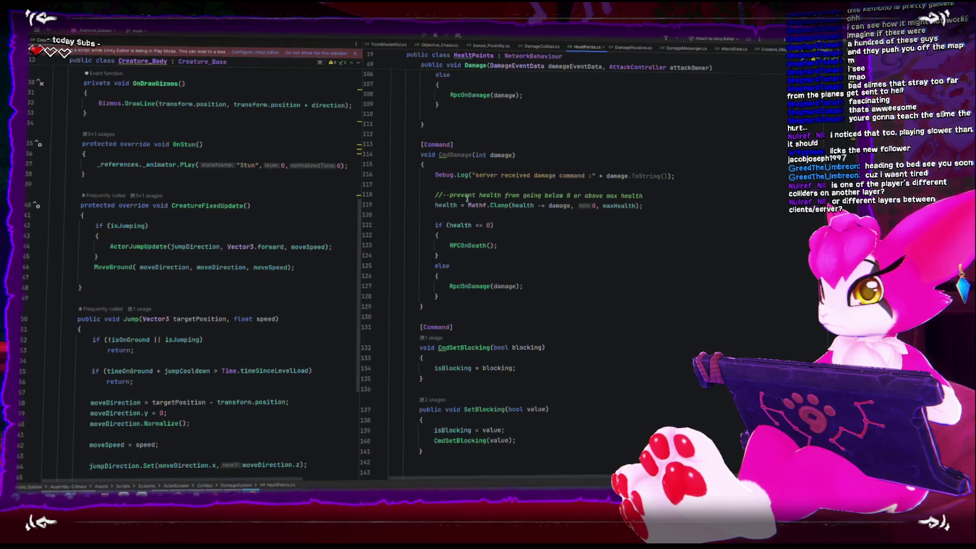
pyautogui.doubleClick(512, 175)
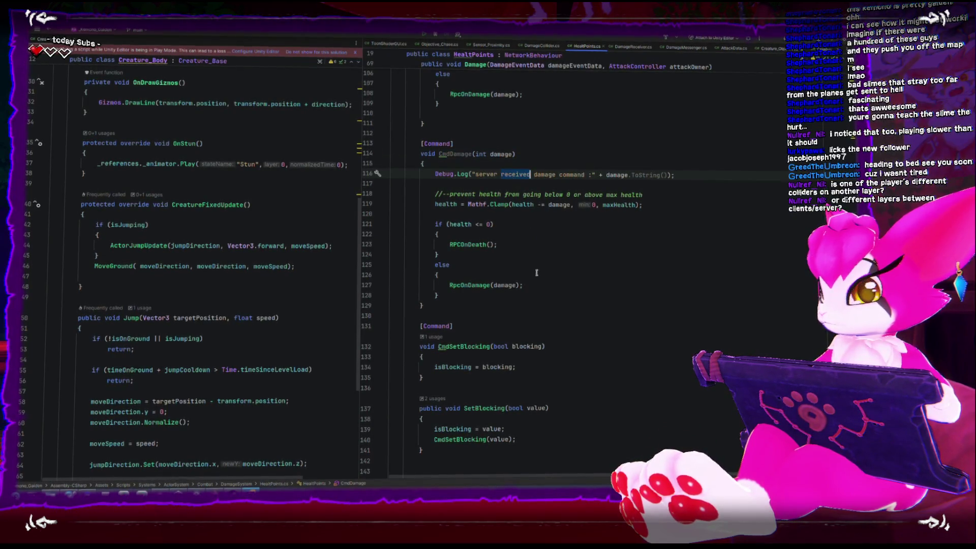
pyautogui.scroll(-1, 536, 269)
pyautogui.doubleClick(468, 214)
pyautogui.doubleClick(470, 254)
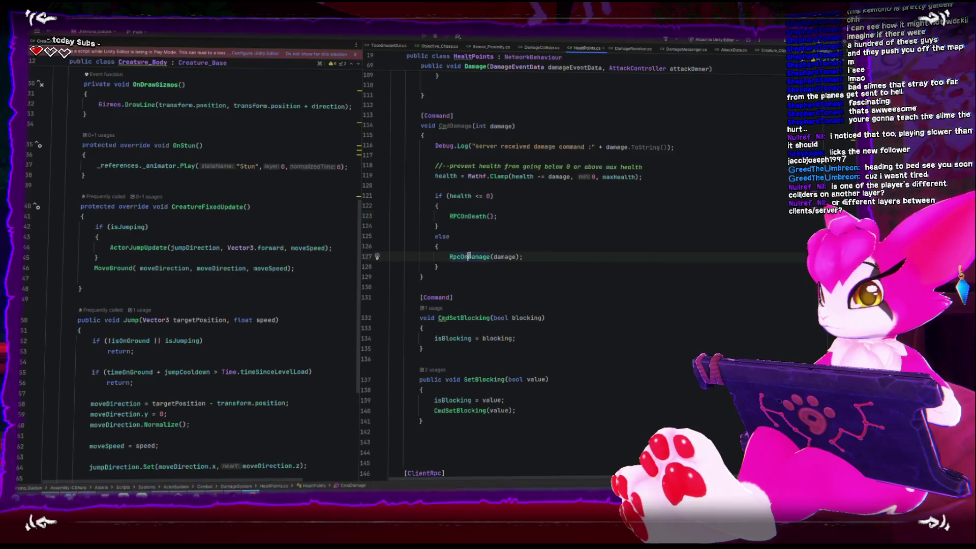
# Step: Inspect the creaturefx DamageShake call on line 179, then switch back to Unity
pyautogui.scroll(-3, 468, 257)
pyautogui.scroll(-15, 468, 258)
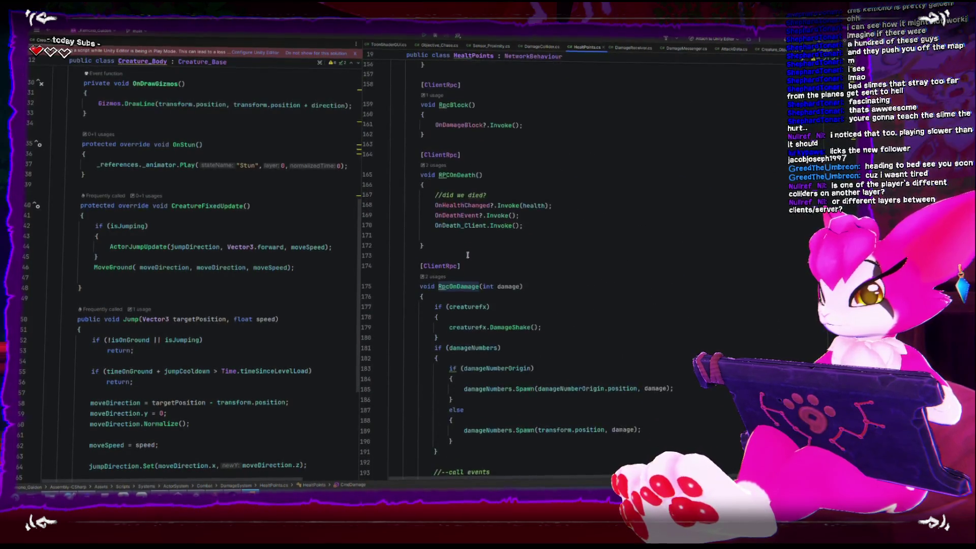
pyautogui.doubleClick(472, 264)
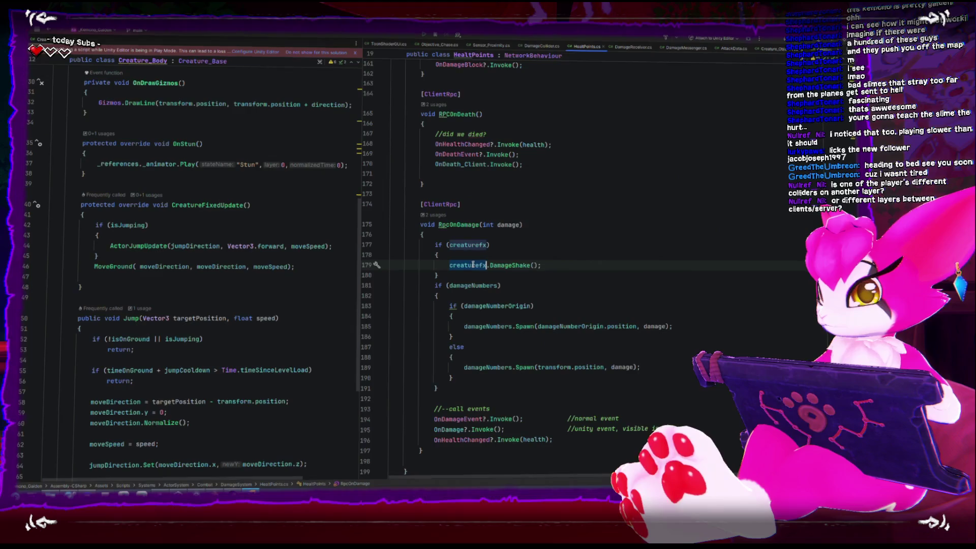
pyautogui.click(504, 264)
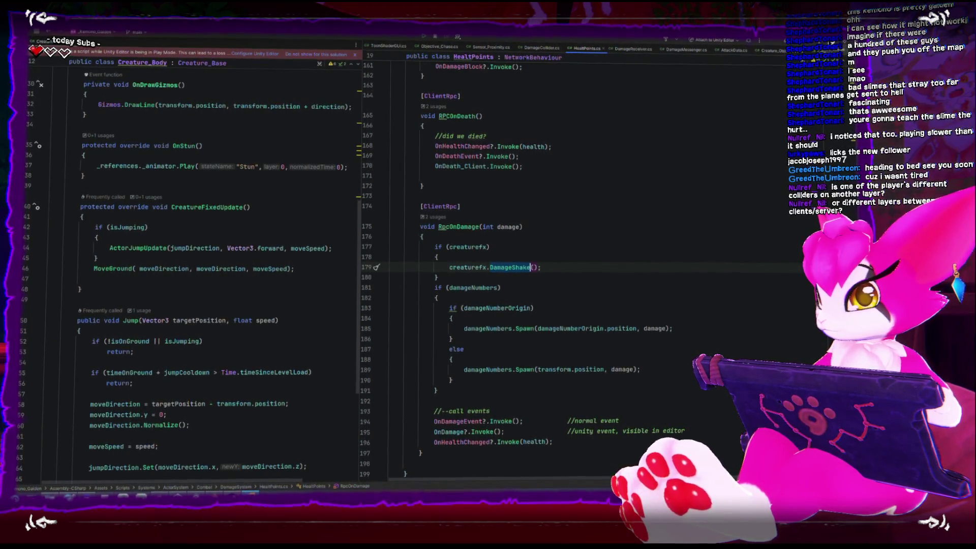
pyautogui.hotkey('alt', 'Tab')
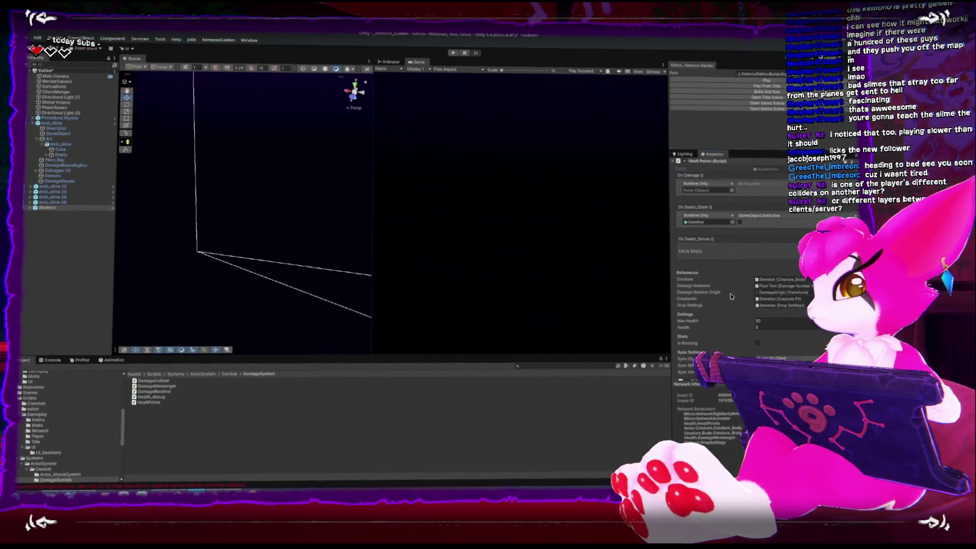
# Step: Select mob_slime, drag its Creature FX onto the Health Points Creaturefx field, and start Play
pyautogui.scroll(-1, 728, 292)
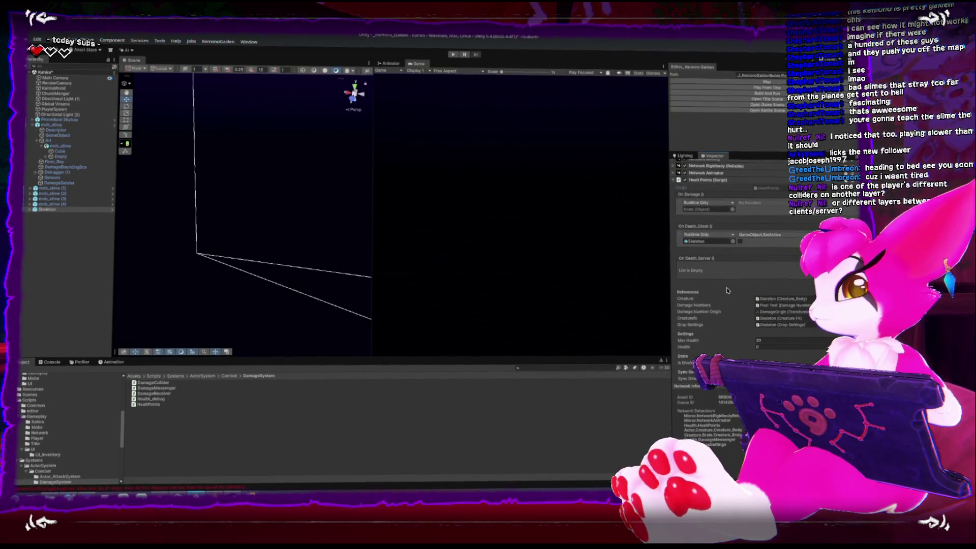
pyautogui.scroll(-2, 727, 290)
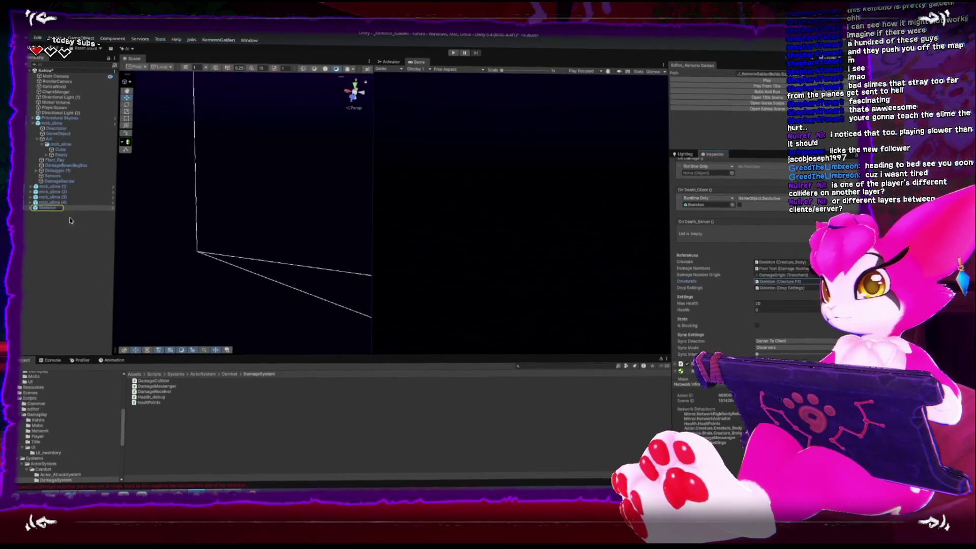
pyautogui.click(267, 223)
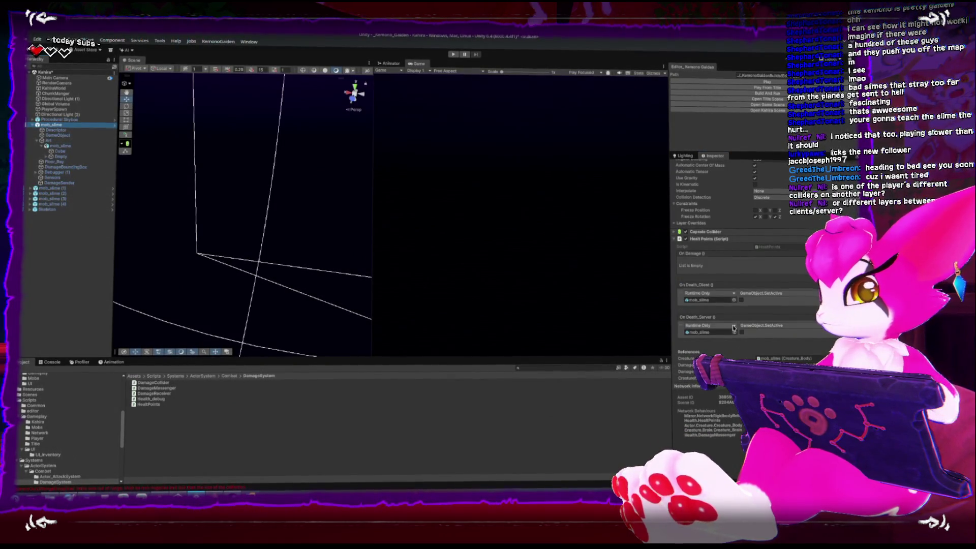
pyautogui.scroll(-1, 734, 328)
pyautogui.scroll(-2, 752, 328)
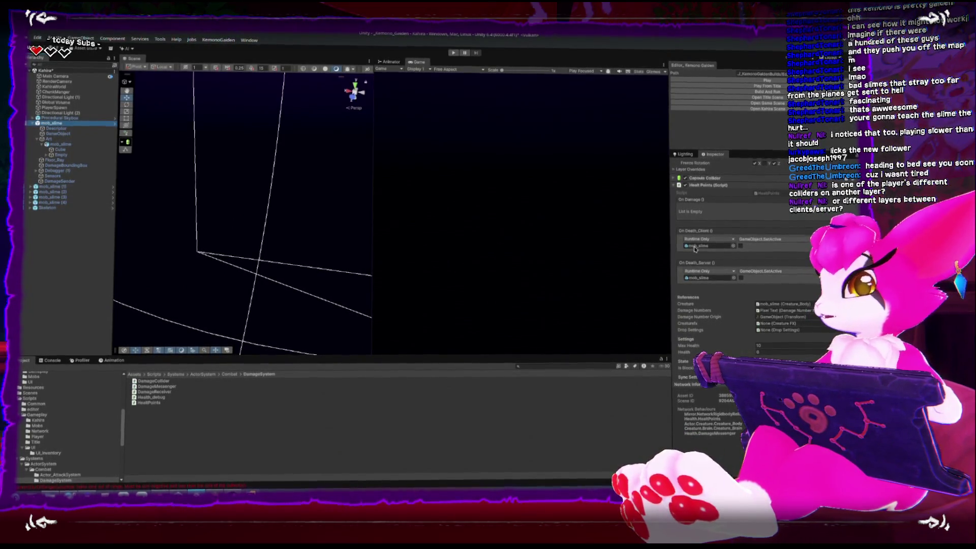
pyautogui.scroll(5, 689, 242)
pyautogui.scroll(2, 690, 242)
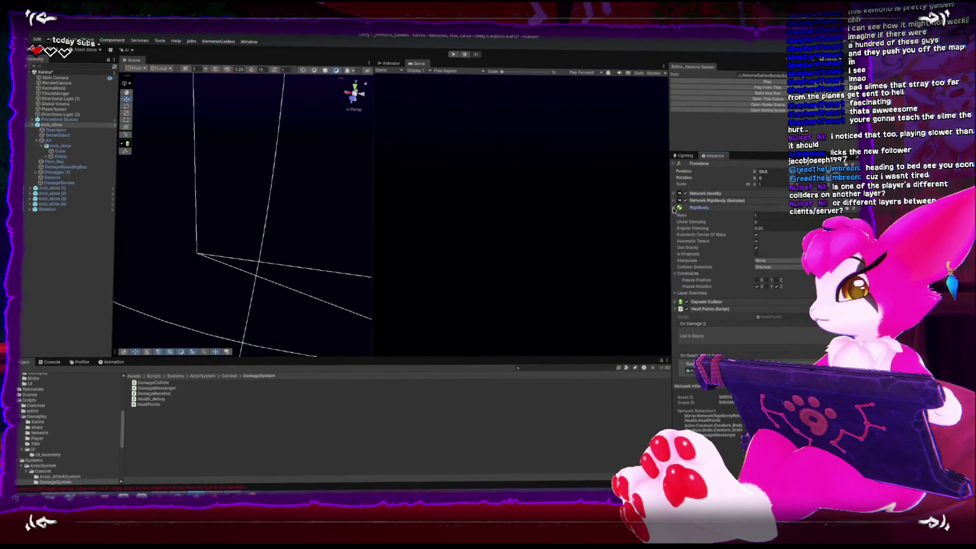
pyautogui.scroll(-10, 674, 210)
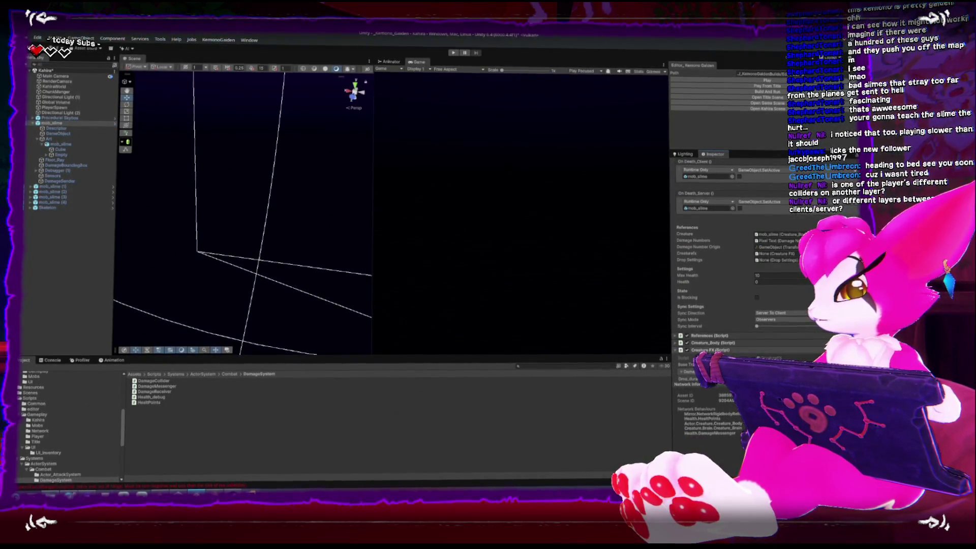
pyautogui.moveTo(799, 254); pyautogui.dragTo(798, 254)
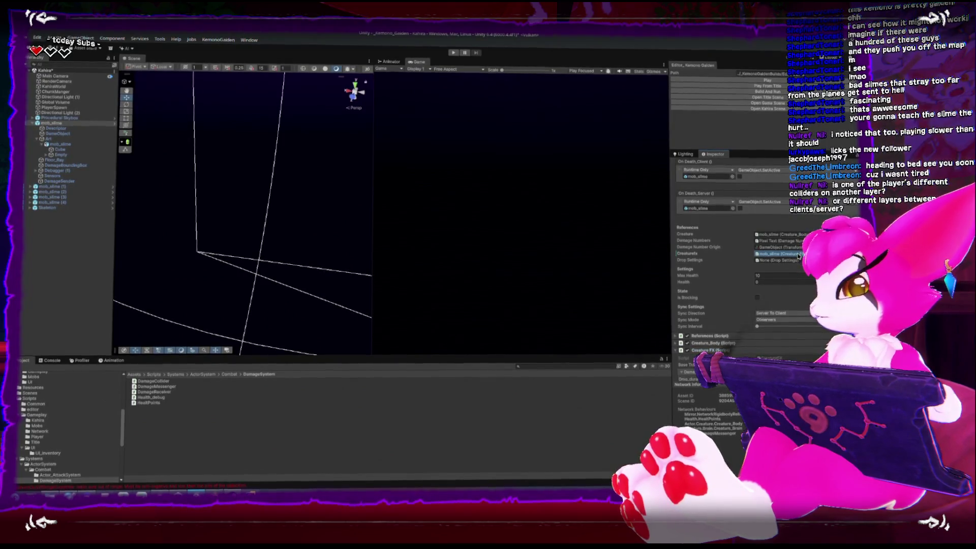
pyautogui.click(726, 82)
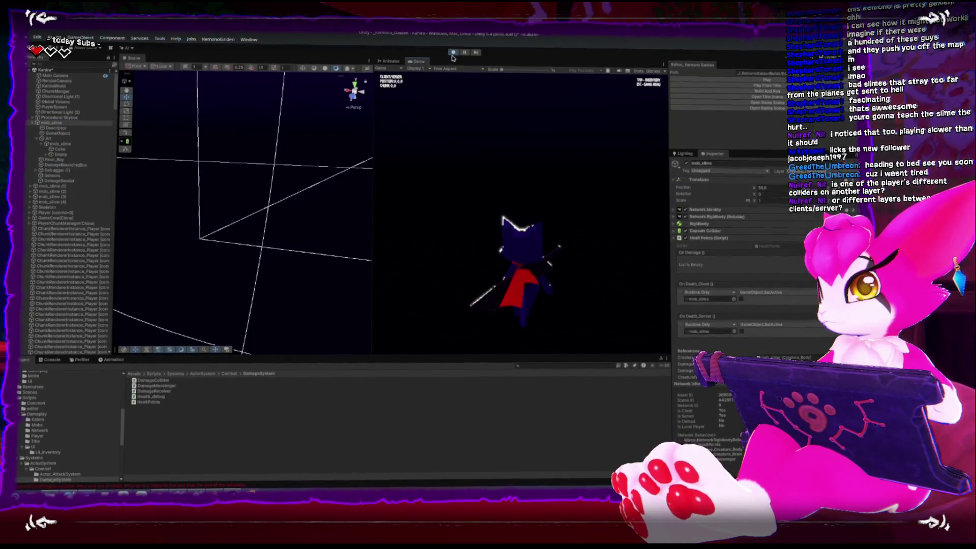
# Step: Stop the play test, Apply All mob_slime overrides to its prefab, and press Play again
pyautogui.click(452, 52)
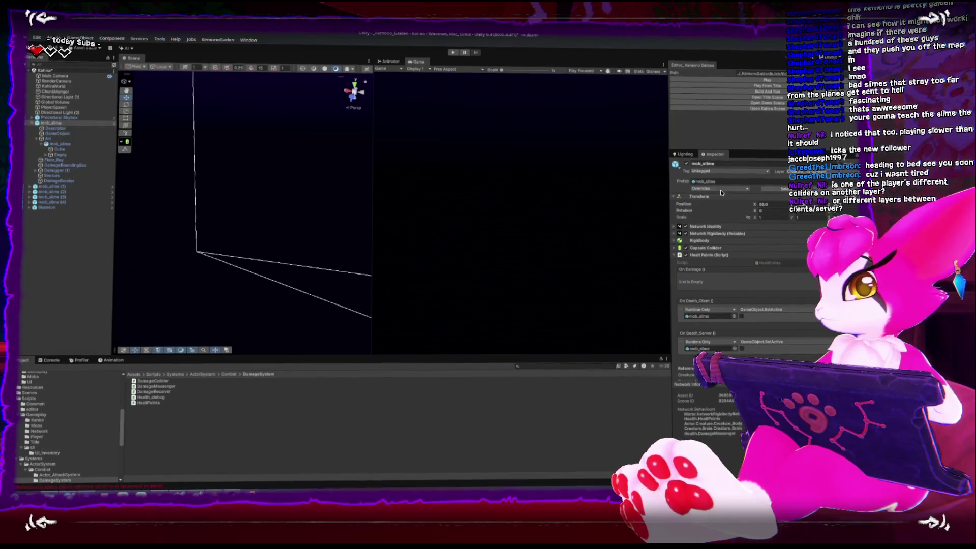
pyautogui.click(721, 188)
pyautogui.click(768, 235)
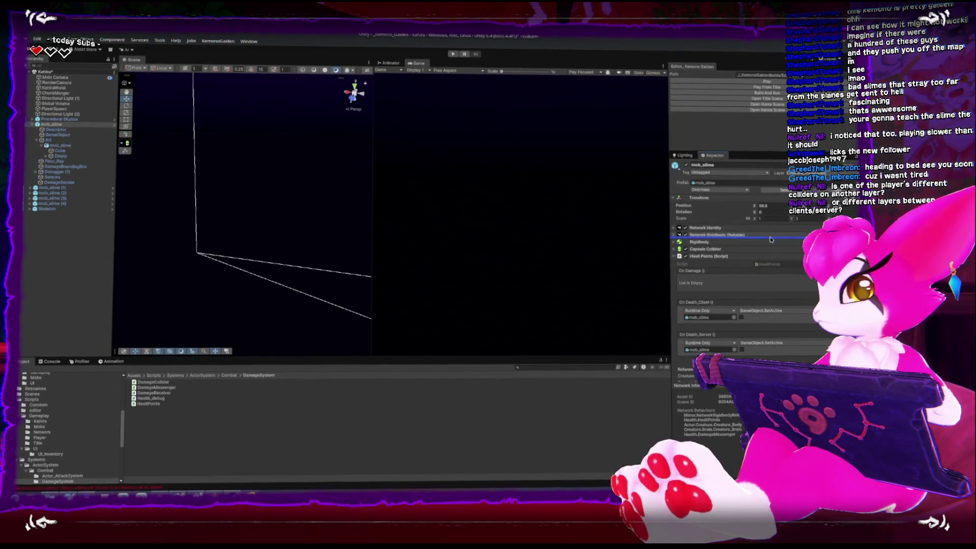
pyautogui.click(764, 94)
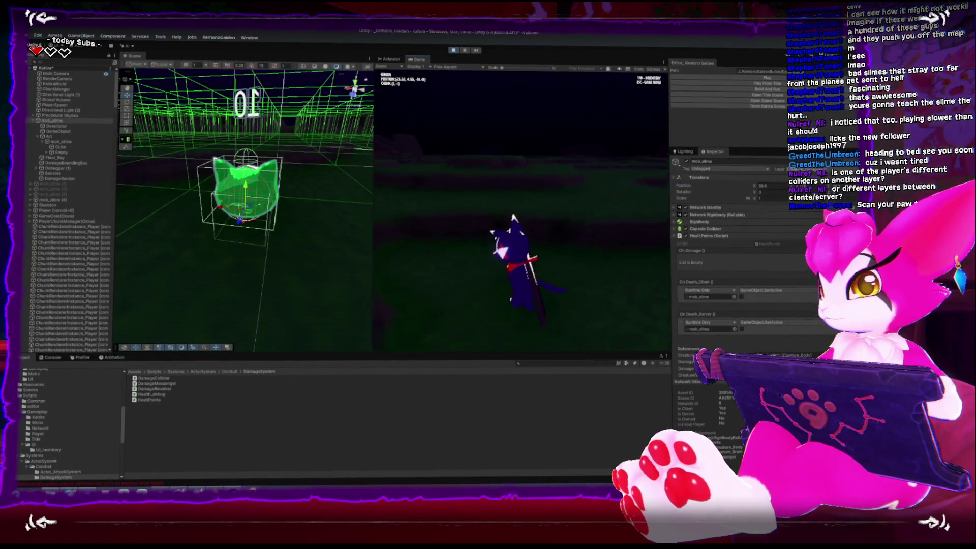
# Step: Exit Play mode with Ctrl+P, orbit the Scene view, and widen the Scene and Game views
pyautogui.press('Escape')
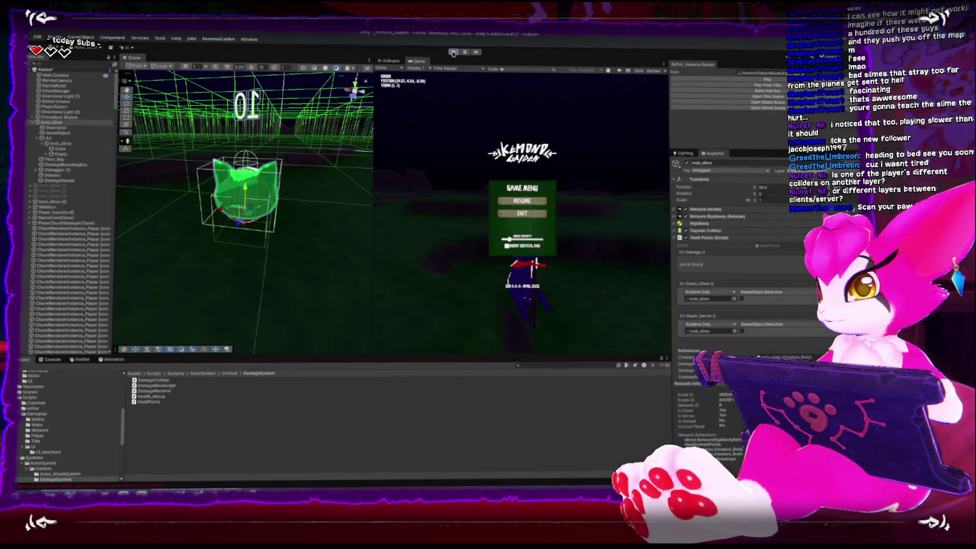
pyautogui.hotkey('ctrl', 'p')
pyautogui.moveTo(284, 122)
pyautogui.mouseDown()
pyautogui.moveTo(279, 243)
pyautogui.moveTo(242, 168)
pyautogui.mouseUp()
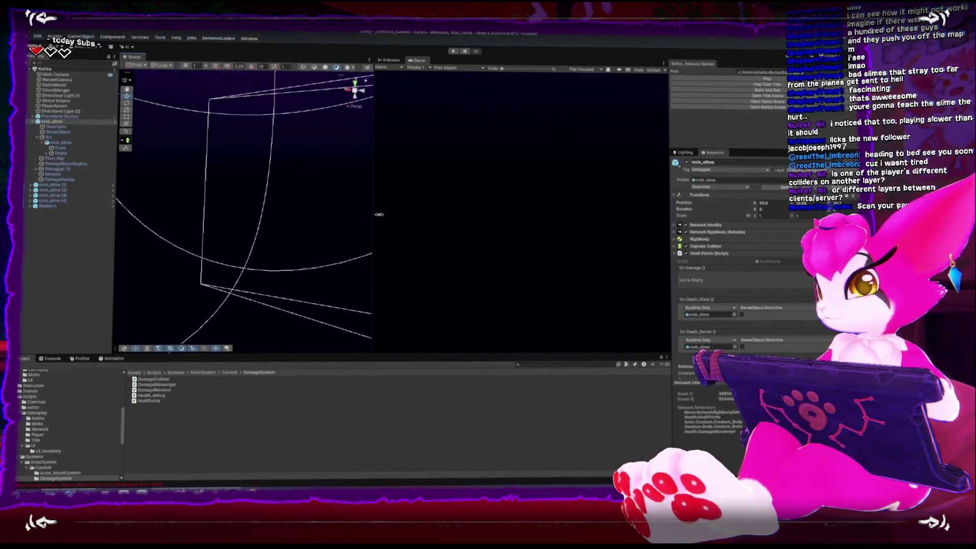
pyautogui.moveTo(667, 212); pyautogui.dragTo(721, 212)
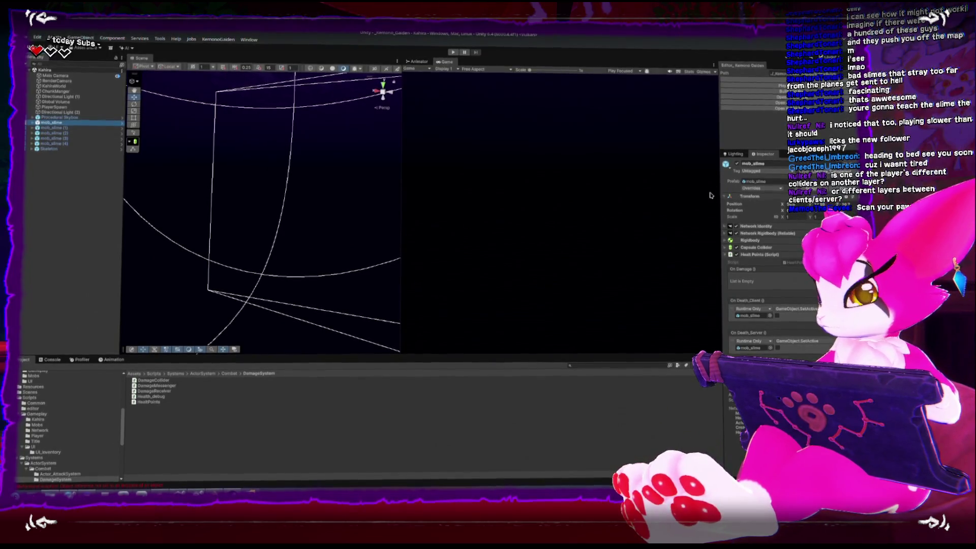
# Step: Widen the Inspector, collapse mob_slime's Creature FX (Script), then select the Procedural Skybox in the Scene
pyautogui.moveTo(719, 236)
pyautogui.mouseDown()
pyautogui.moveTo(653, 236)
pyautogui.moveTo(708, 236)
pyautogui.mouseUp()
pyautogui.scroll(-10, 794, 279)
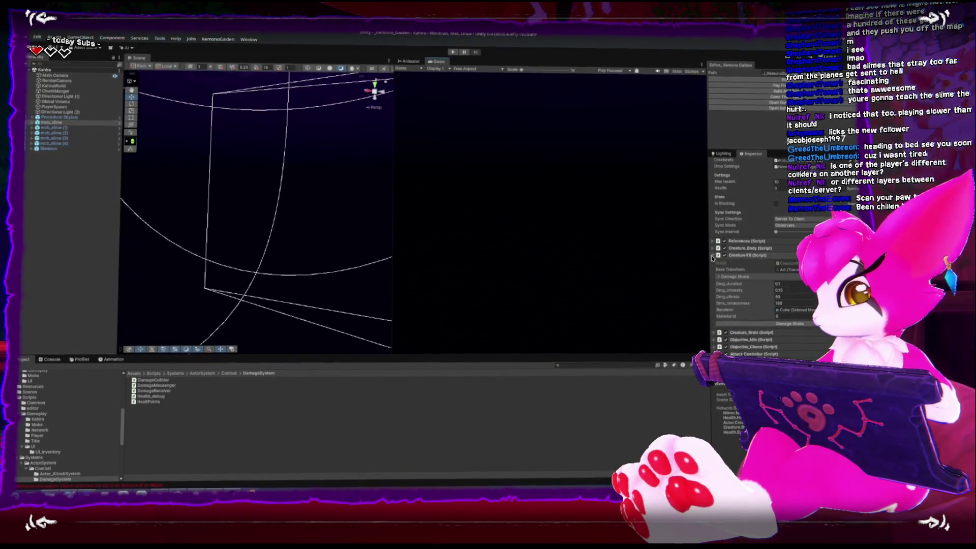
pyautogui.click(713, 256)
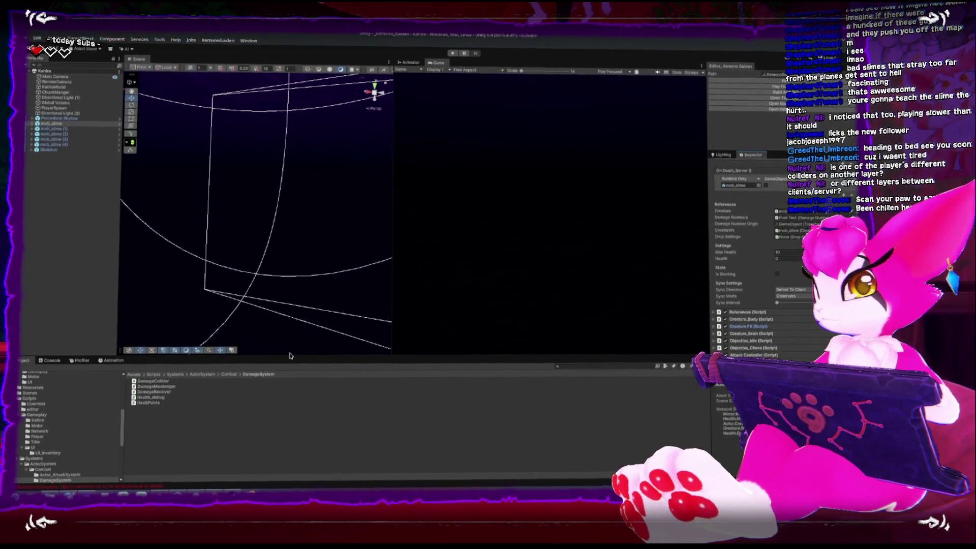
pyautogui.click(263, 244)
pyautogui.moveTo(263, 244); pyautogui.dragTo(267, 257)
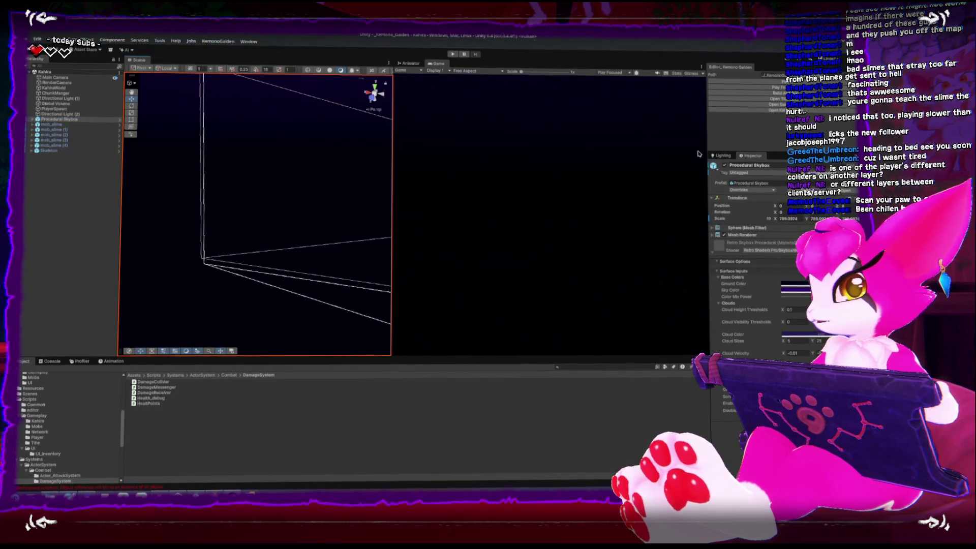
# Step: Copy PickupsManager and NetworkMobSpawner from GameScene into Kahira, then open NetworkMobSpawner.cs in the code editor
pyautogui.click(777, 103)
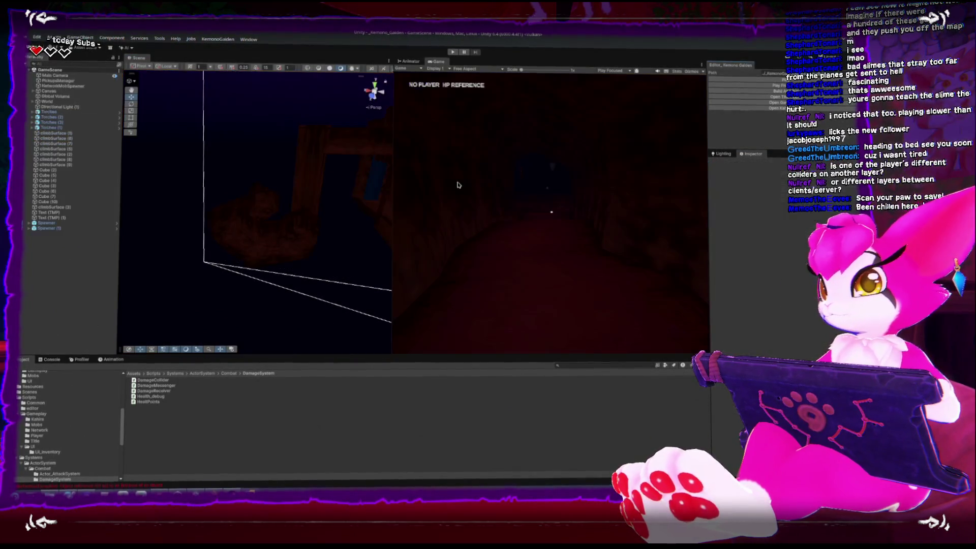
pyautogui.keyDown('ctrl'); pyautogui.click(76, 89); pyautogui.keyUp('ctrl')
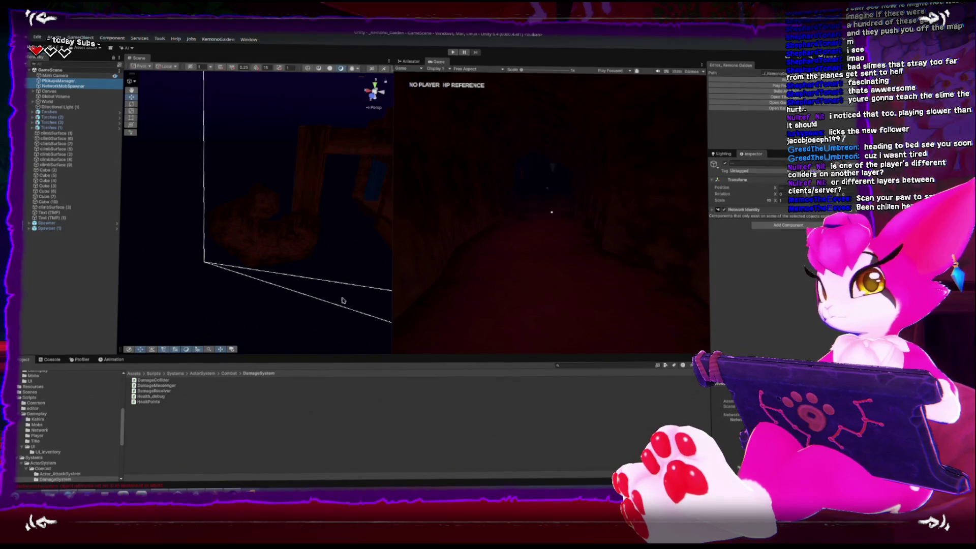
pyautogui.click(756, 110)
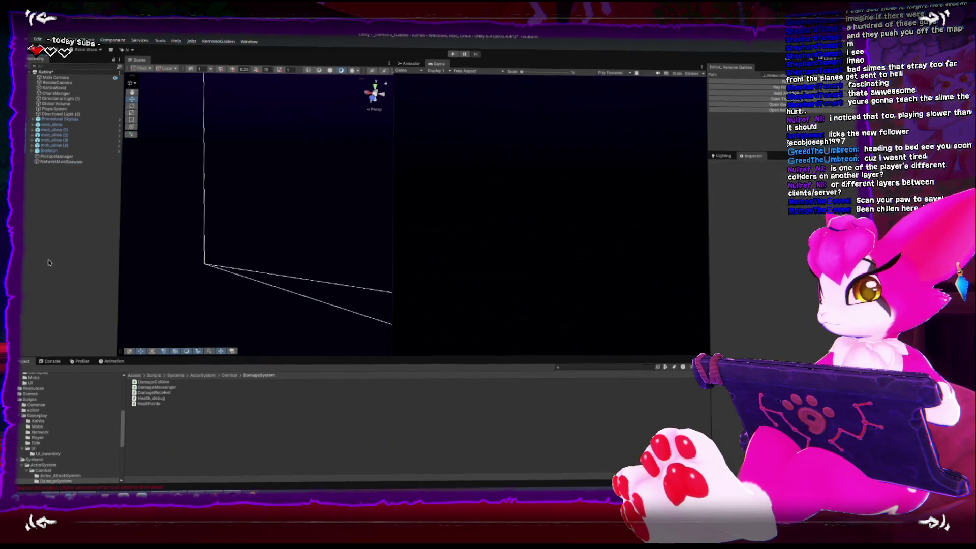
pyautogui.click(54, 156)
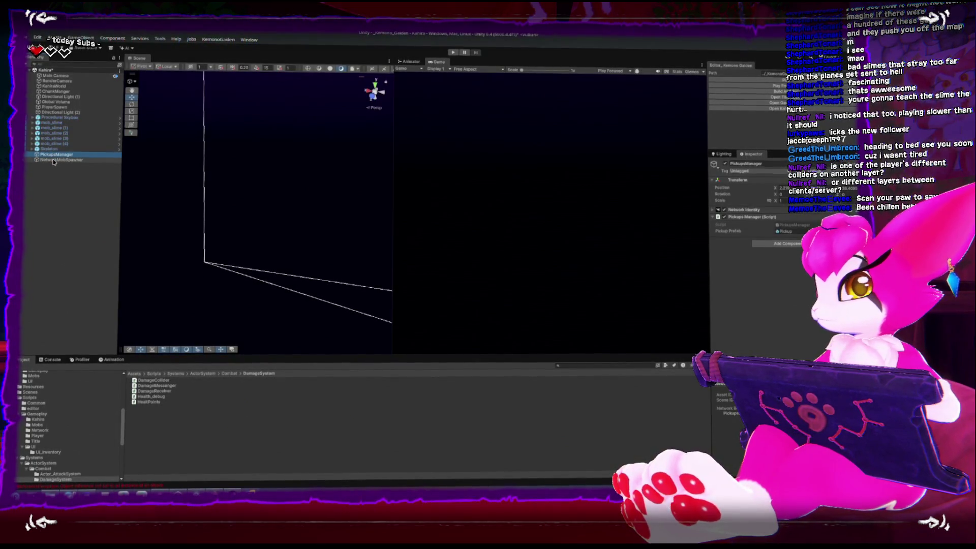
pyautogui.click(54, 160)
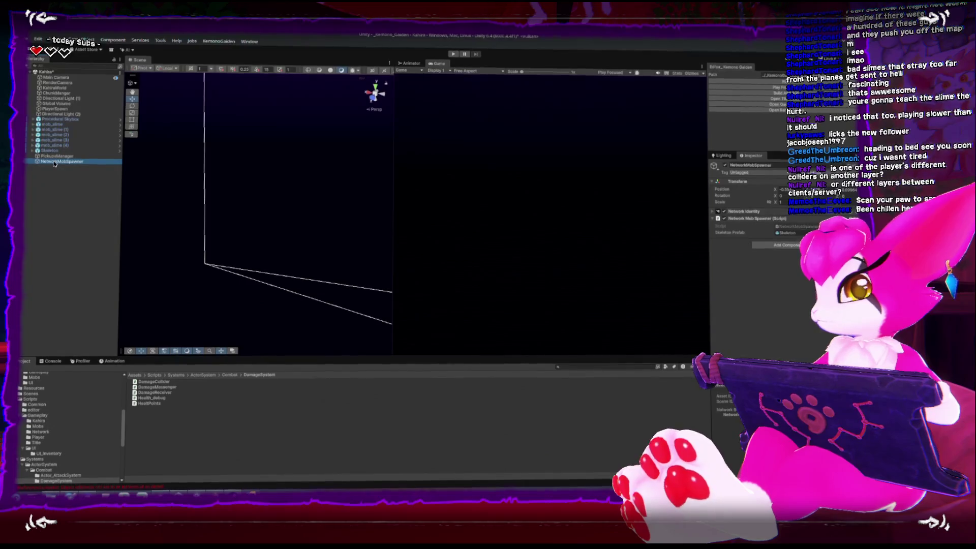
pyautogui.click(796, 227)
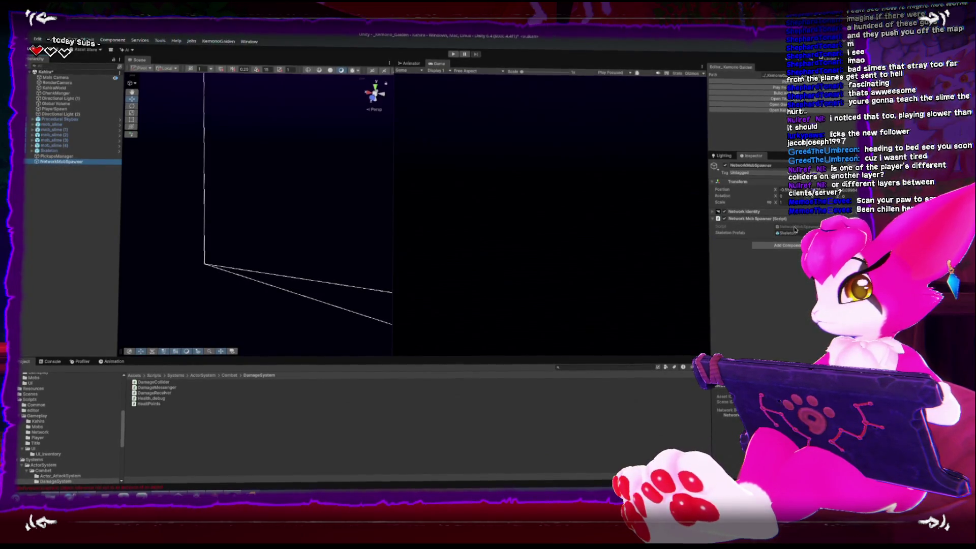
pyautogui.doubleClick(795, 228)
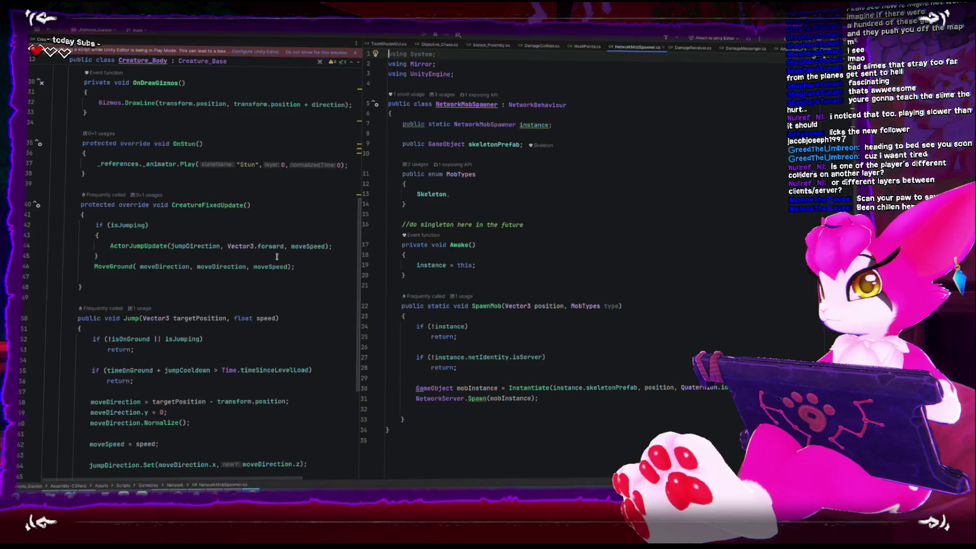
# Step: Scroll the Creature_Body script back to the top in Rider, then return to Unity
pyautogui.scroll(5, 342, 244)
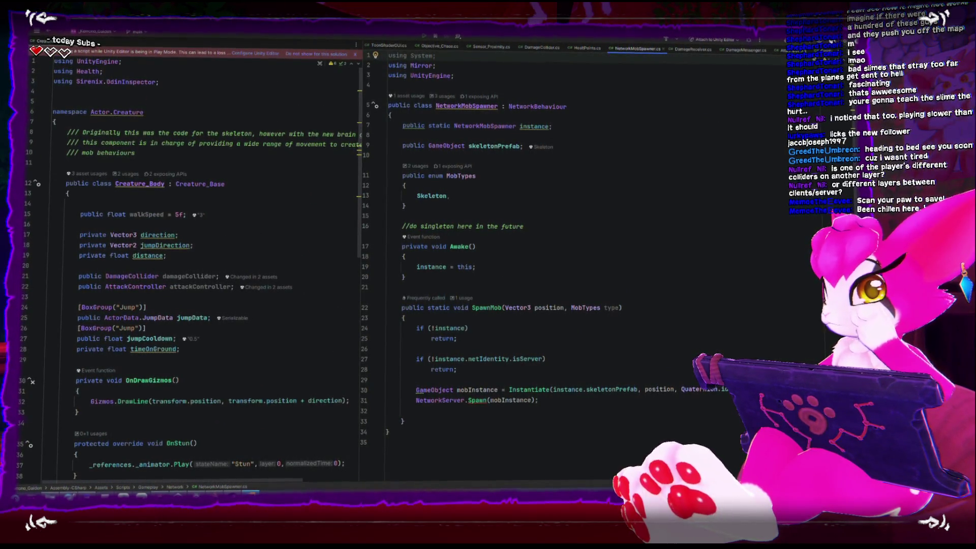
pyautogui.hotkey('alt', 'Tab')
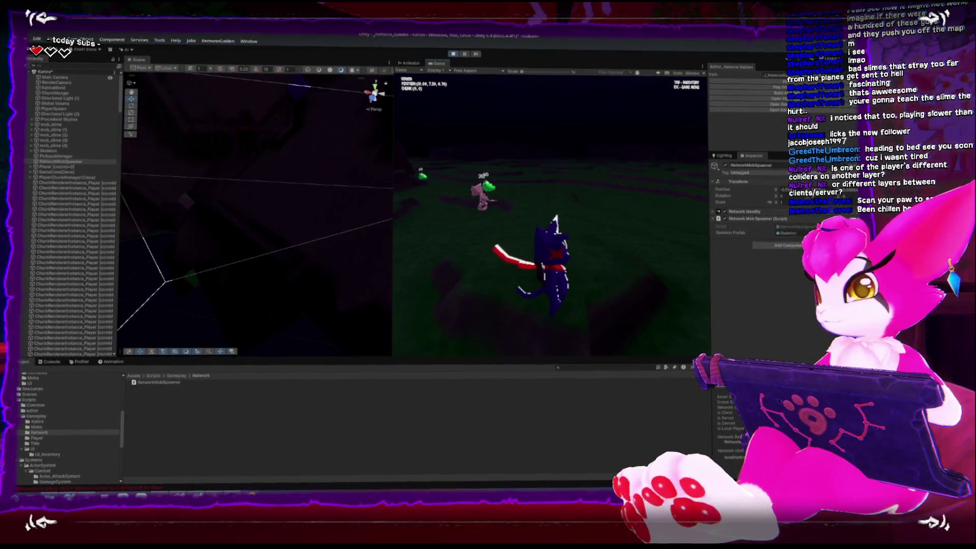
# Step: Run the cat toward the slimes and skeleton, then strike the skeleton repeatedly with the sword
pyautogui.press('Escape')
pyautogui.moveTo(261, 185)
pyautogui.mouseDown()
pyautogui.moveTo(278, 221)
pyautogui.moveTo(261, 208)
pyautogui.mouseUp()
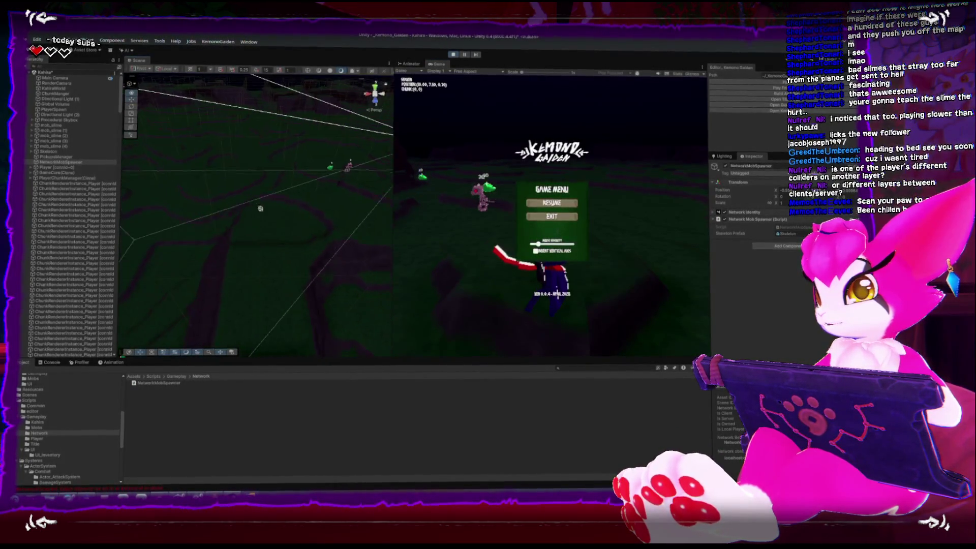
pyautogui.click(499, 190)
pyautogui.press('w')
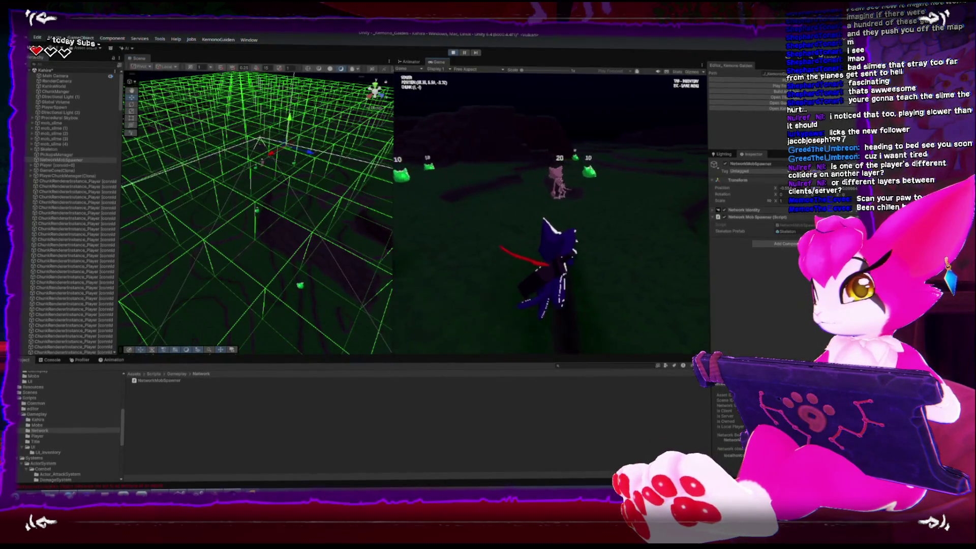
pyautogui.press('w')
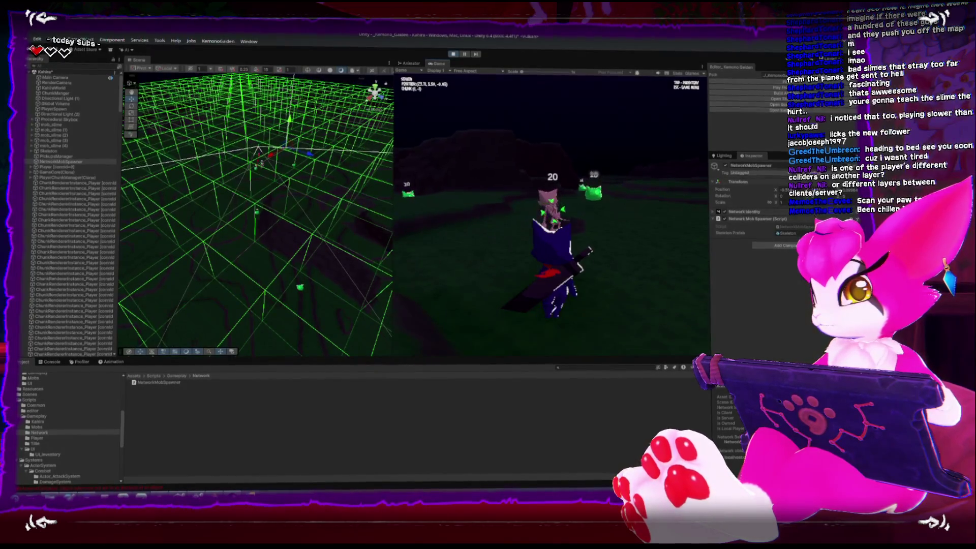
pyautogui.press('s')
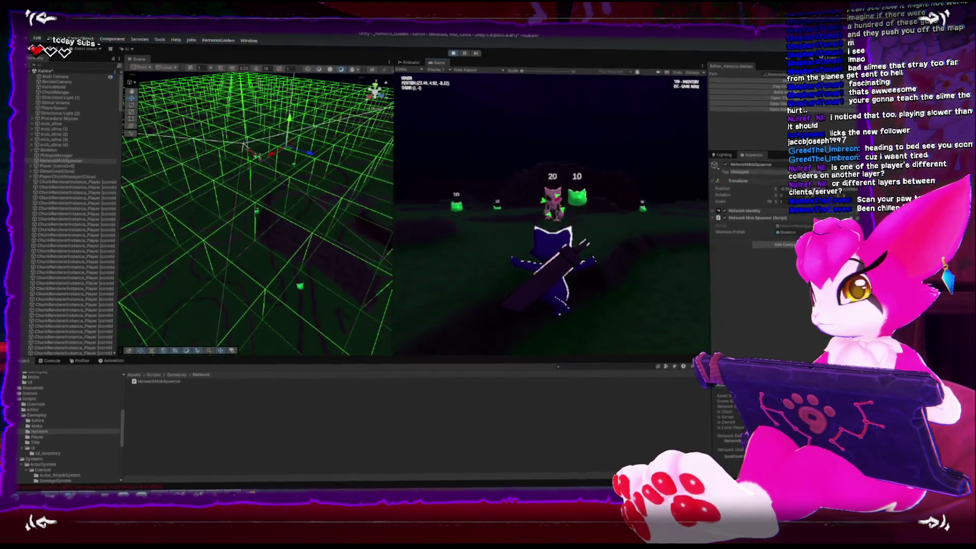
pyautogui.press('space')
pyautogui.press('w')
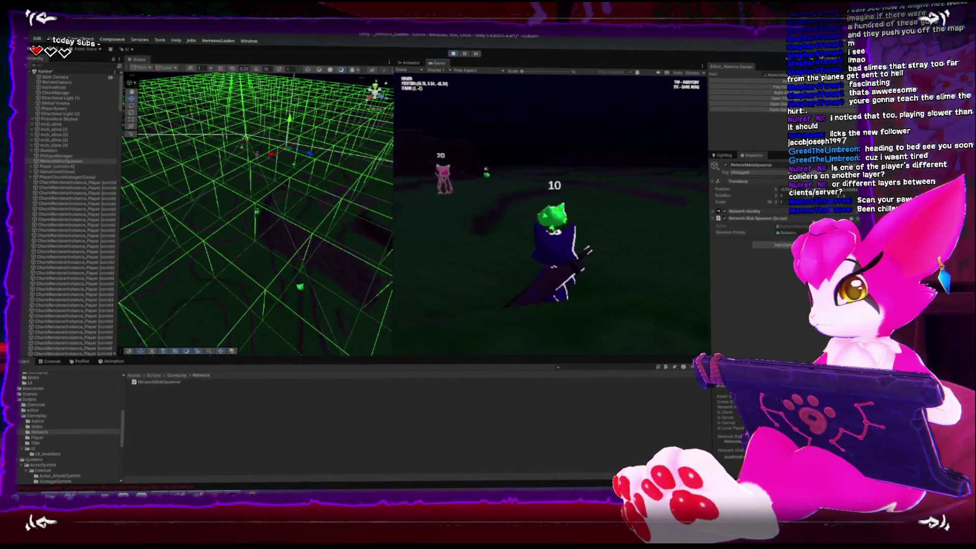
pyautogui.press('w')
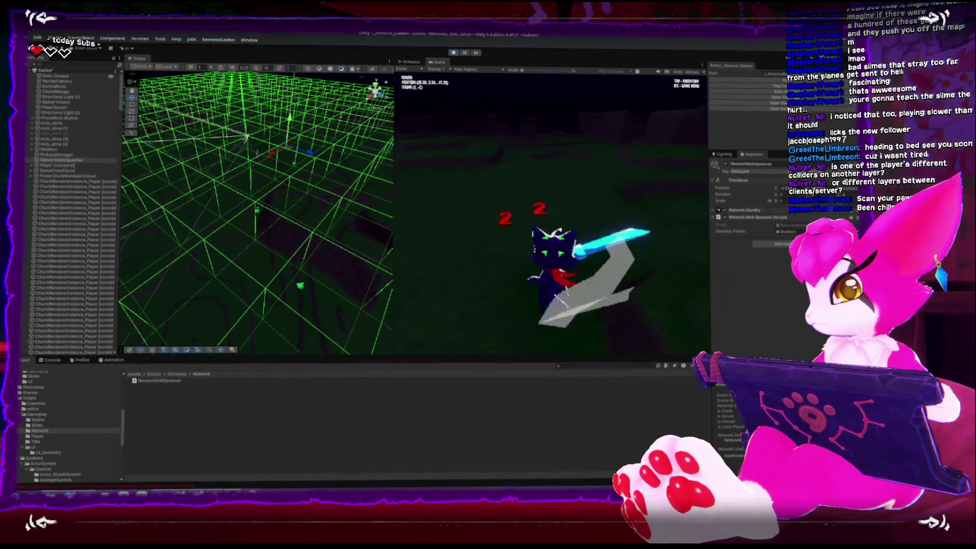
pyautogui.press('w')
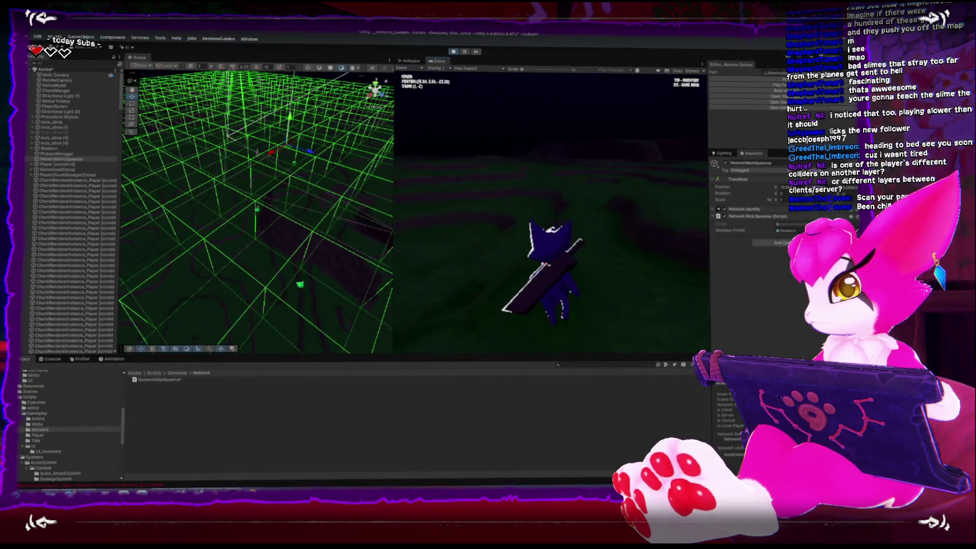
pyautogui.press('w')
pyautogui.click(551, 214)
pyautogui.click(552, 213)
pyautogui.click(551, 213)
pyautogui.click(551, 214)
# Step: Roam across the map into new chunks, swinging the sword at the green slimes
pyautogui.press('w')
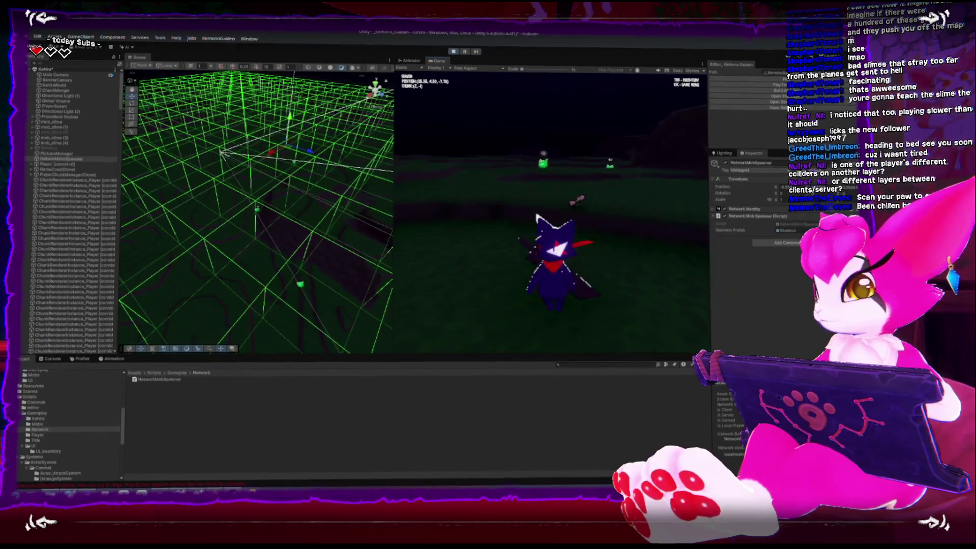
pyautogui.press('w')
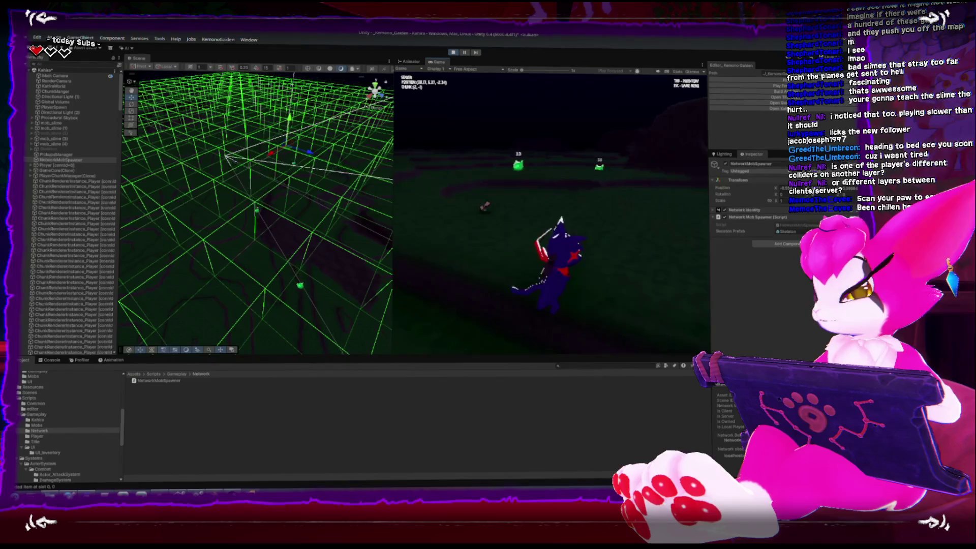
pyautogui.press('w')
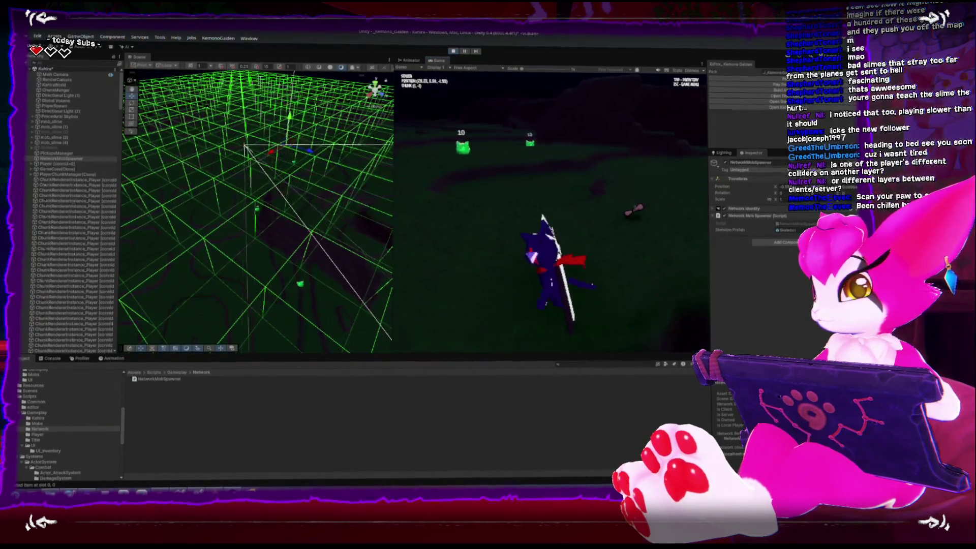
pyautogui.press('w')
pyautogui.press('w')
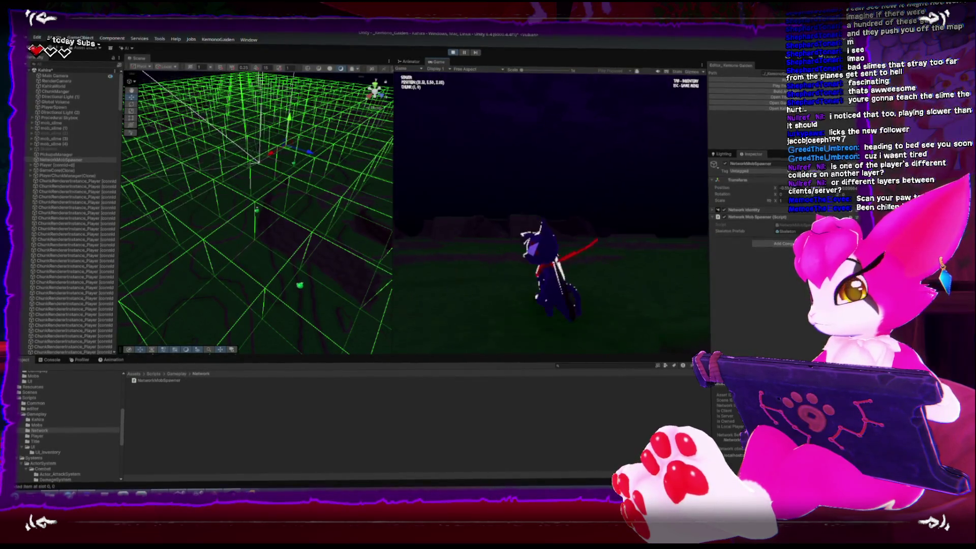
pyautogui.press('w')
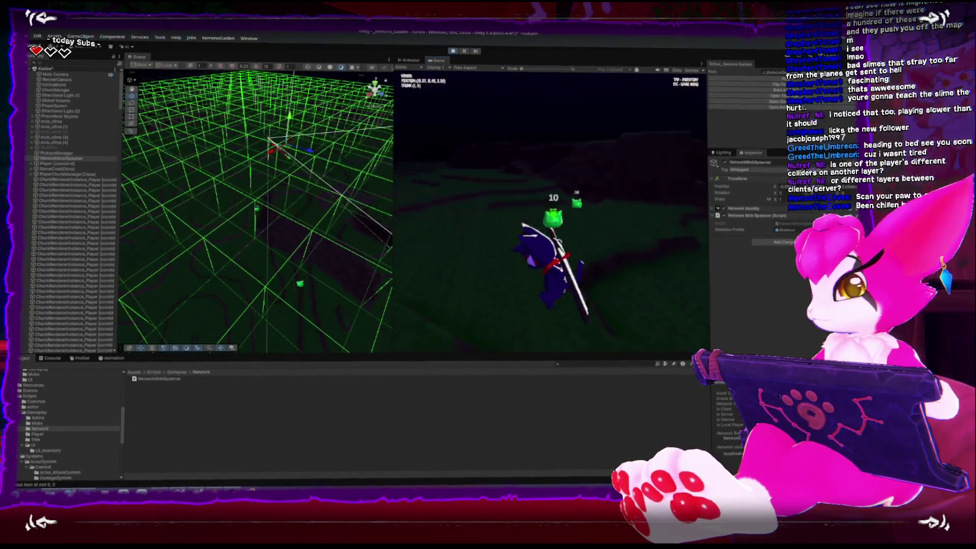
pyautogui.press('s')
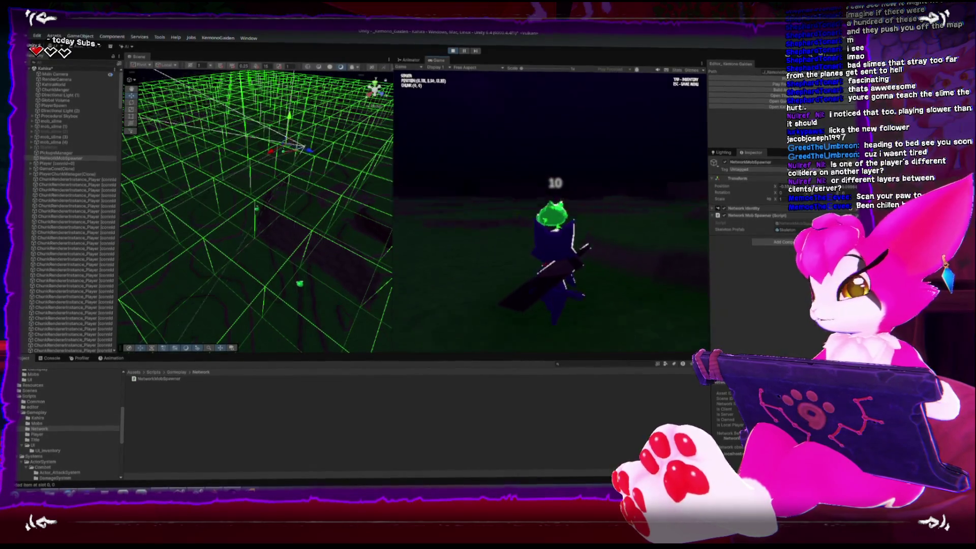
pyautogui.press('w')
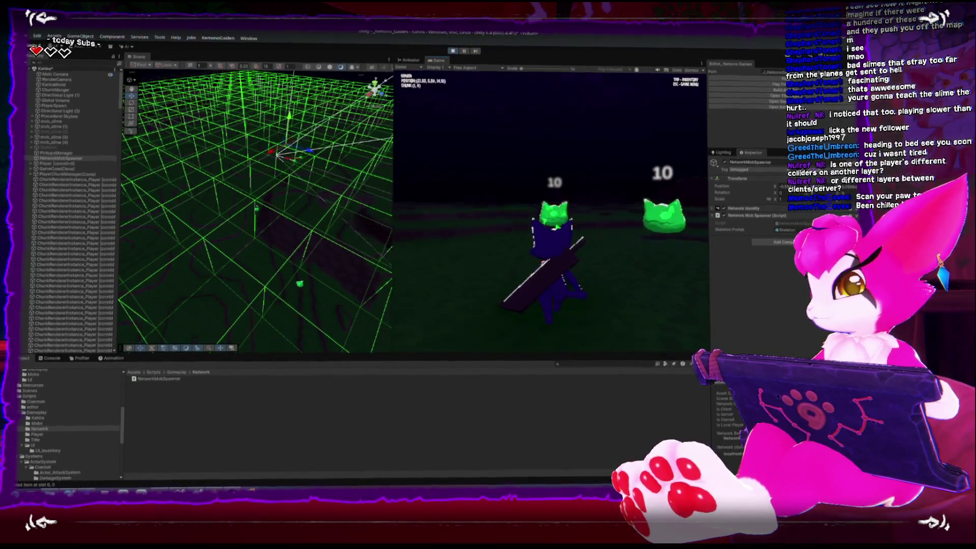
pyautogui.press('w')
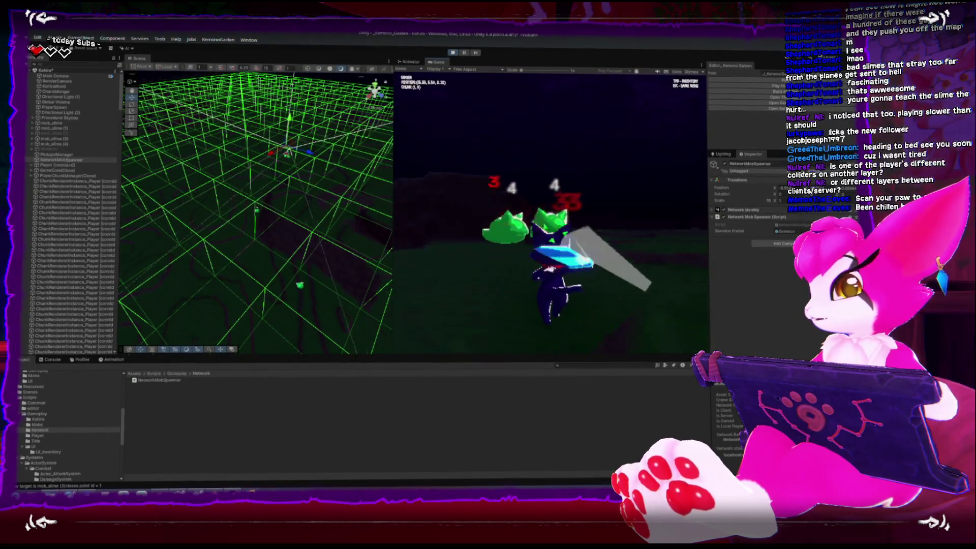
pyautogui.press('w')
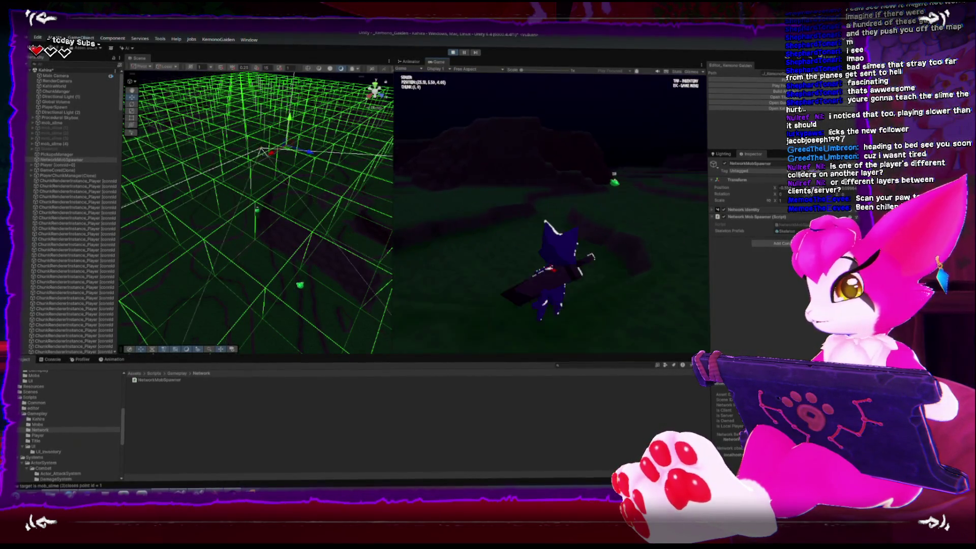
pyautogui.press('s')
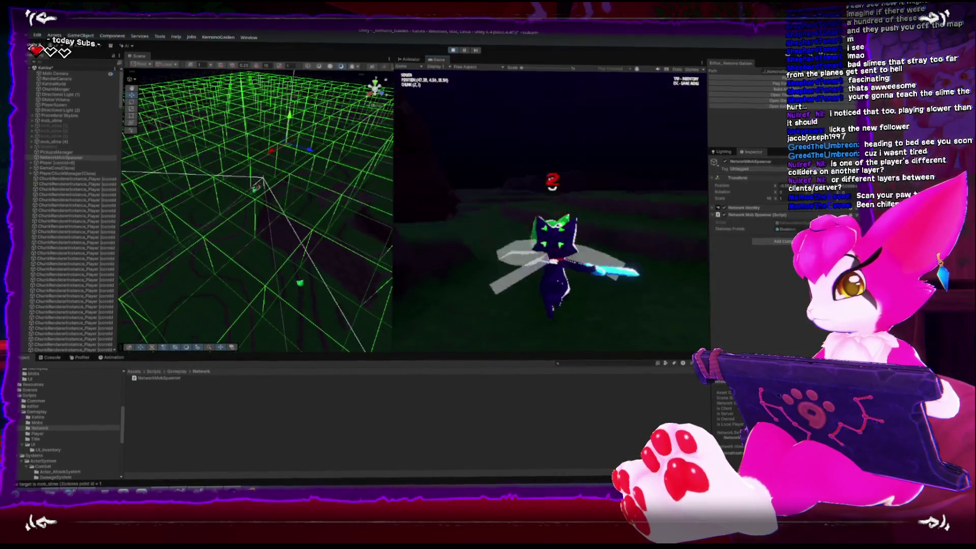
pyautogui.press('w')
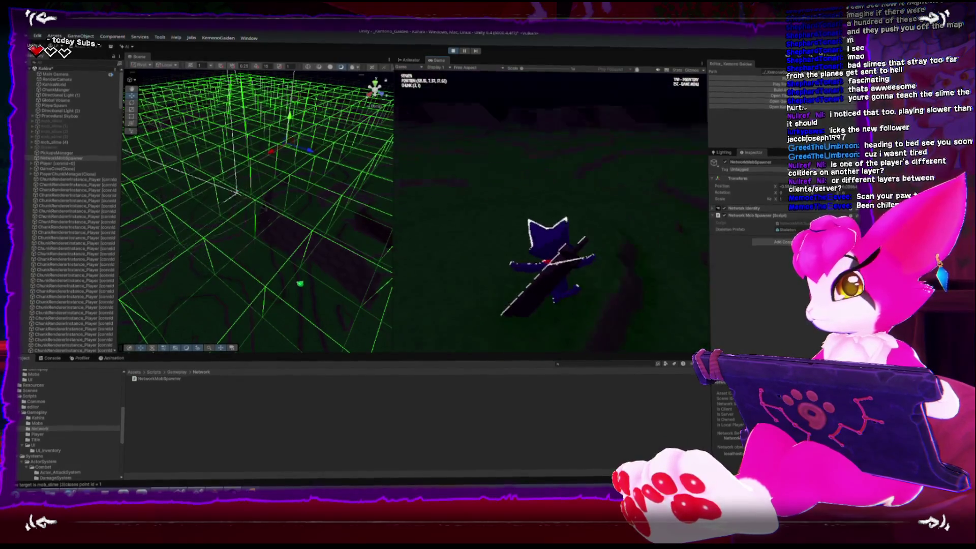
pyautogui.press('w')
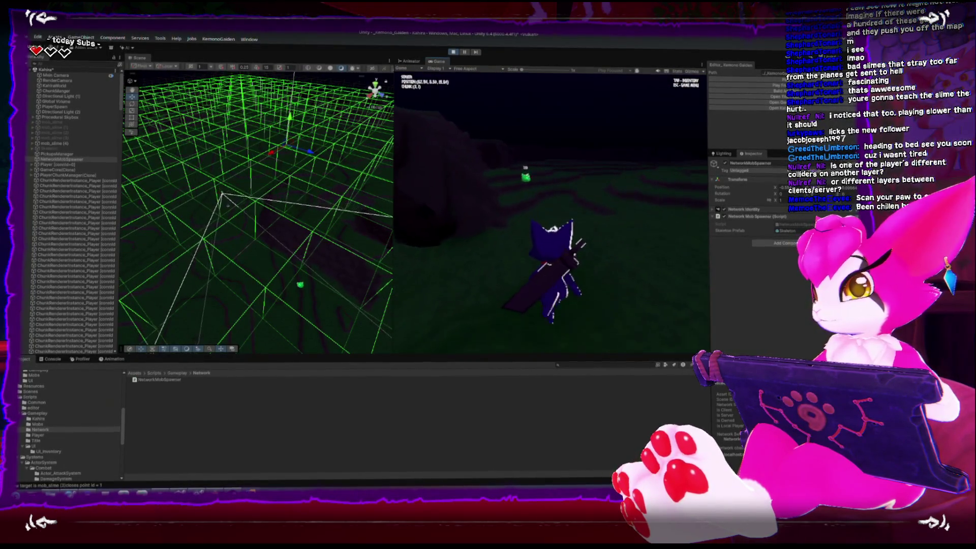
pyautogui.press('w')
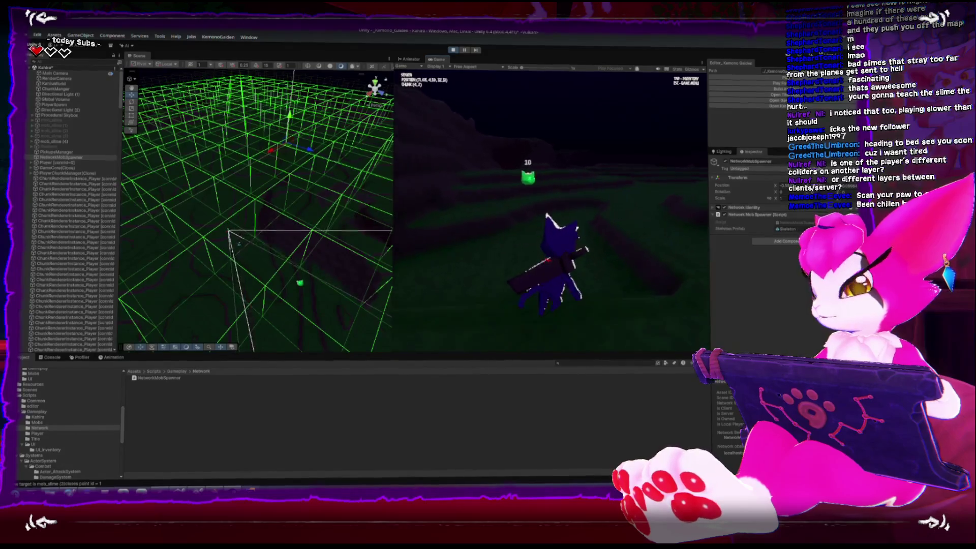
pyautogui.press('w')
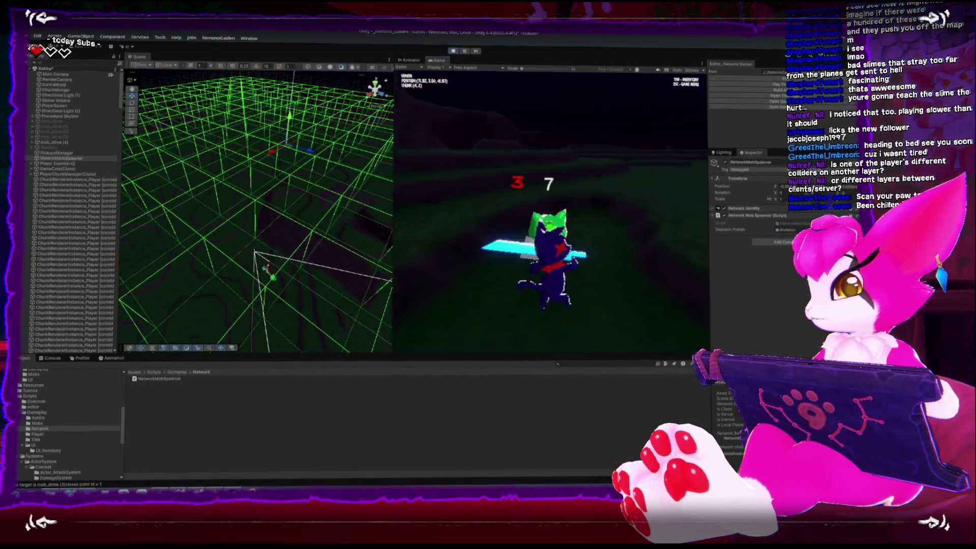
pyautogui.press('w')
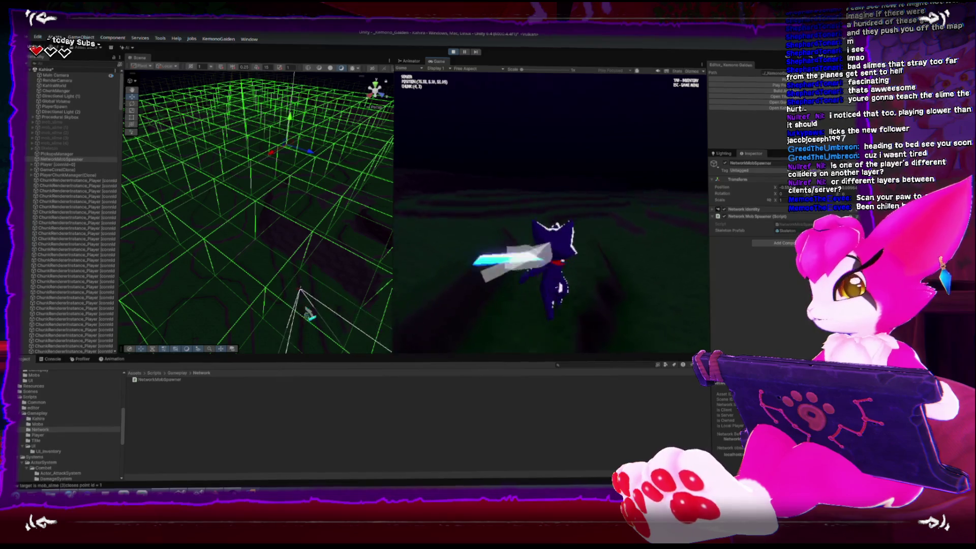
# Step: Keep moving and swinging through further chunks, then open the pause menu and stop the play test
pyautogui.press('w')
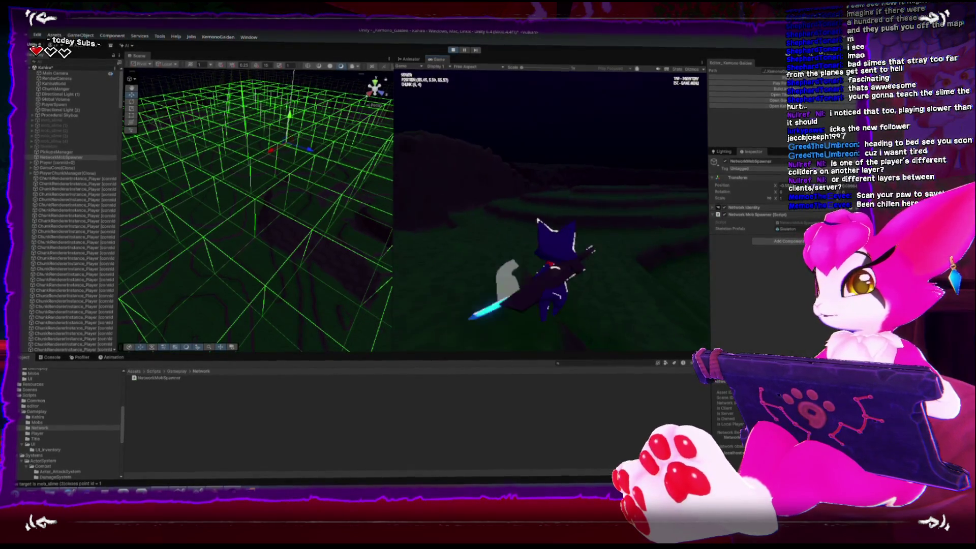
pyautogui.press('w')
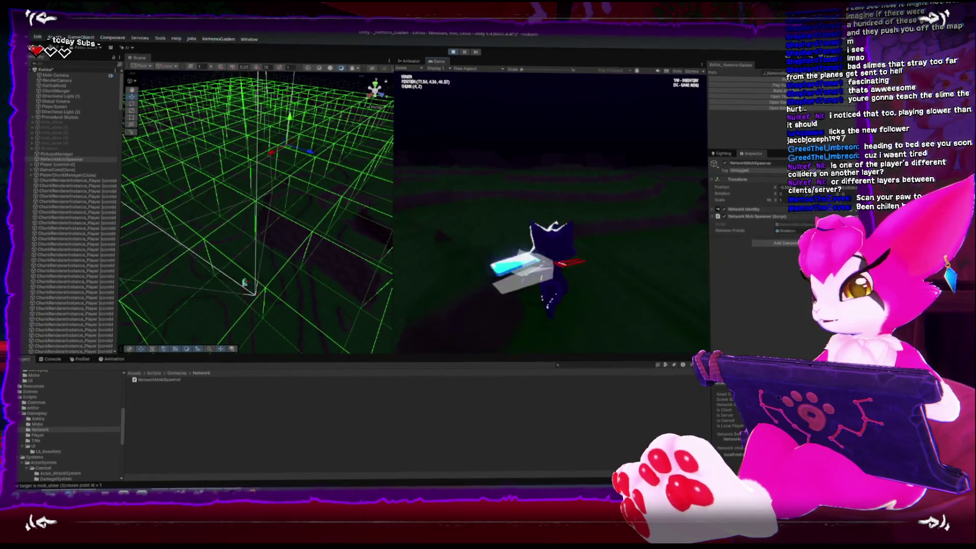
pyautogui.press('w')
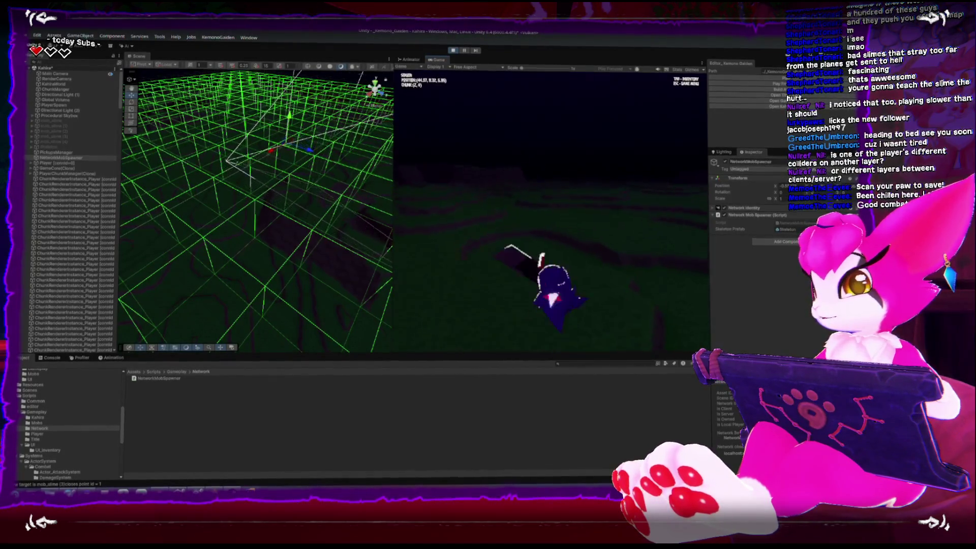
pyautogui.press('s')
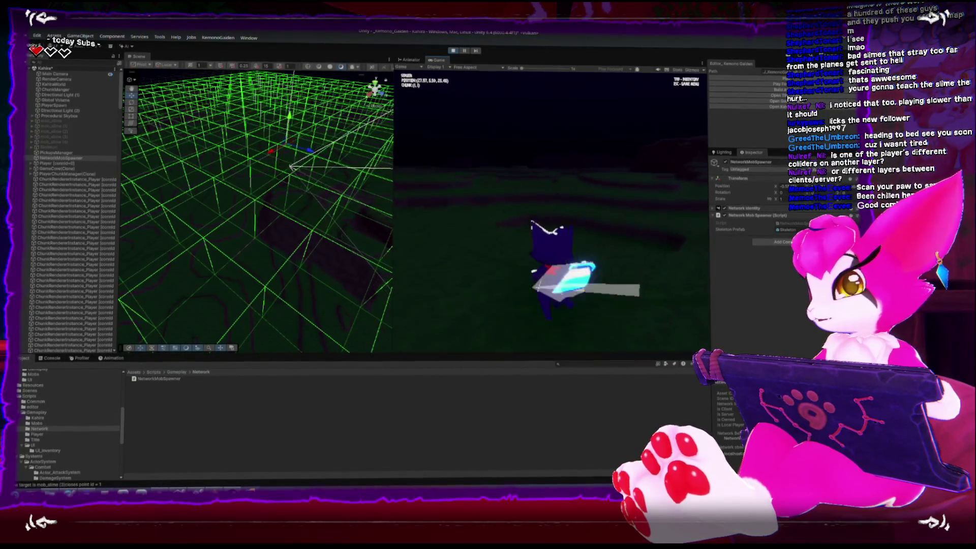
pyautogui.press('w')
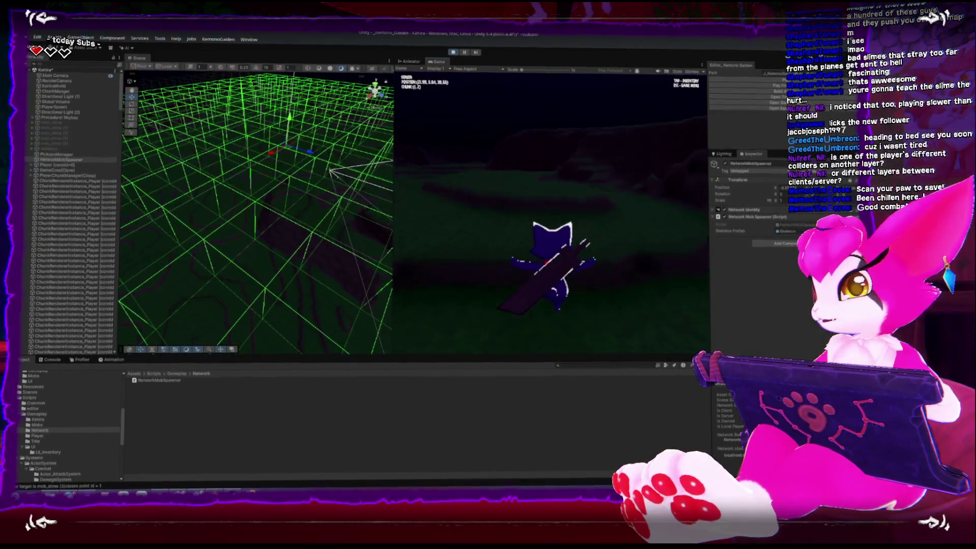
pyautogui.press('w')
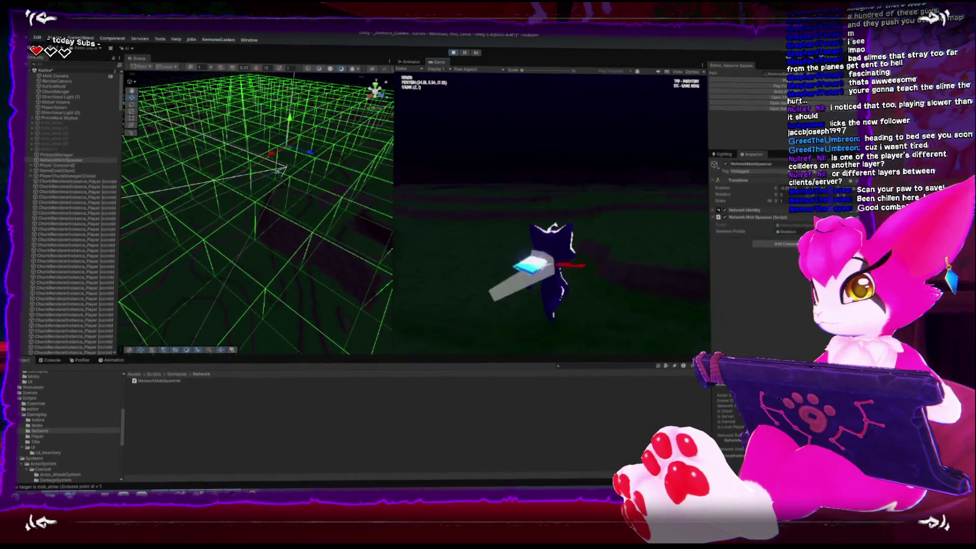
pyautogui.press('w')
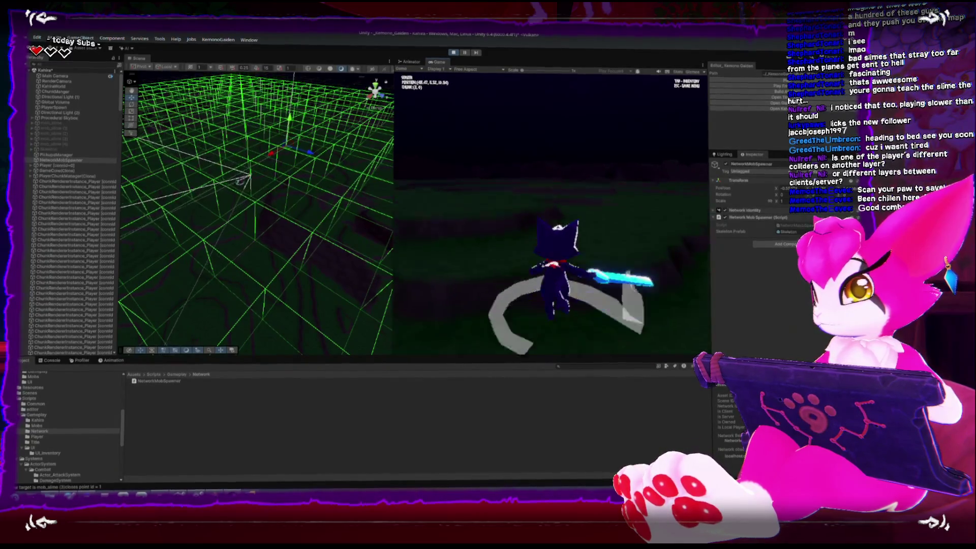
pyautogui.press('w')
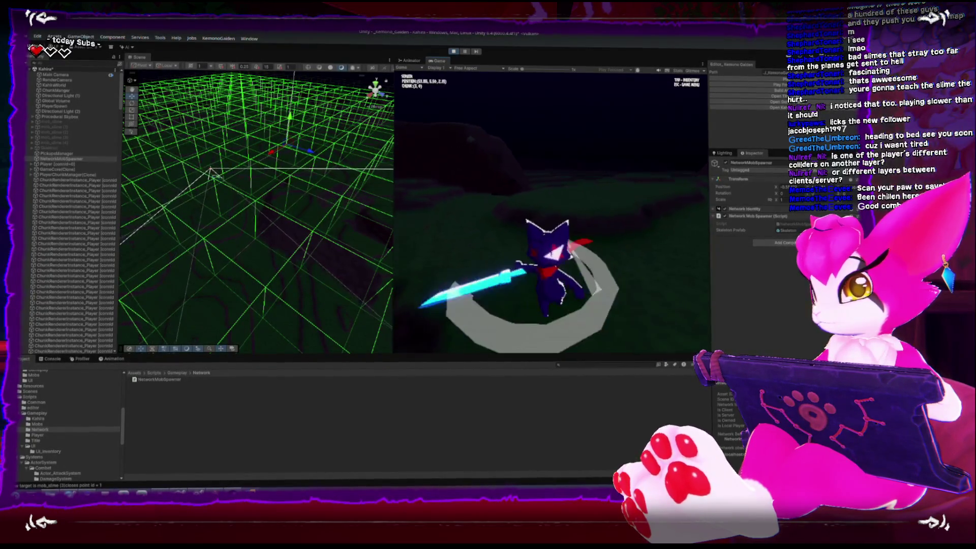
pyautogui.press('w')
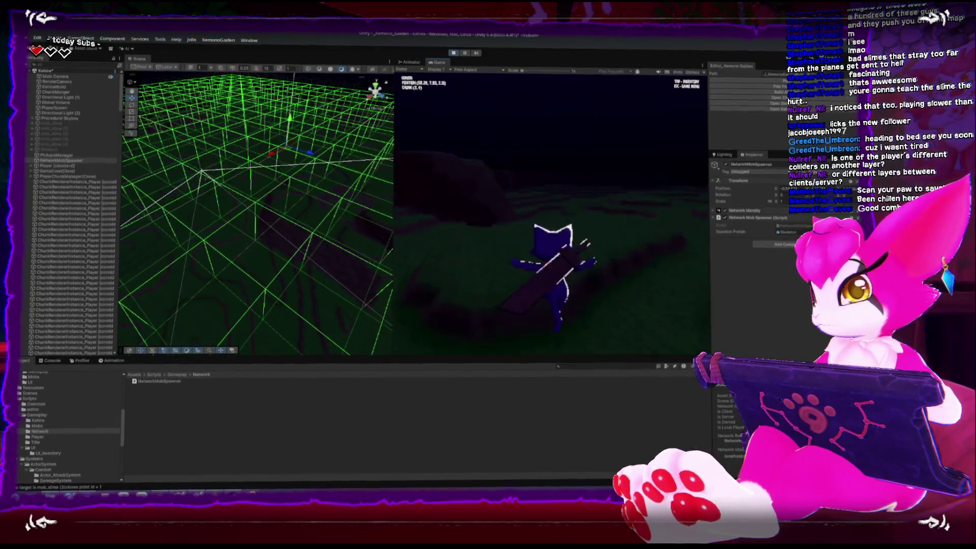
pyautogui.press('w')
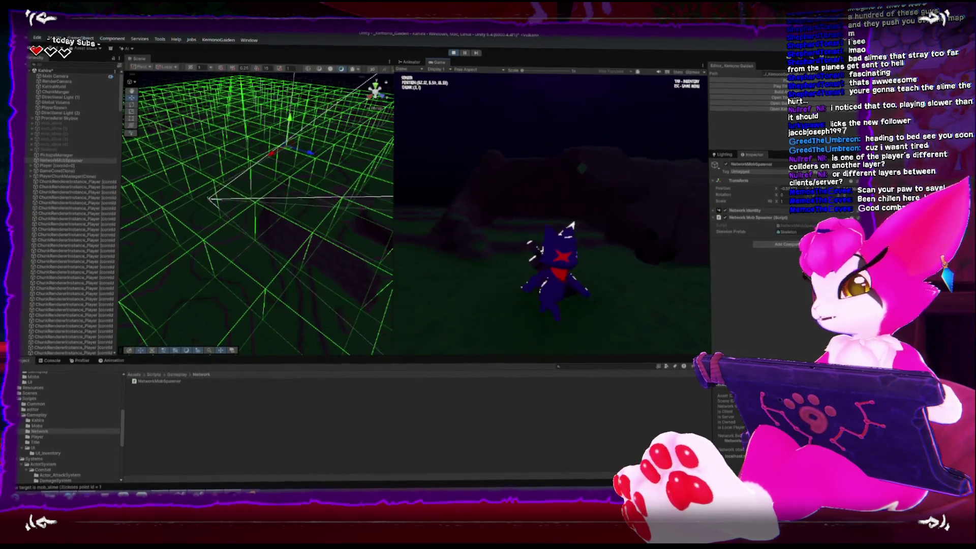
pyautogui.press('w')
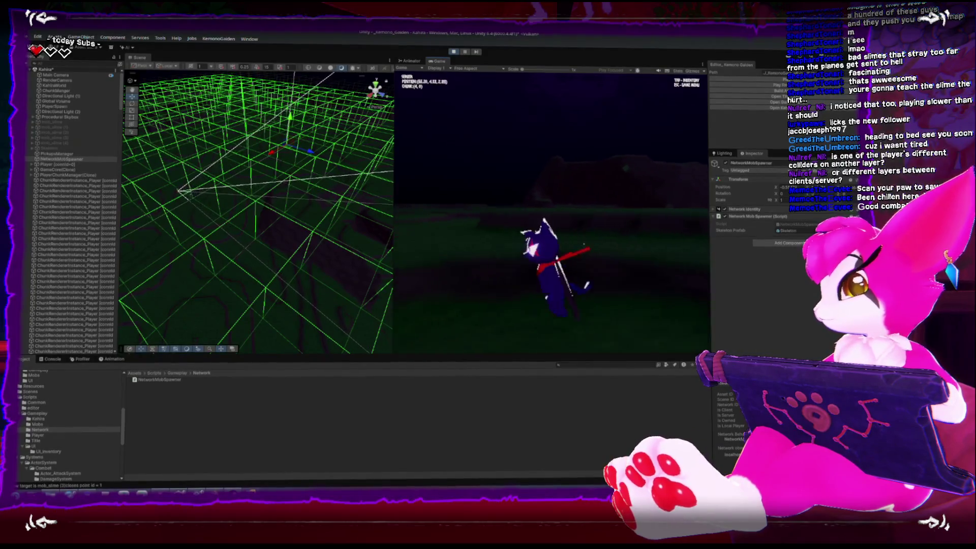
pyautogui.press('w')
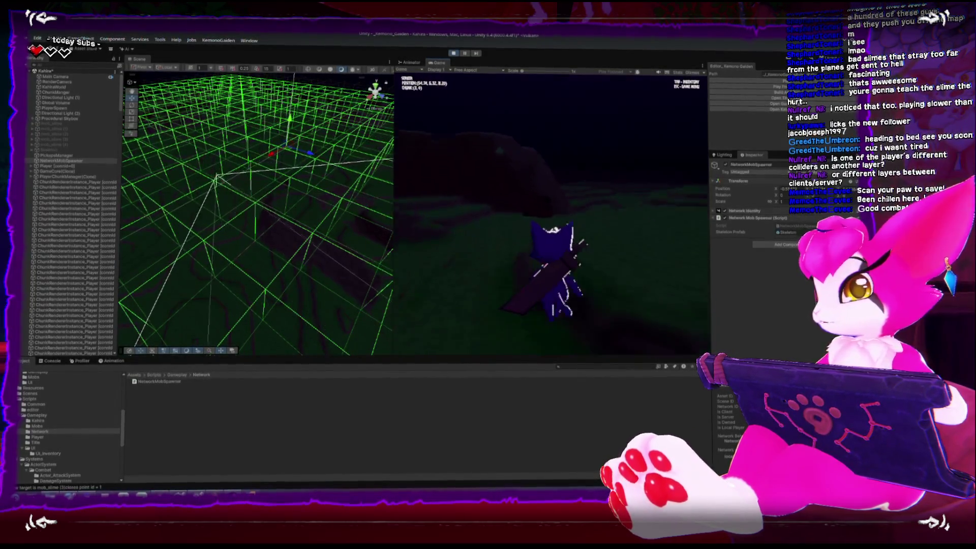
pyautogui.press('w')
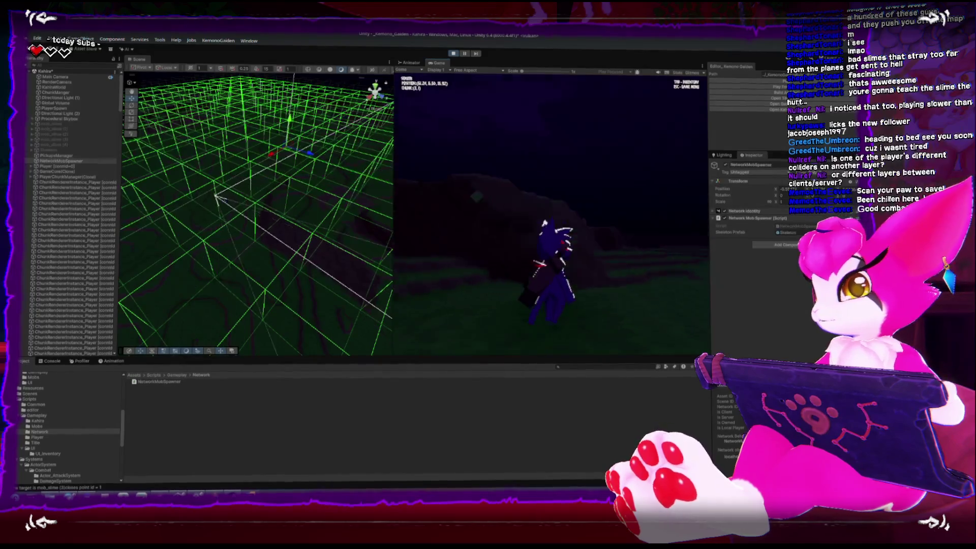
pyautogui.press('Escape')
pyautogui.click(453, 53)
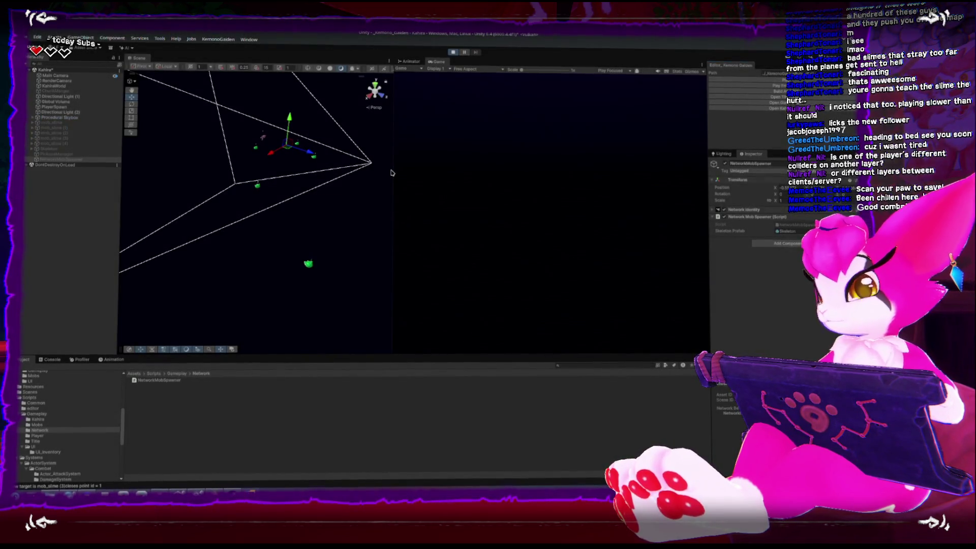
# Step: Widen the Game view beside the Scene view and maximize it with Shift+Space
pyautogui.moveTo(393, 175)
pyautogui.mouseDown()
pyautogui.moveTo(294, 181)
pyautogui.moveTo(305, 182)
pyautogui.mouseUp()
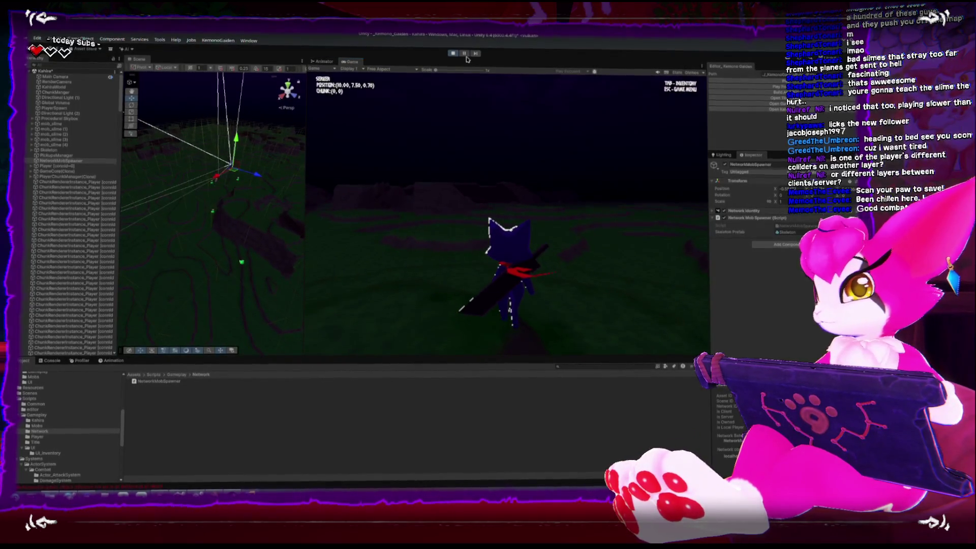
pyautogui.hotkey('shift', 'space')
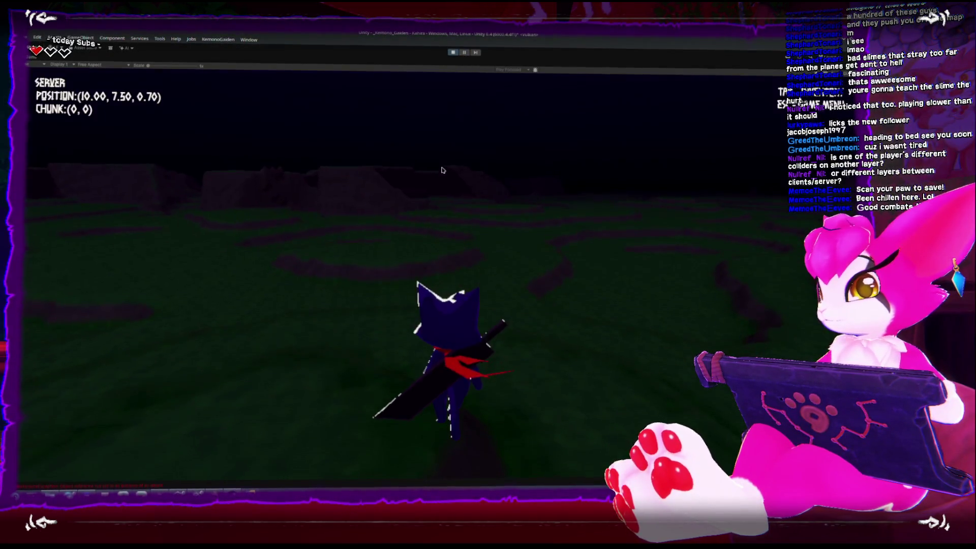
# Step: Run the cat across the field hitting slimes, then slash the slime beside the skeleton
pyautogui.press('w')
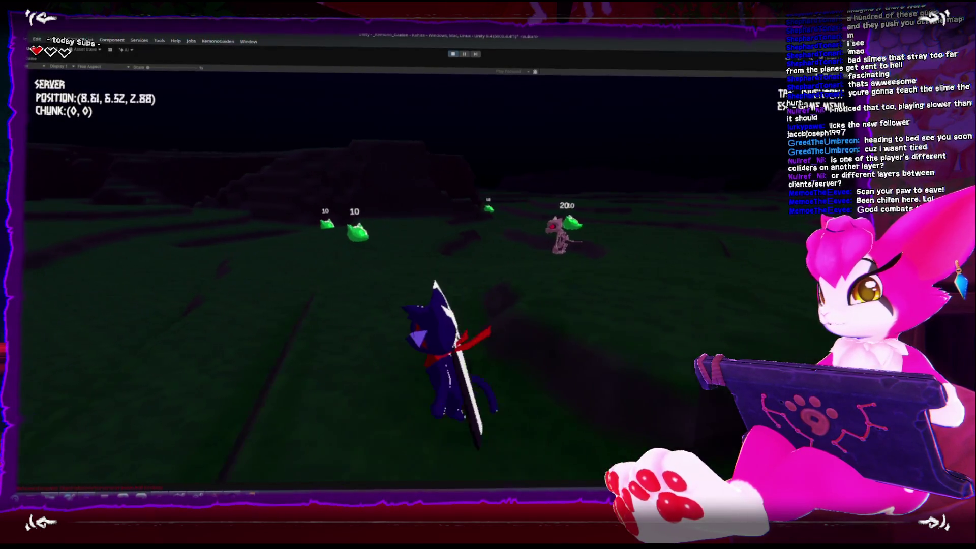
pyautogui.press('w')
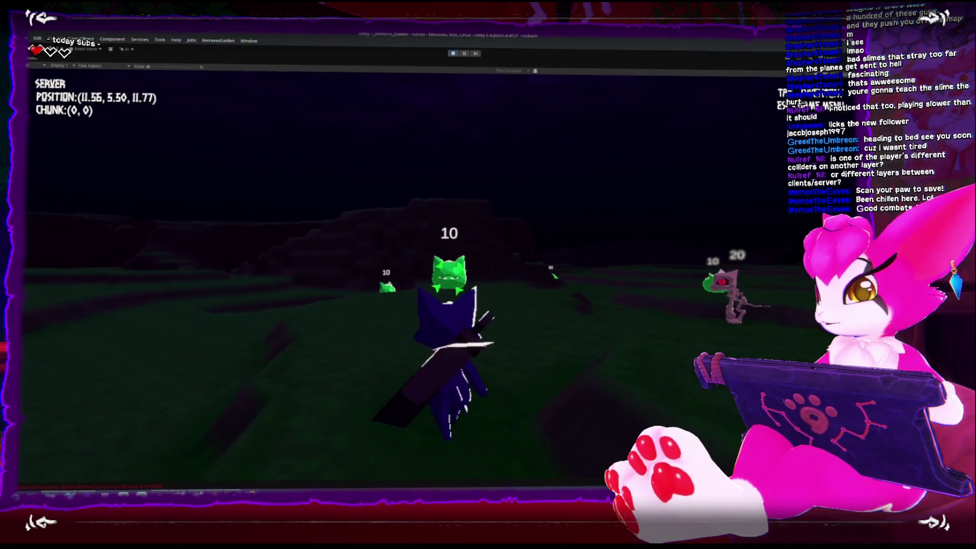
pyautogui.press('w')
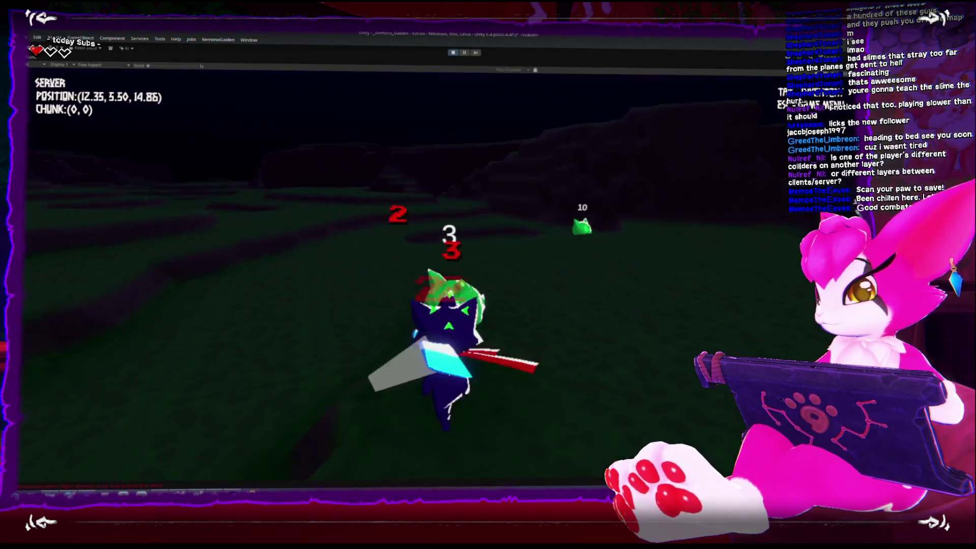
pyautogui.press('w')
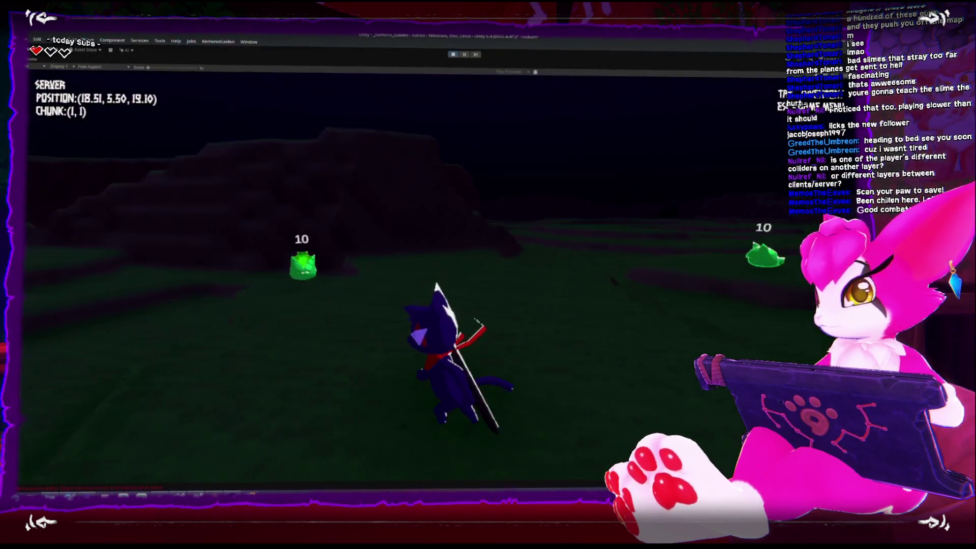
pyautogui.press('w')
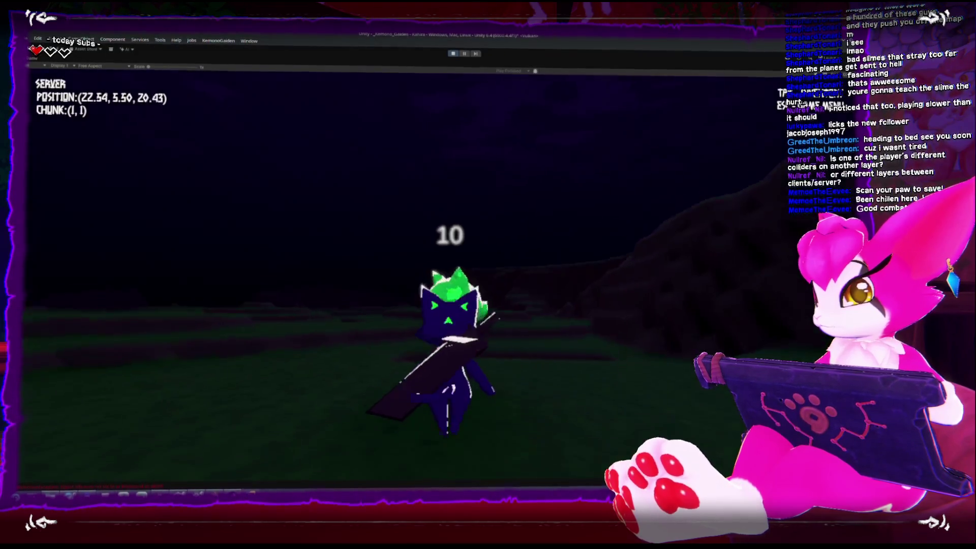
pyautogui.press('s')
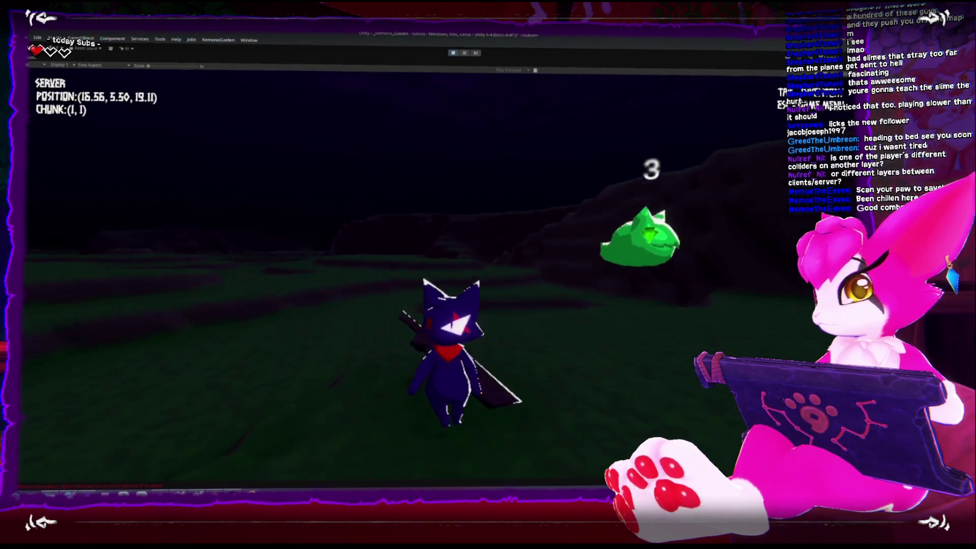
pyautogui.press('w')
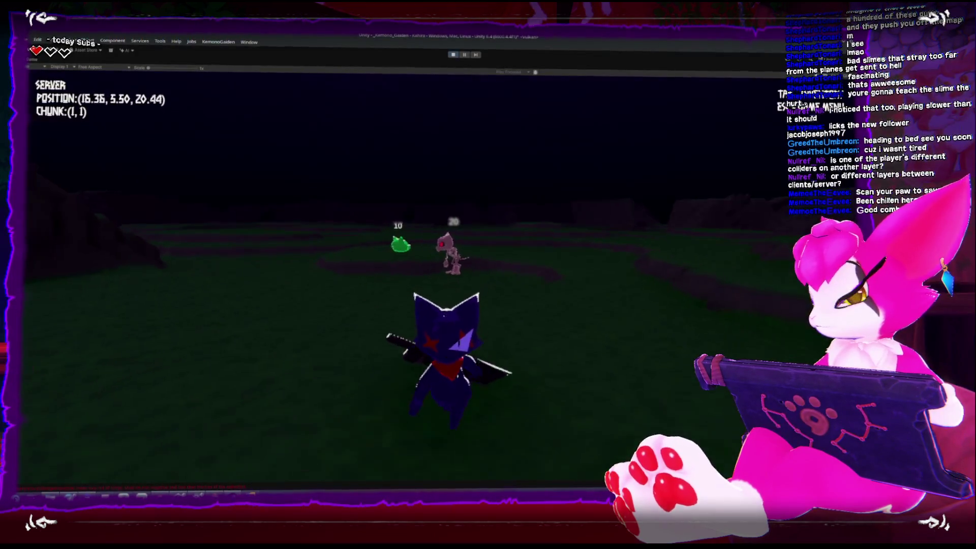
pyautogui.press('w')
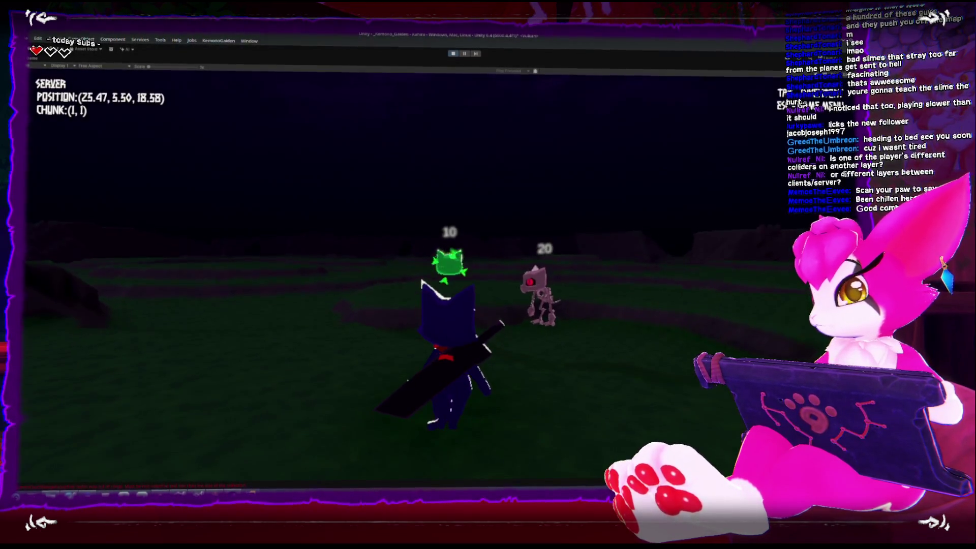
pyautogui.press('w')
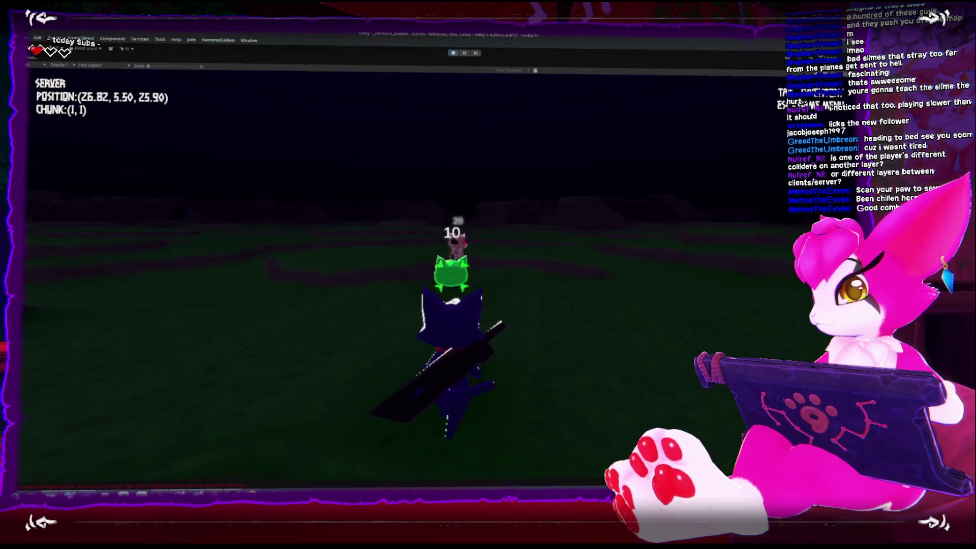
pyautogui.click(488, 274)
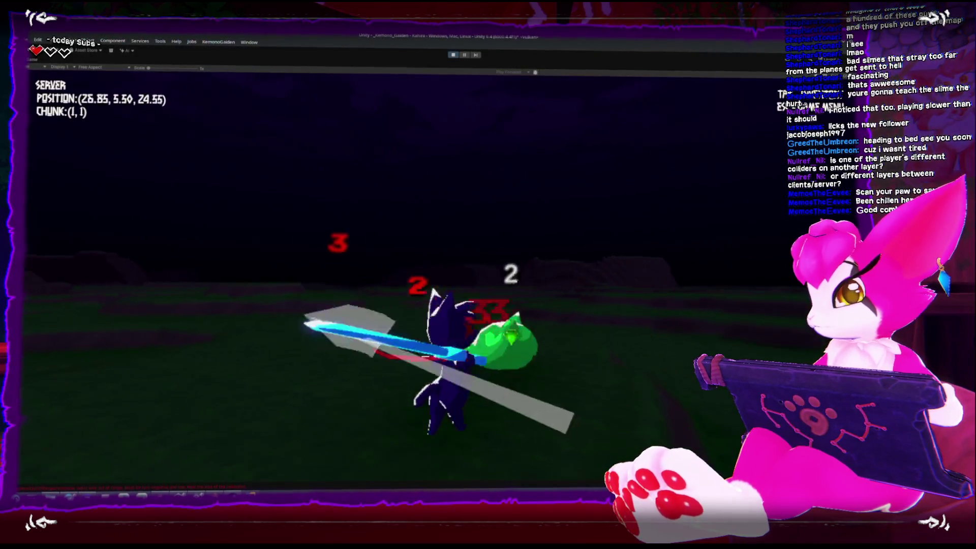
# Step: Finish off the skeleton, then run to a distant green slime and slash it
pyautogui.press('w')
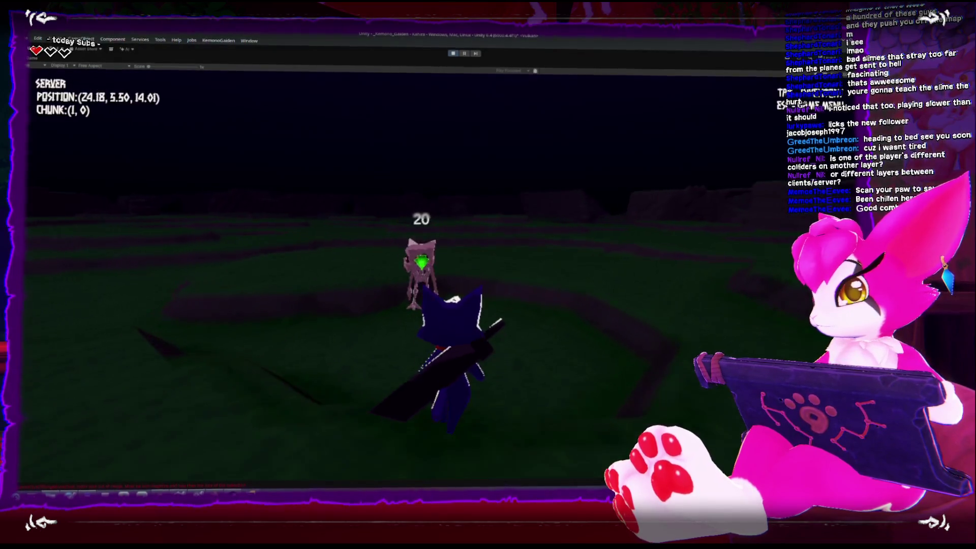
pyautogui.press('w')
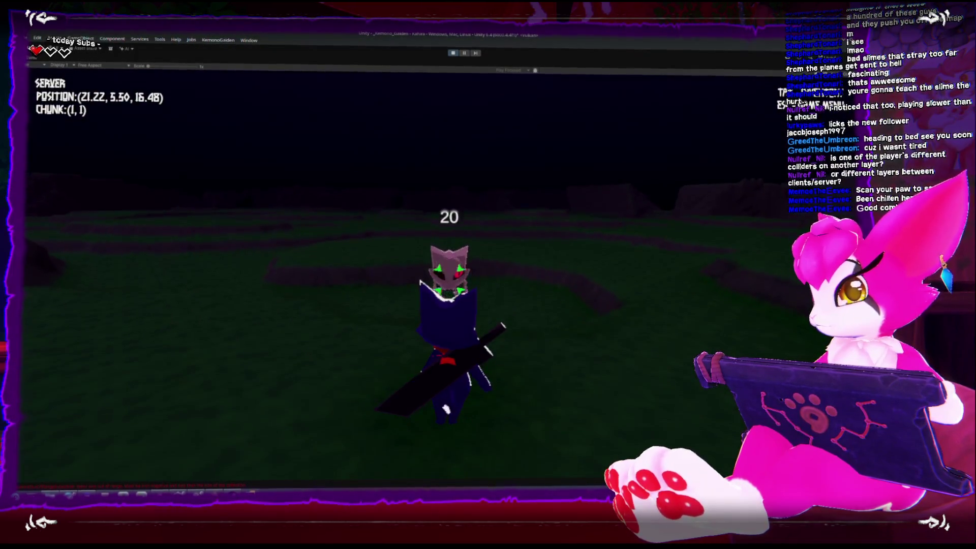
pyautogui.press('w')
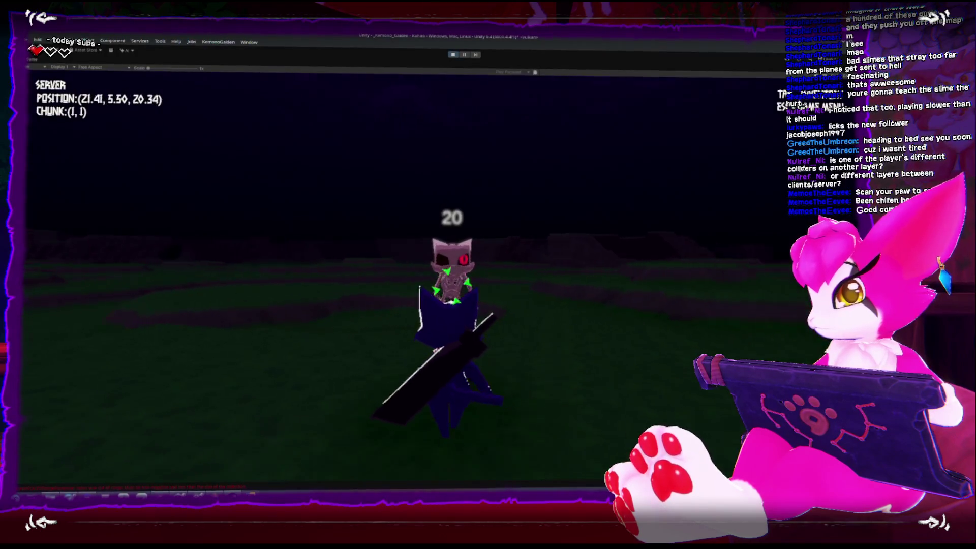
pyautogui.press('w')
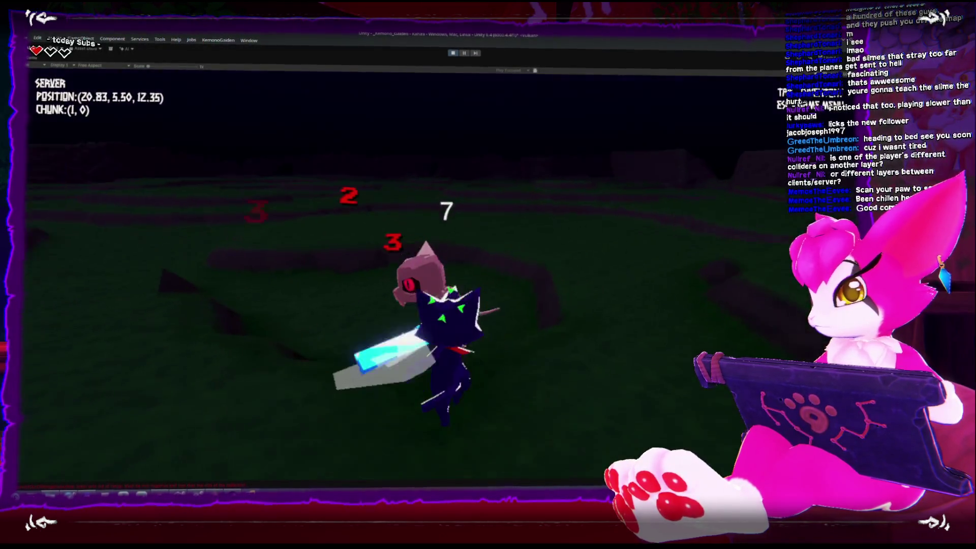
pyautogui.press('w')
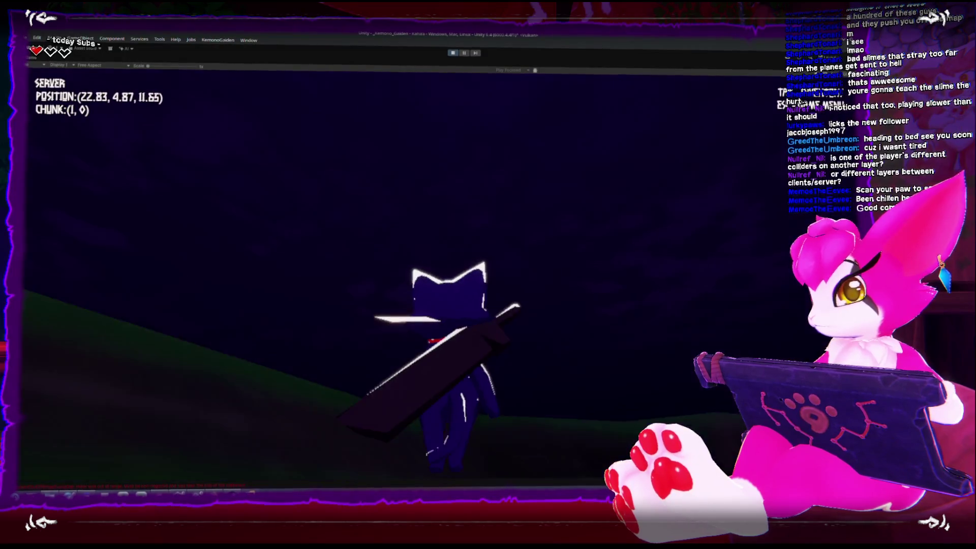
pyautogui.press('w')
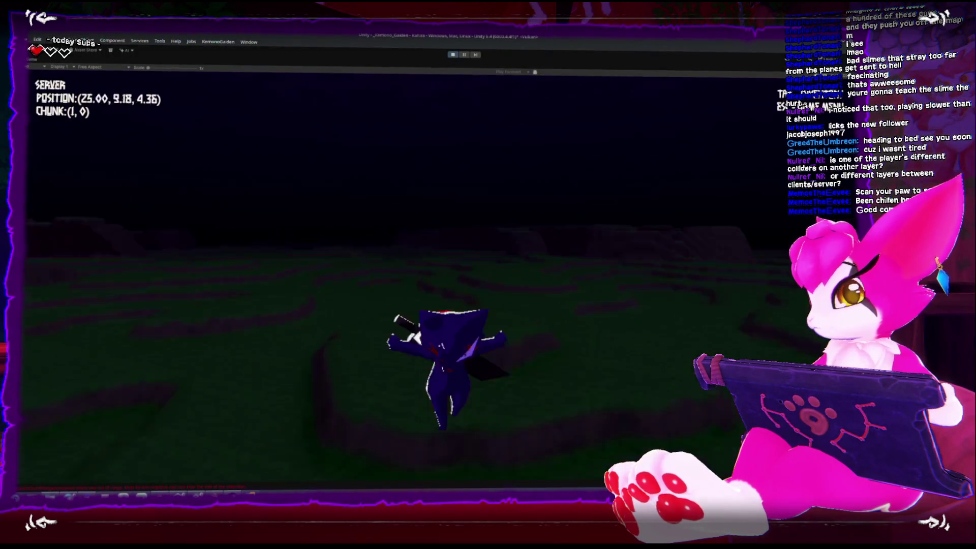
pyautogui.press('w')
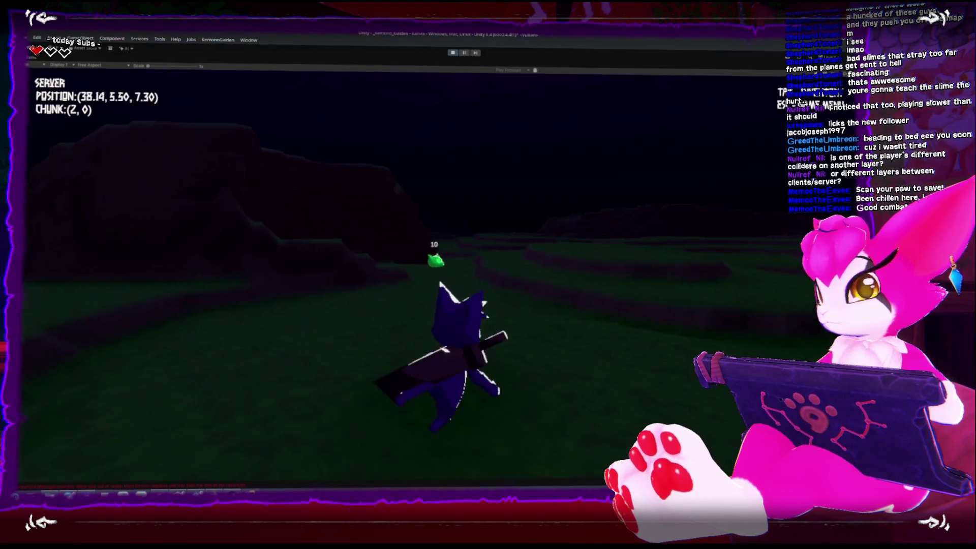
pyautogui.press('w')
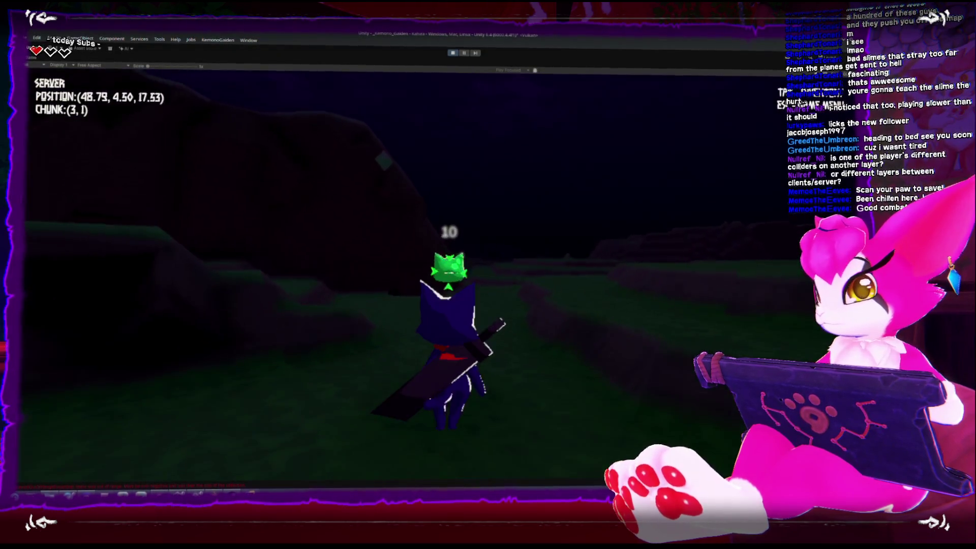
pyautogui.press('w')
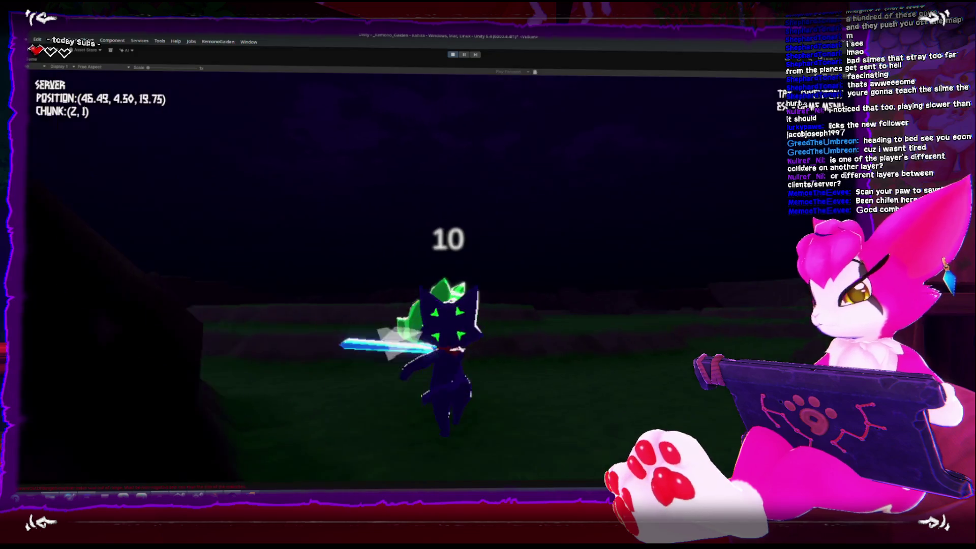
pyautogui.click(488, 275)
# Step: Run uphill into new chunks, kill another green slime, and open the in-game menu
pyautogui.press('w')
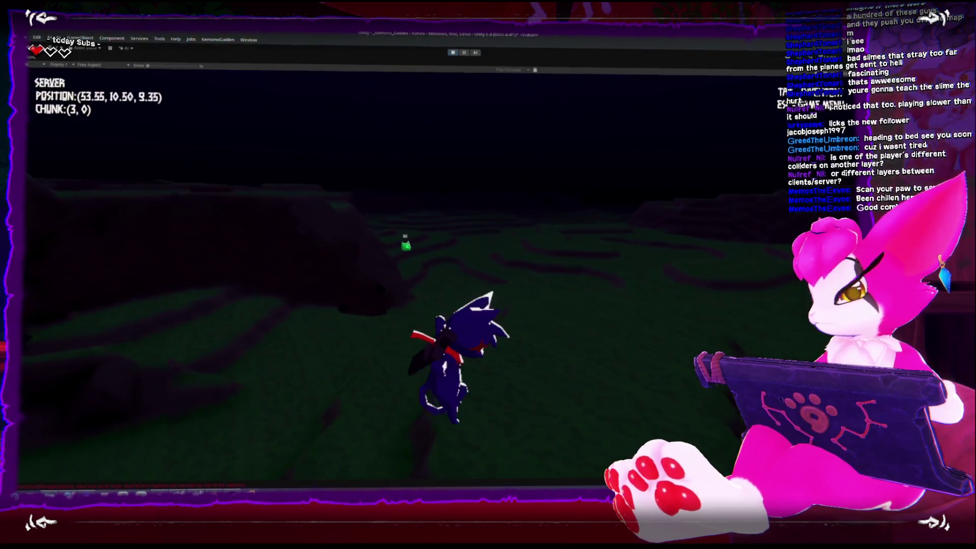
pyautogui.press('w')
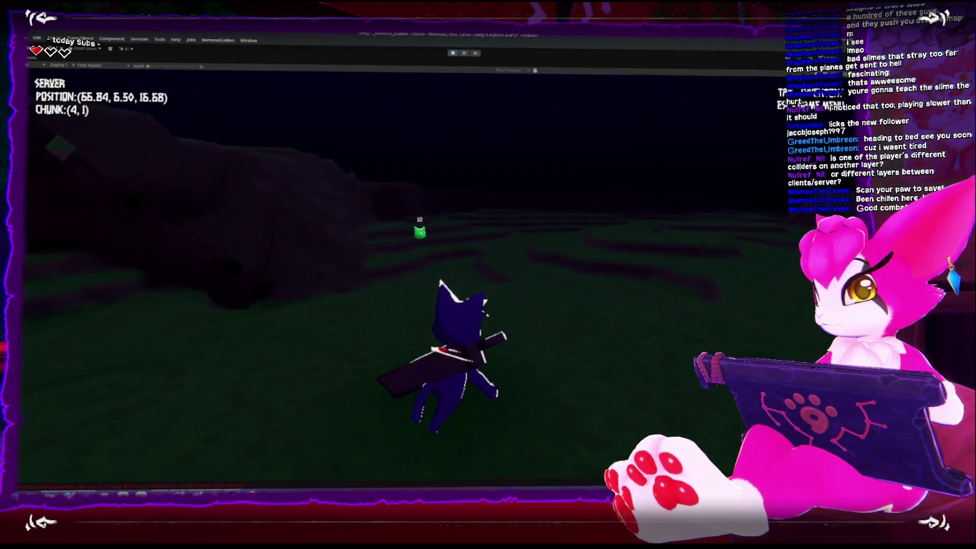
pyautogui.press('w')
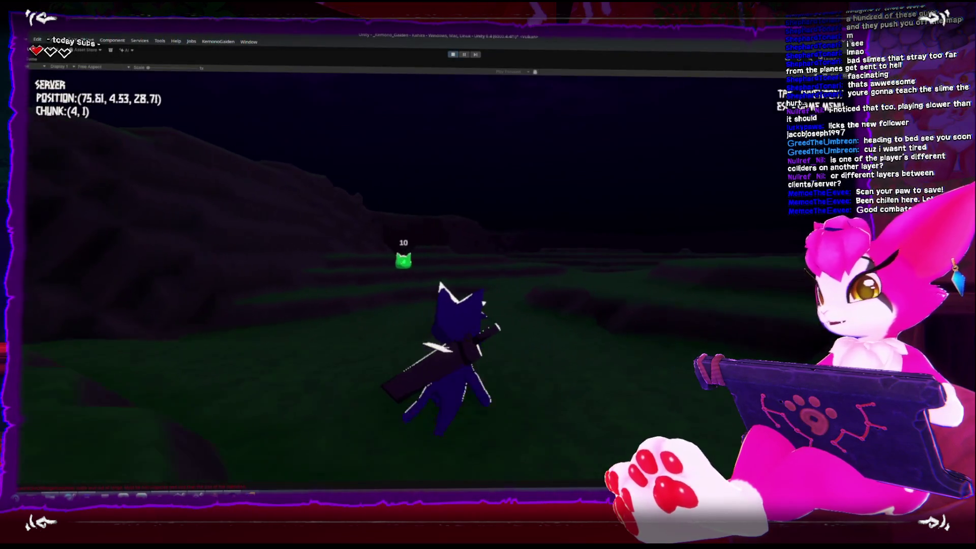
pyautogui.press('w')
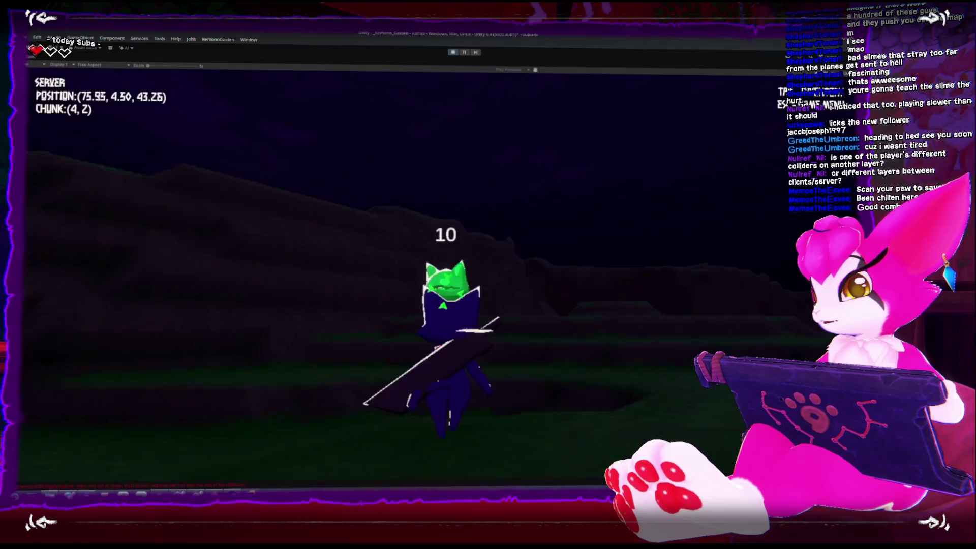
pyautogui.press('w')
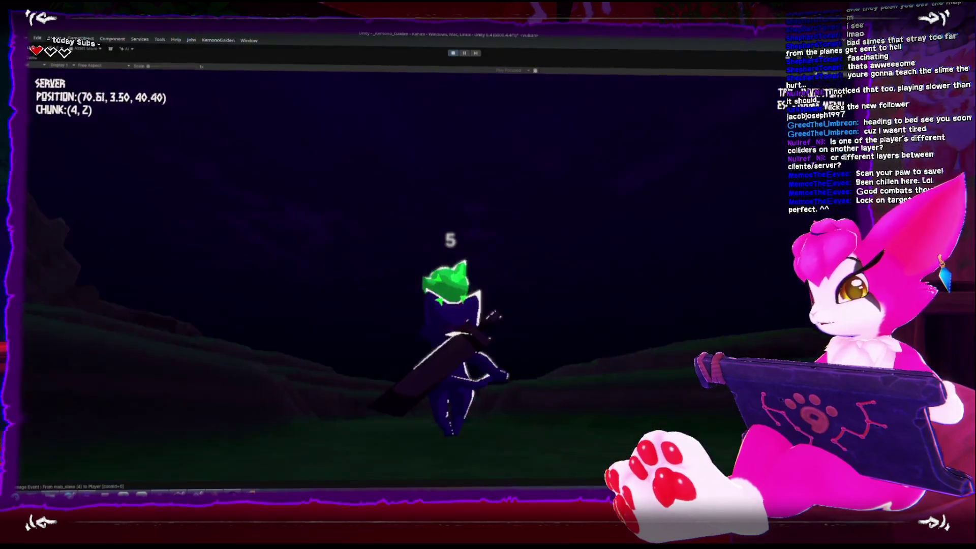
pyautogui.press('w')
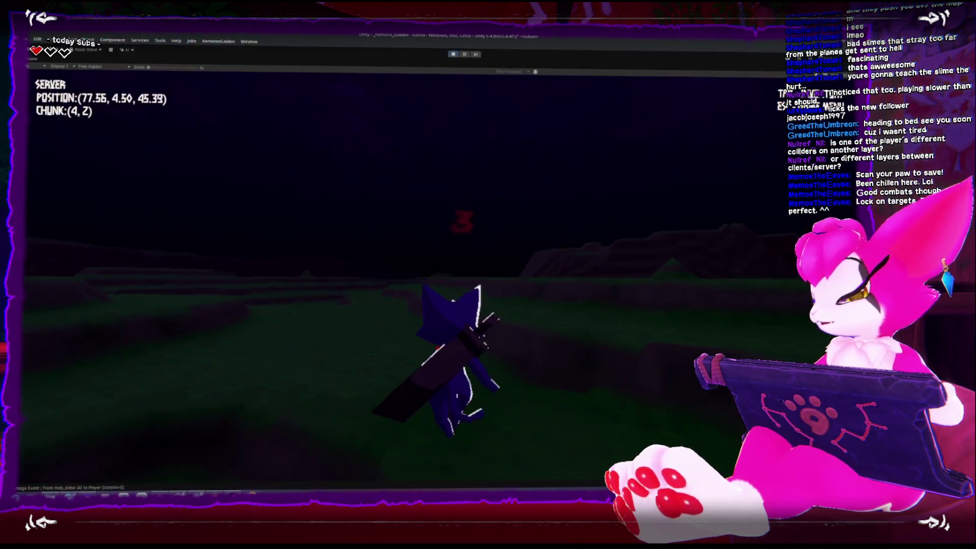
pyautogui.press('w')
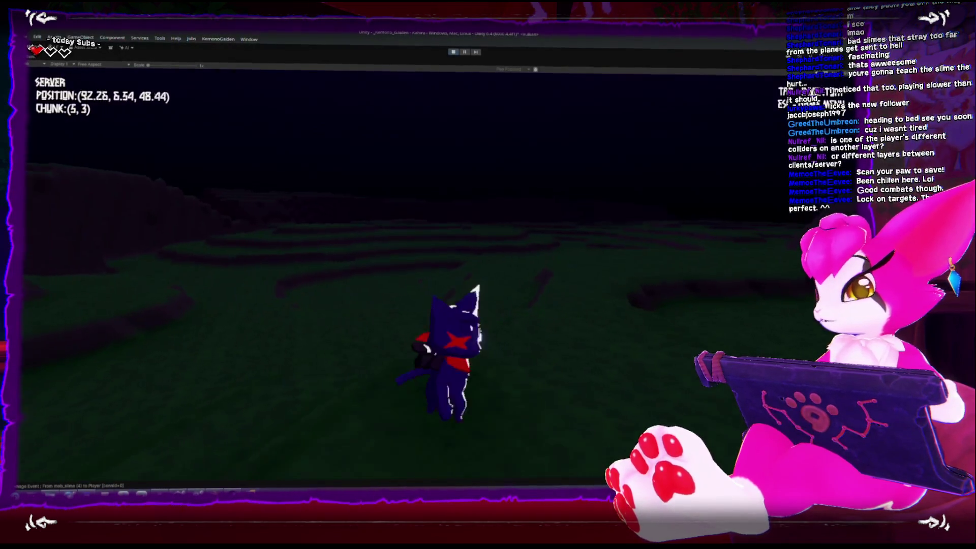
pyautogui.press('w')
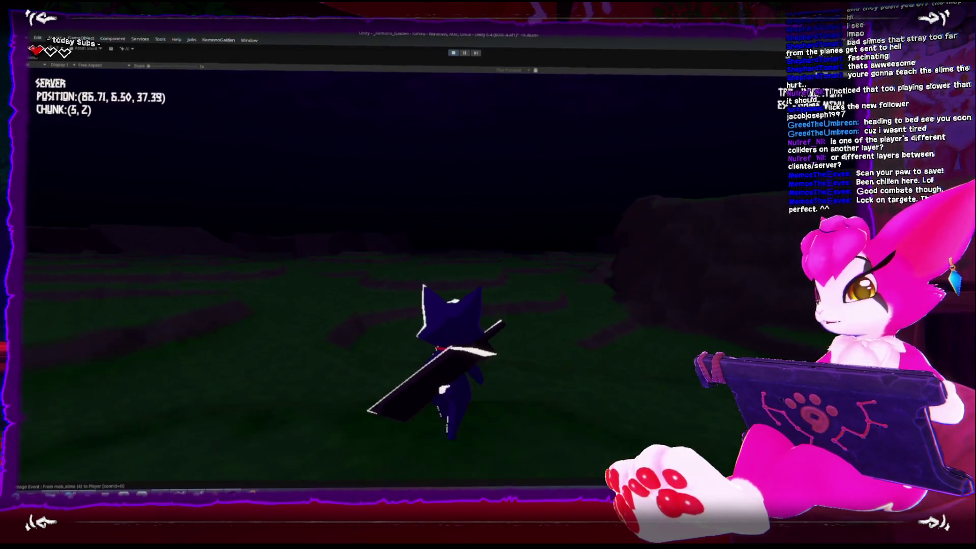
pyautogui.press('w')
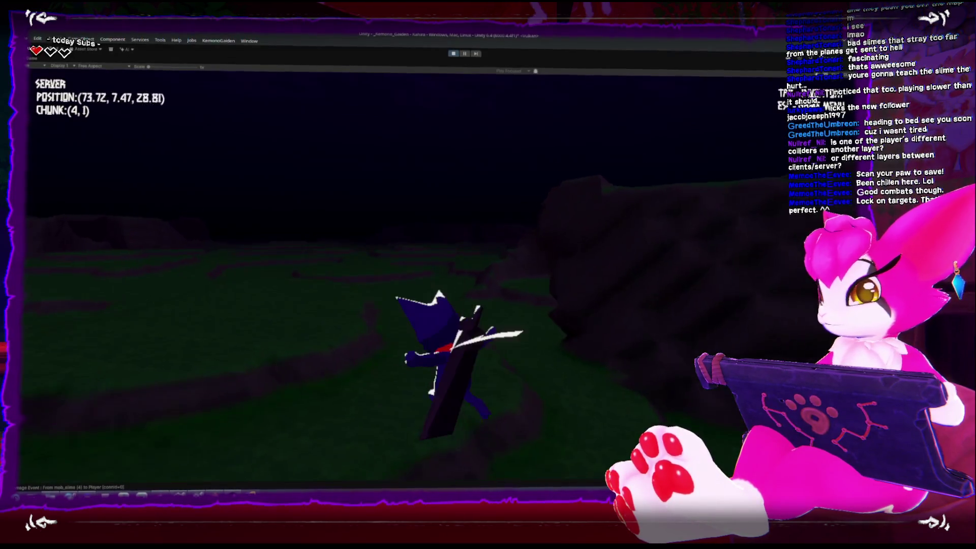
pyautogui.press('w')
pyautogui.press('Escape')
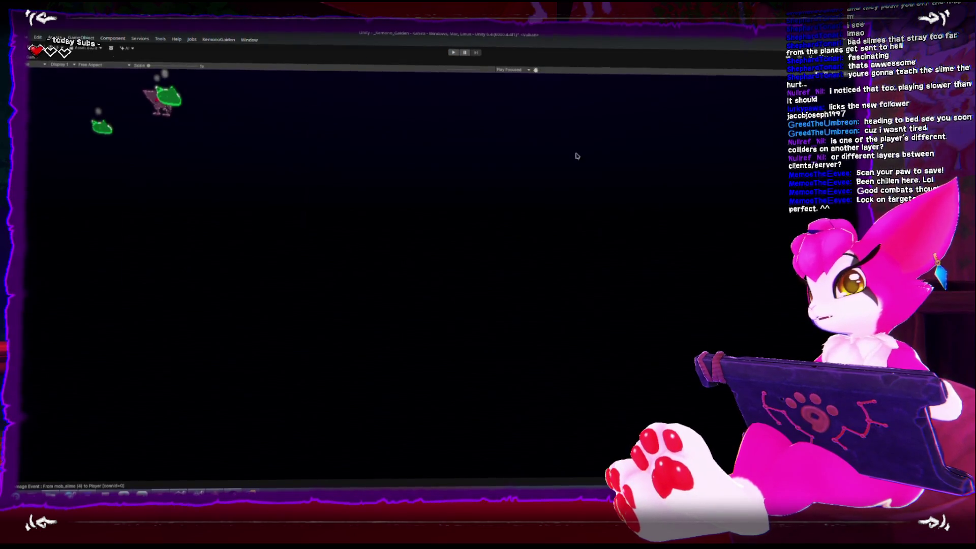
# Step: Restart the play-test and run forward slashing at the green slimes
pyautogui.hotkey('ctrl', 'p')
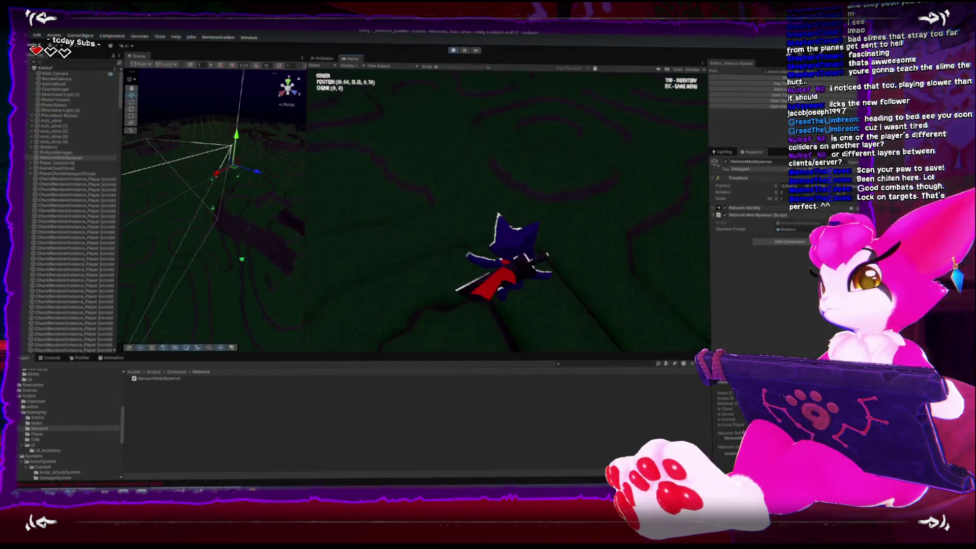
pyautogui.press('w')
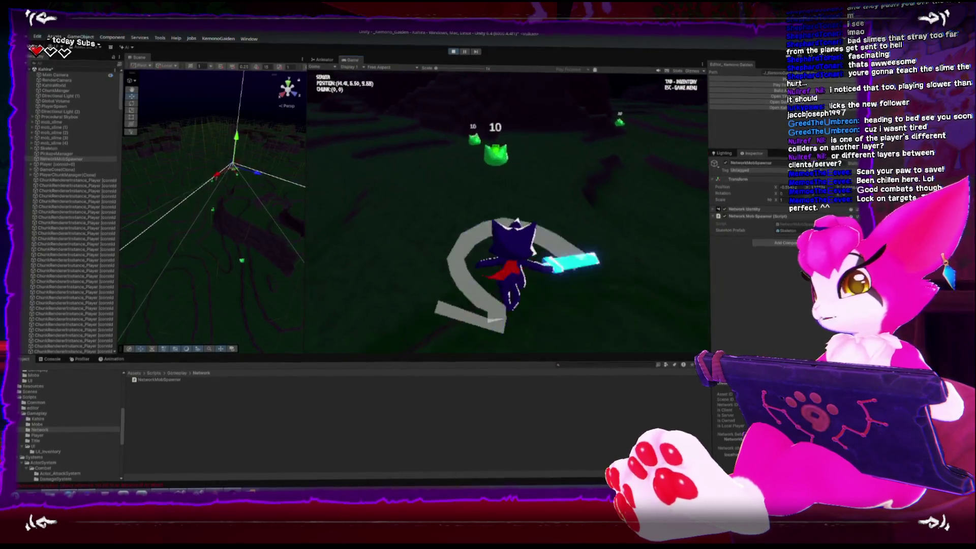
pyautogui.press('w')
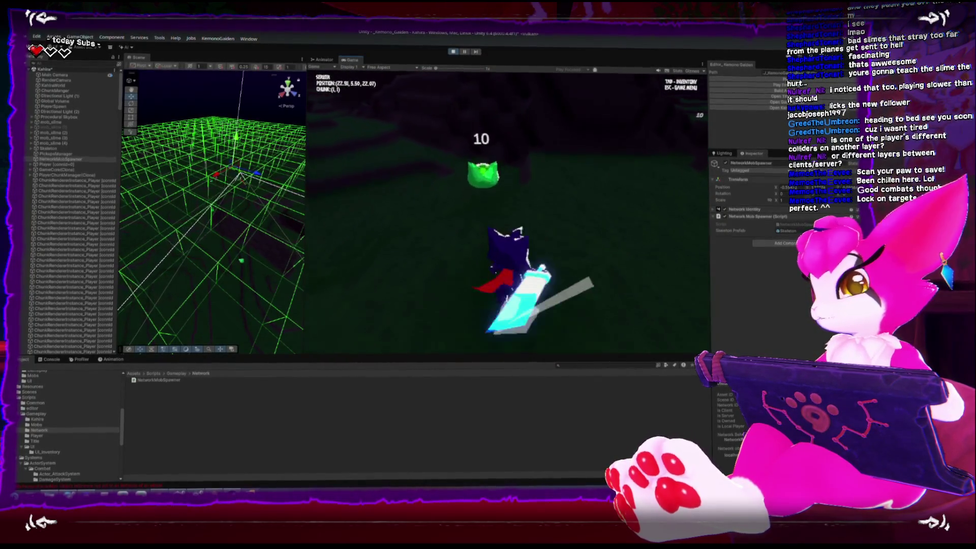
pyautogui.press('w')
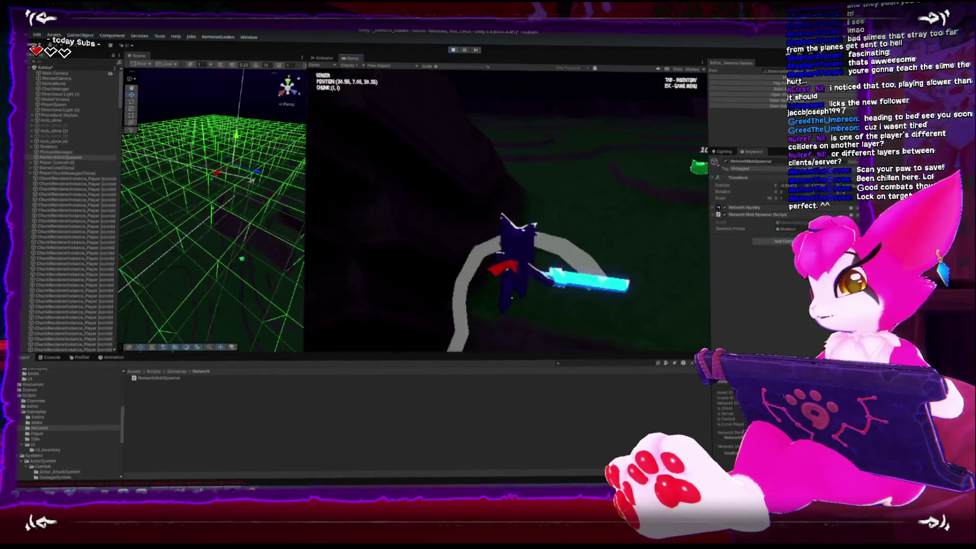
pyautogui.press('w')
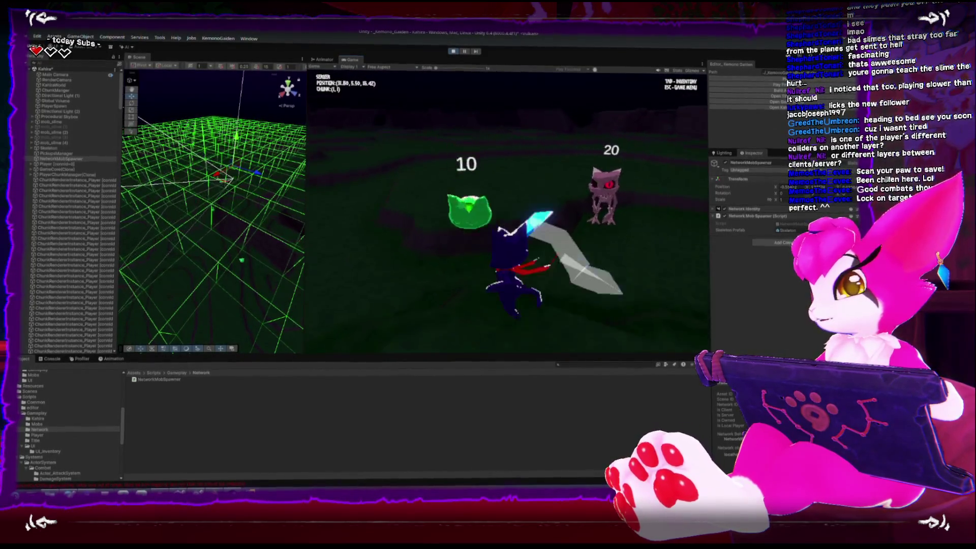
# Step: Slash the skeleton down to 5 health, hit more slimes, then bring up the Game Menu
pyautogui.press('w')
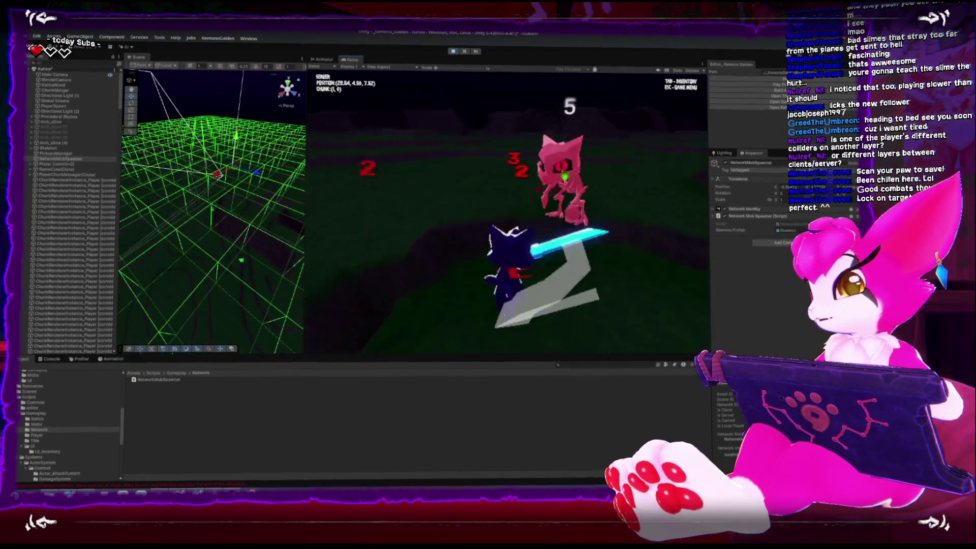
pyautogui.press('w')
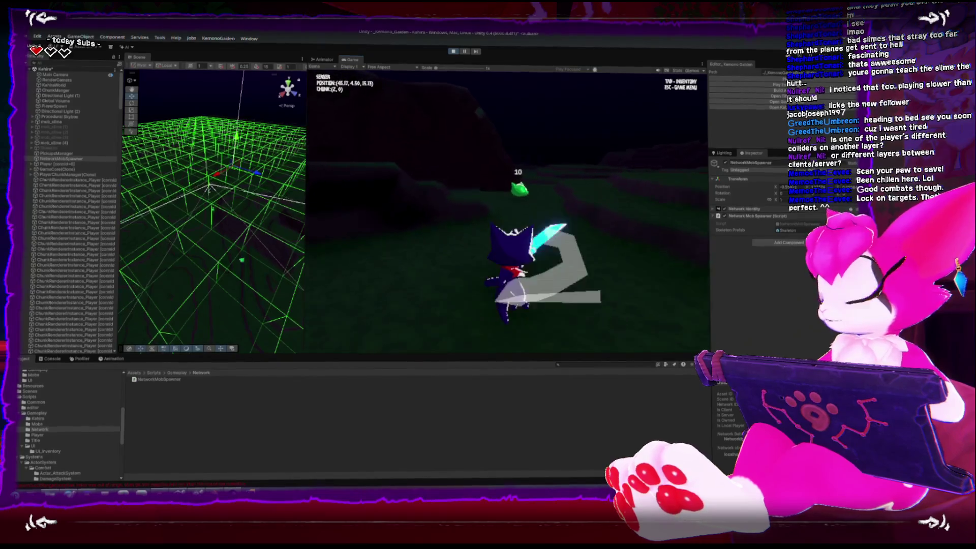
pyautogui.press('w')
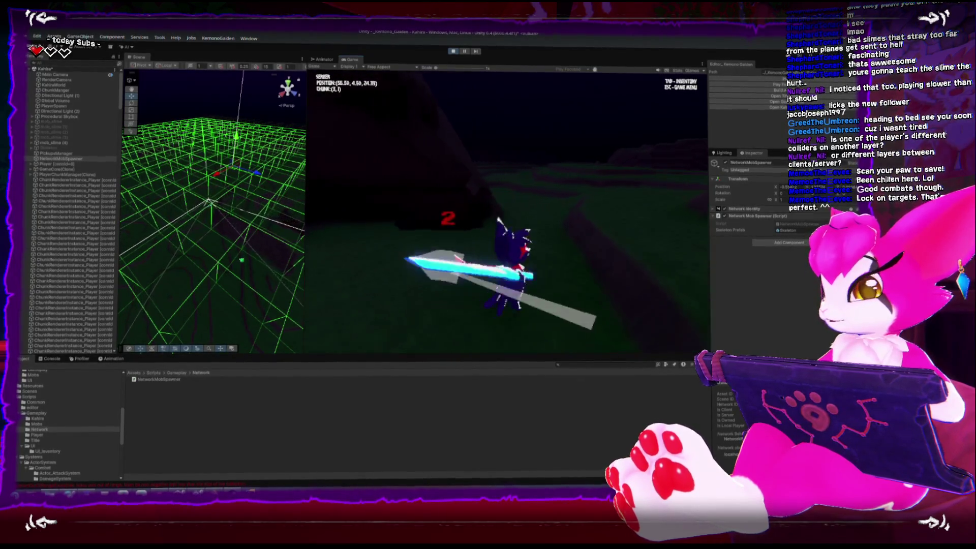
pyautogui.press('w')
pyautogui.press('w')
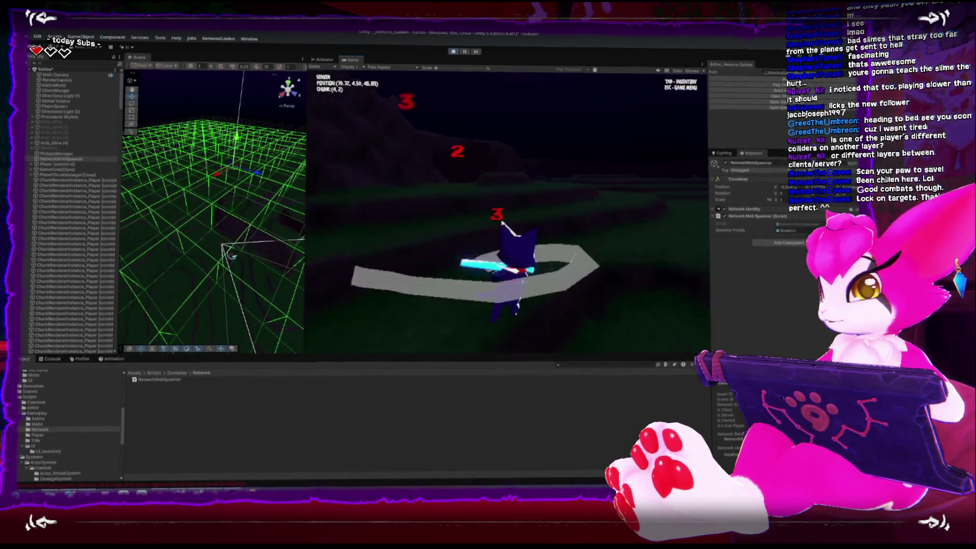
pyautogui.press('w')
pyautogui.press('Escape')
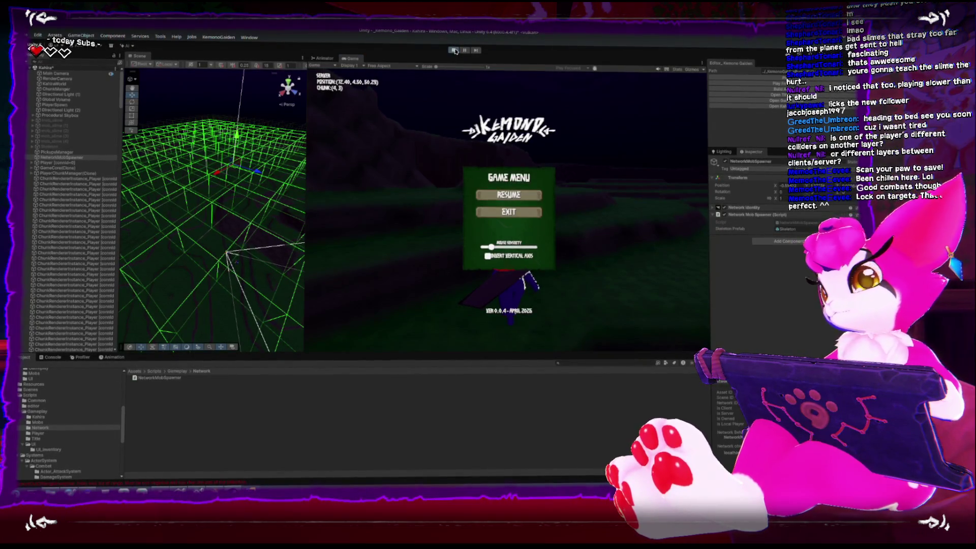
# Step: Stop the play-test and duplicate the selected slimes into ten more, up to mob_slime (15)
pyautogui.click(454, 50)
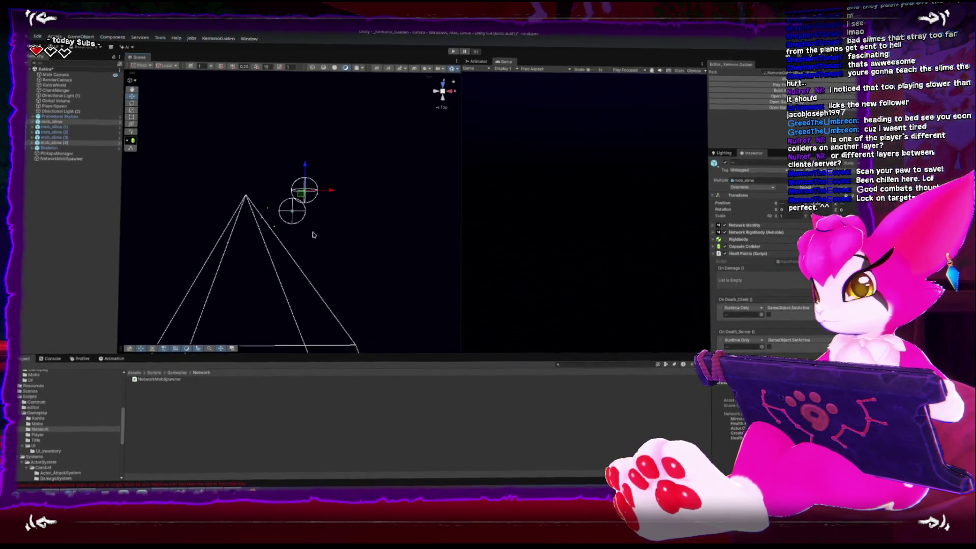
pyautogui.click(280, 164)
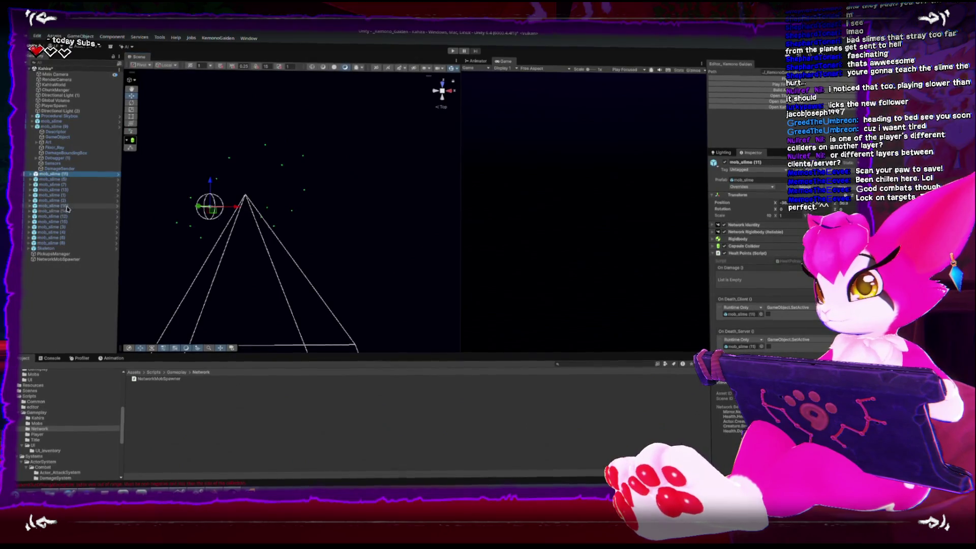
pyautogui.hotkey('ctrl', 'd')
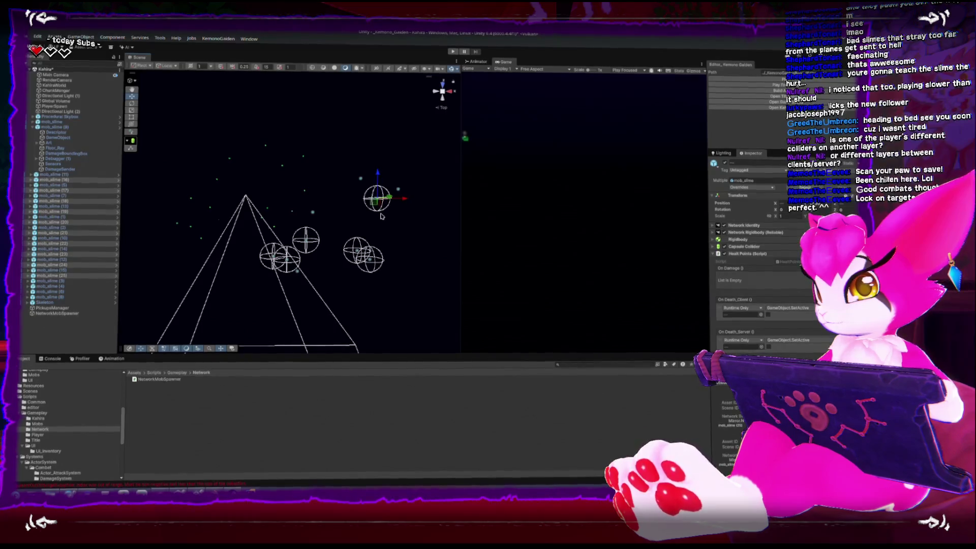
# Step: Duplicate the slimes again up to mob_slime (35), frame one, and start a new play-test
pyautogui.hotkey('ctrl', 'd')
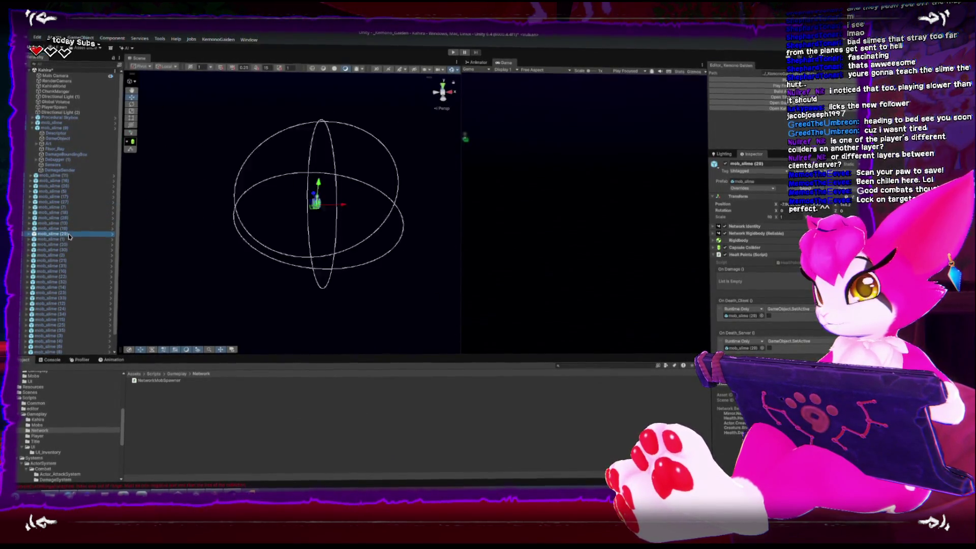
pyautogui.press('f')
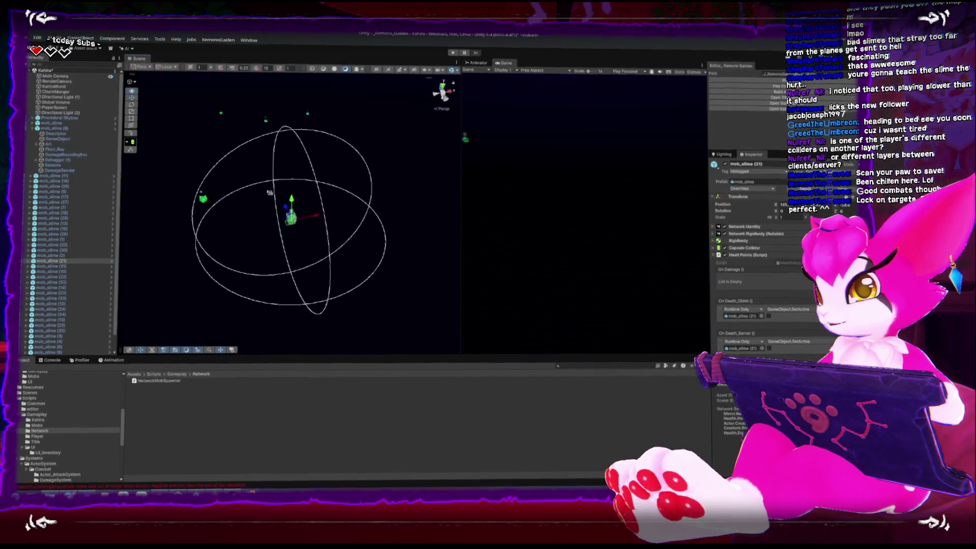
pyautogui.click(767, 91)
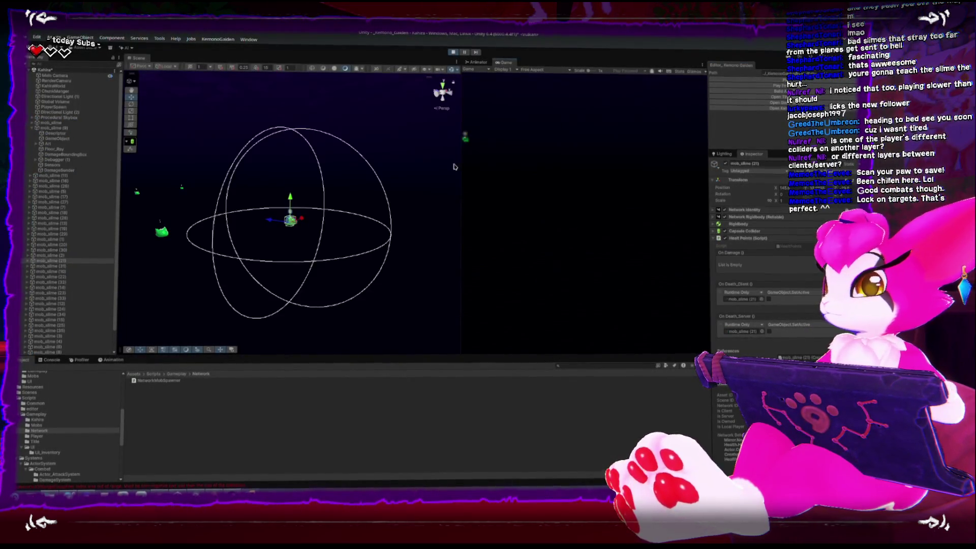
# Step: Widen the Game view, resume control, and run to the first slime to slash it
pyautogui.moveTo(462, 163); pyautogui.dragTo(147, 163)
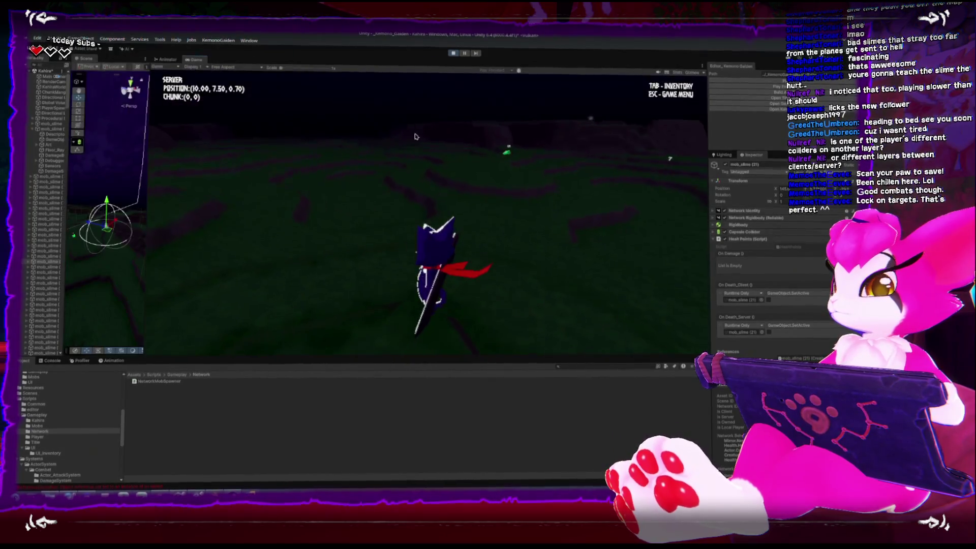
pyautogui.hotkey('shift', 'space')
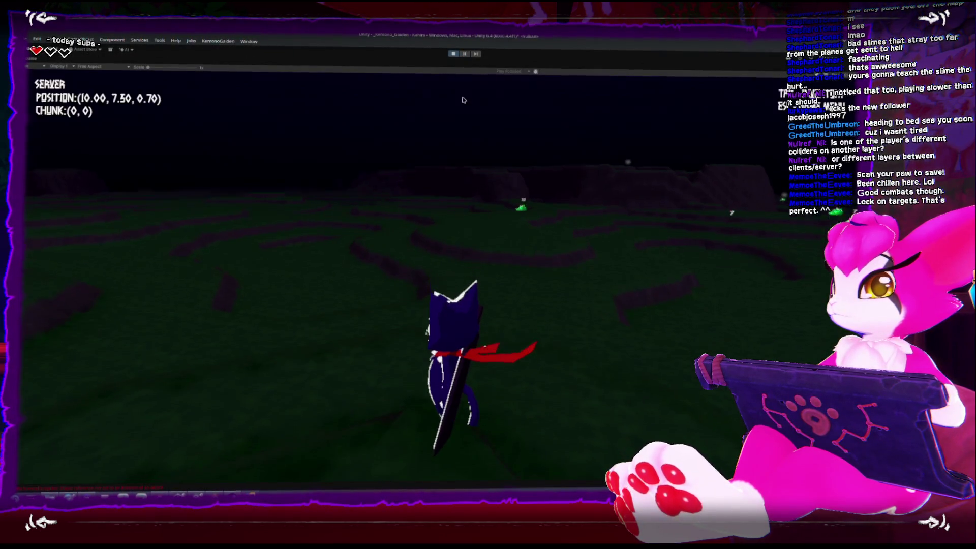
pyautogui.press('Escape')
pyautogui.press('Escape')
pyautogui.press('w')
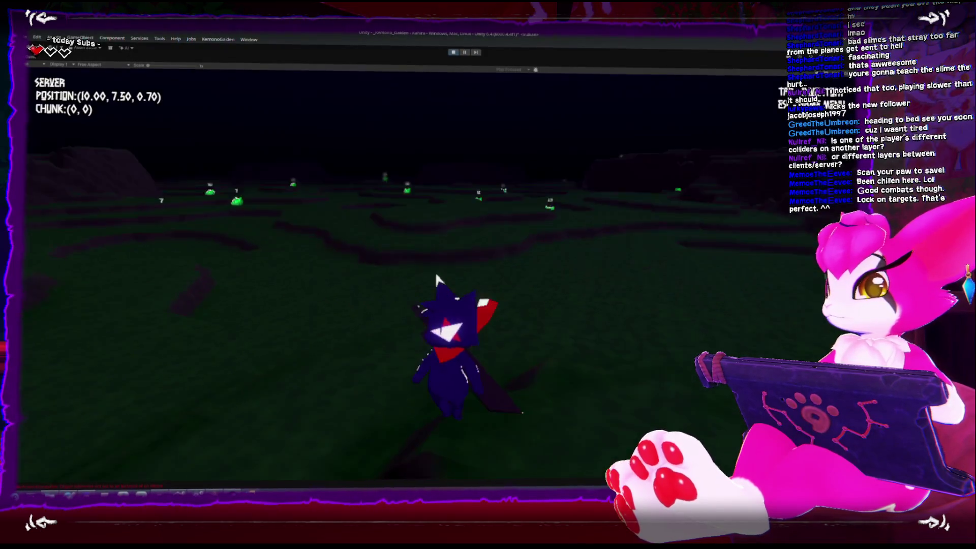
pyautogui.press('w')
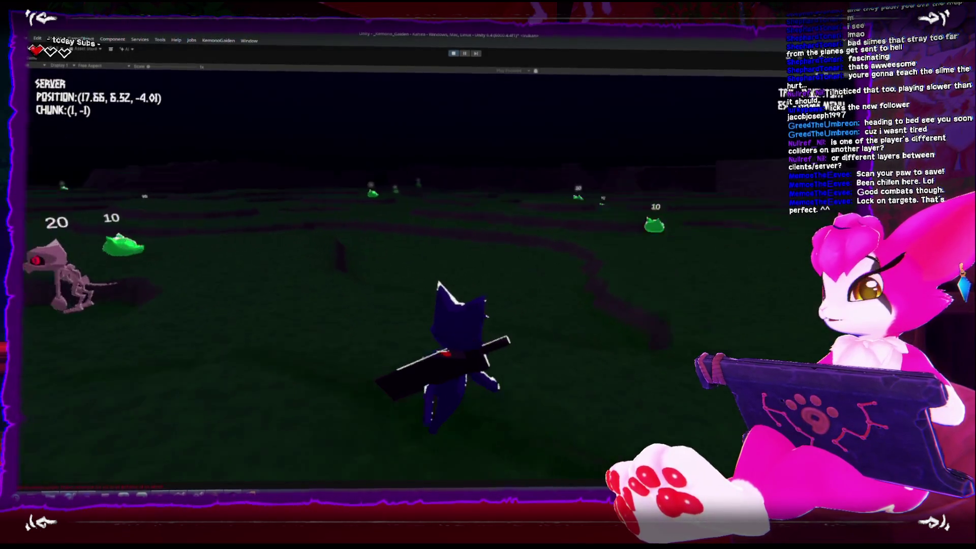
pyautogui.press('w')
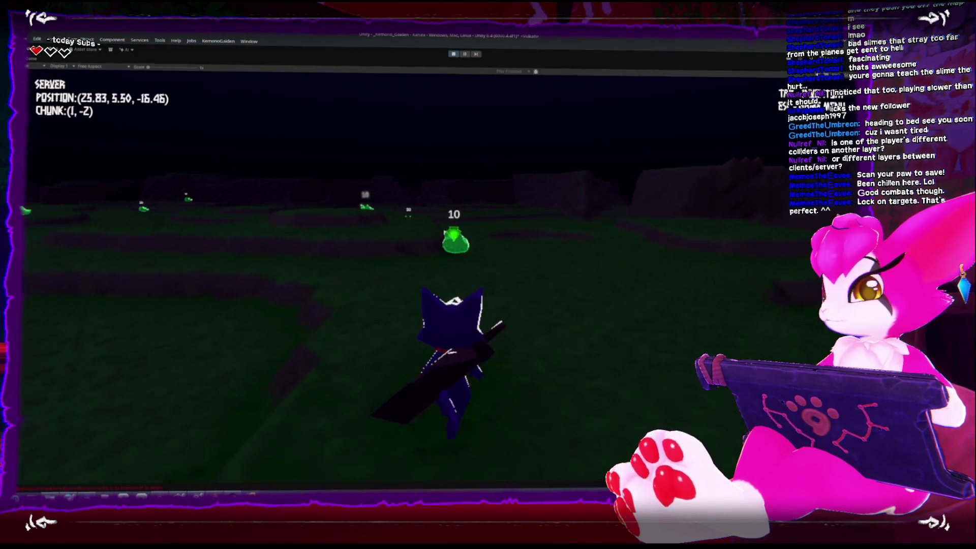
pyautogui.press('w')
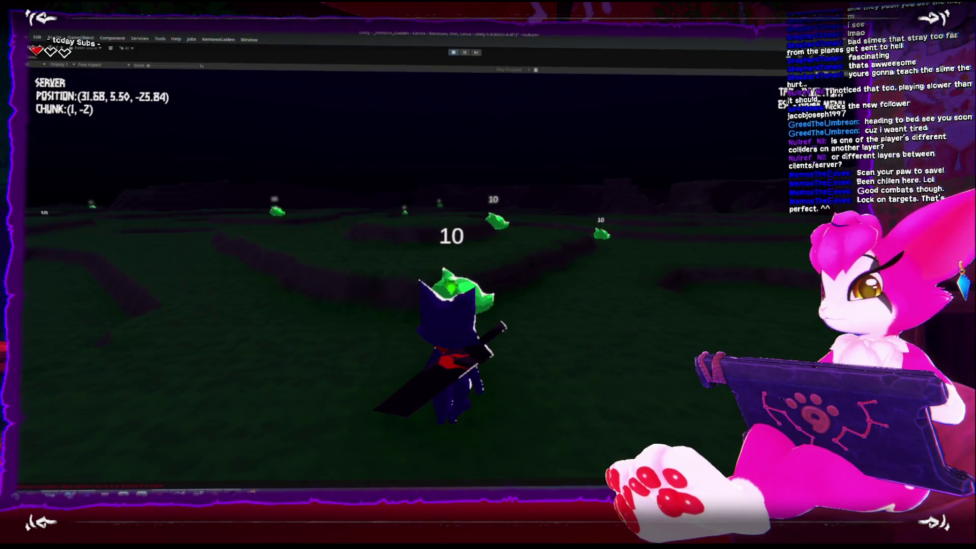
pyautogui.click(488, 274)
pyautogui.click(488, 275)
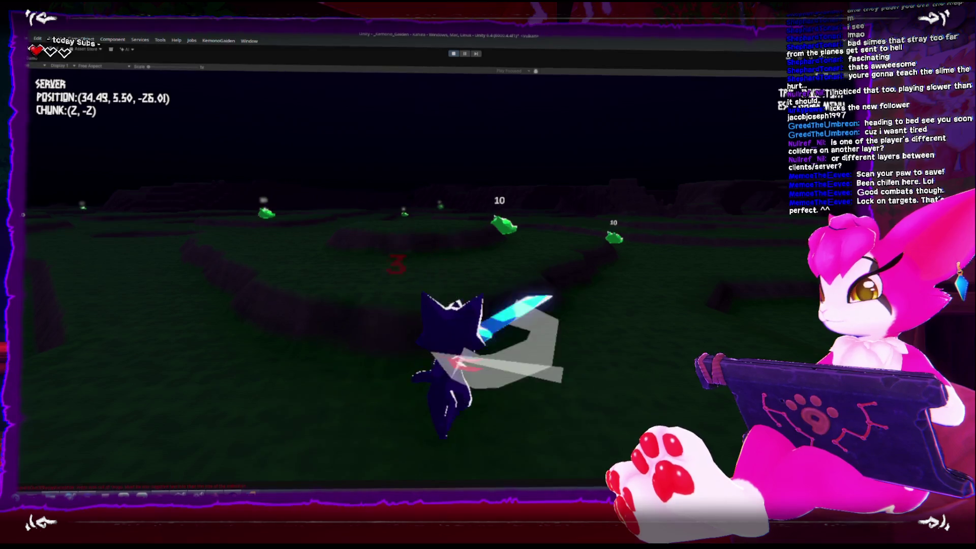
# Step: Slash a nearby slime, then keep running across the field toward distant slimes
pyautogui.press('w')
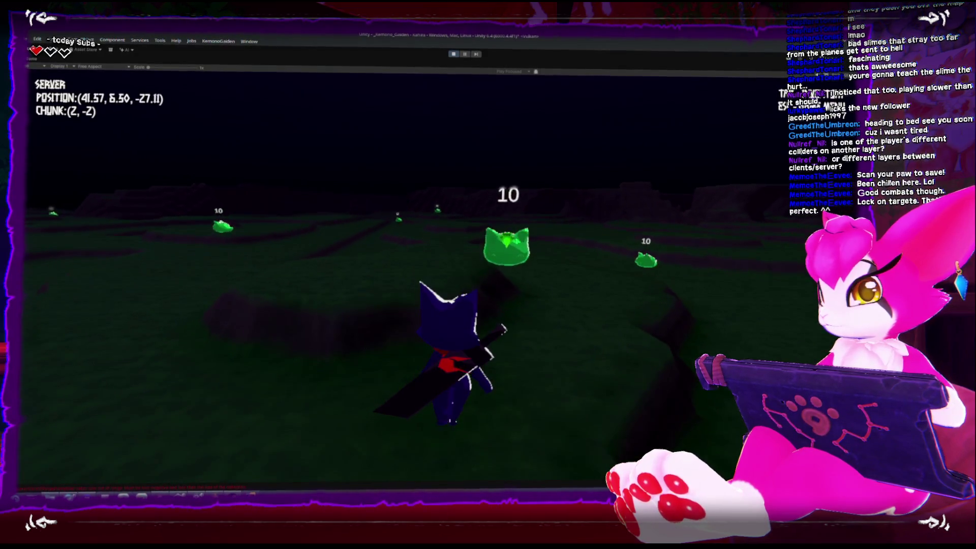
pyautogui.press('w')
pyautogui.click(487, 275)
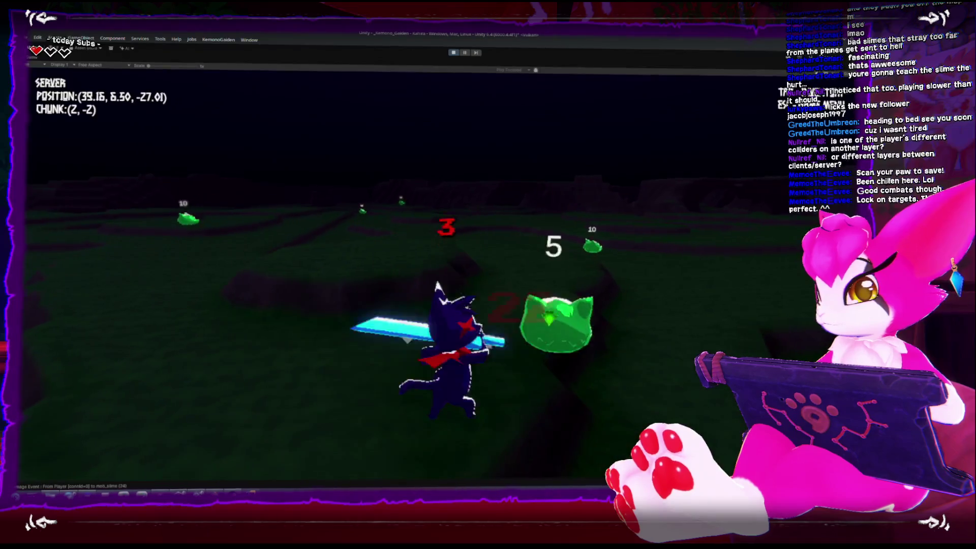
pyautogui.press('w')
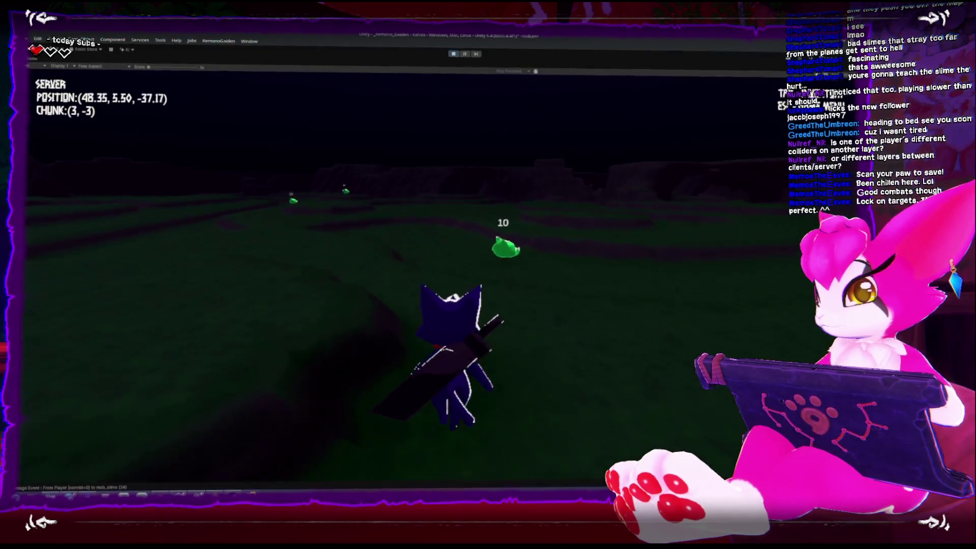
pyautogui.press('w')
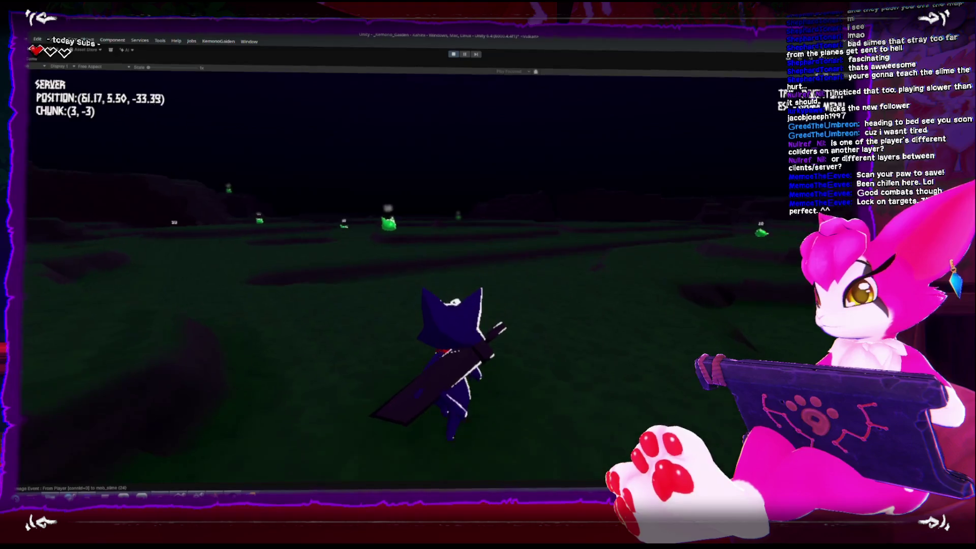
pyautogui.press('w')
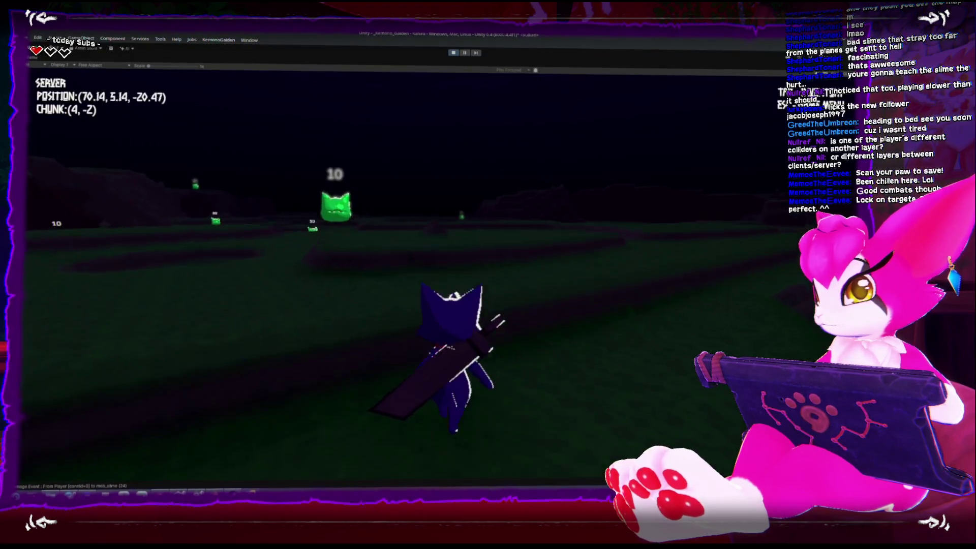
pyautogui.press('w')
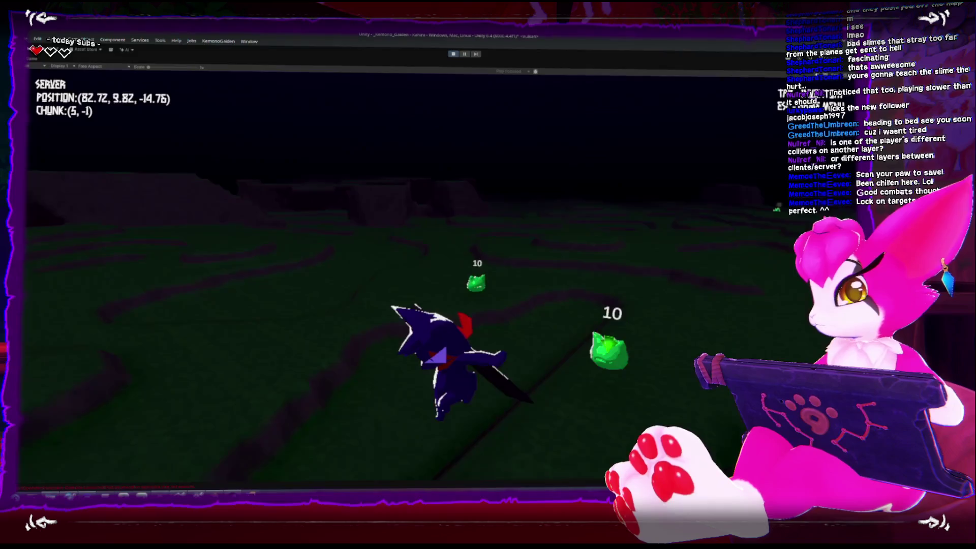
pyautogui.press('w')
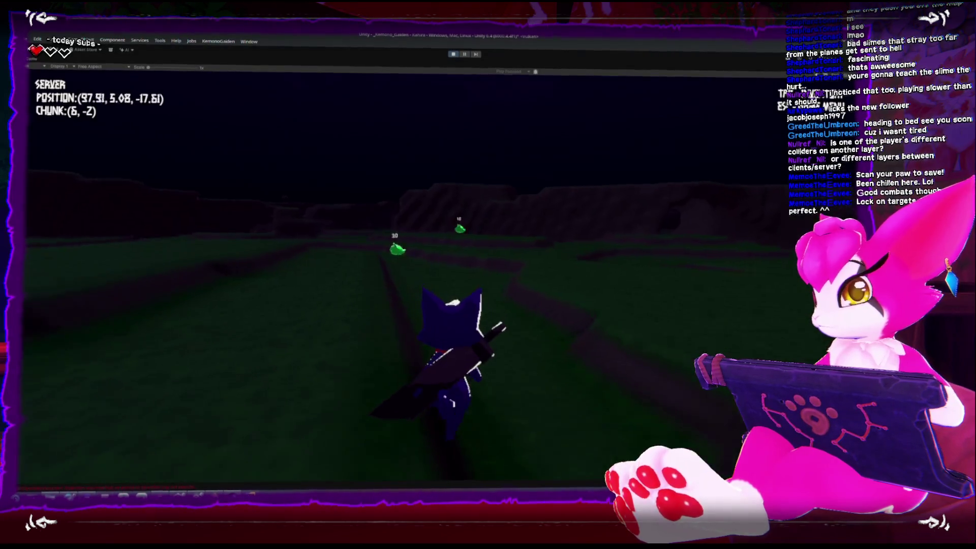
pyautogui.press('w')
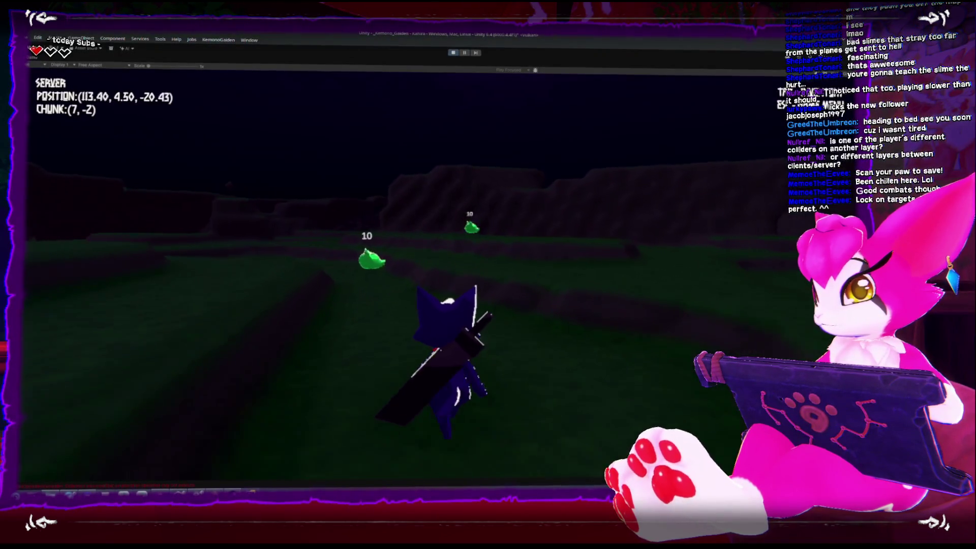
pyautogui.press('w')
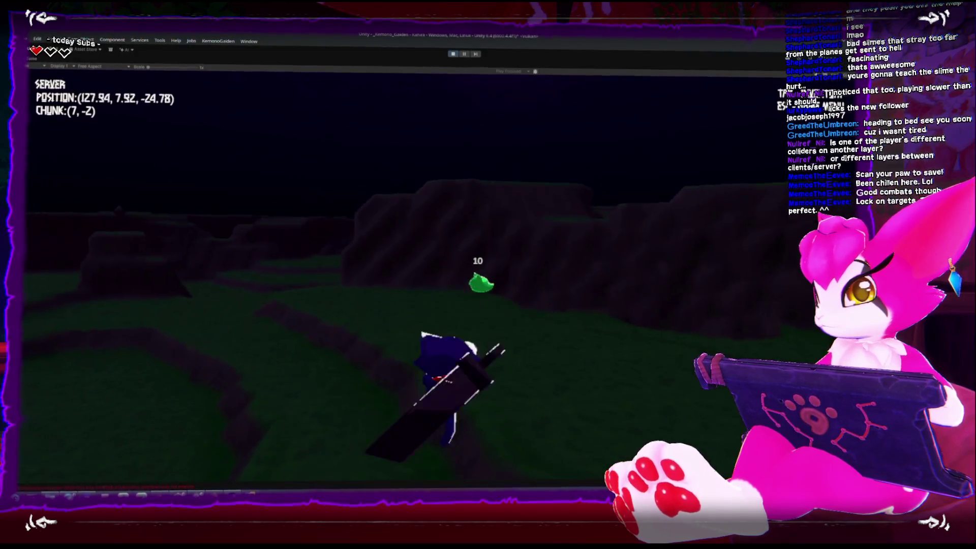
# Step: Run across the grassland and hills, spin-attacking and slashing green slimes along the way
pyautogui.press('w')
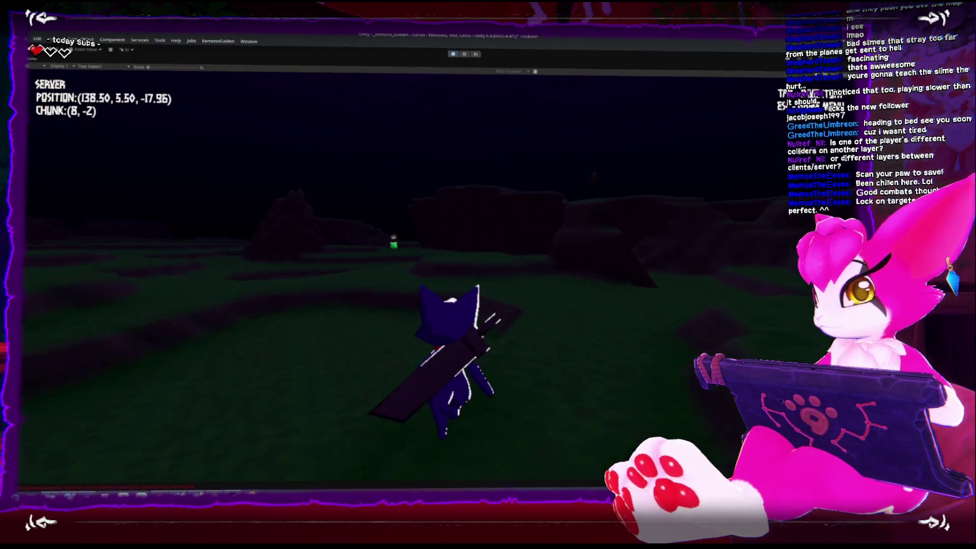
pyautogui.press('w')
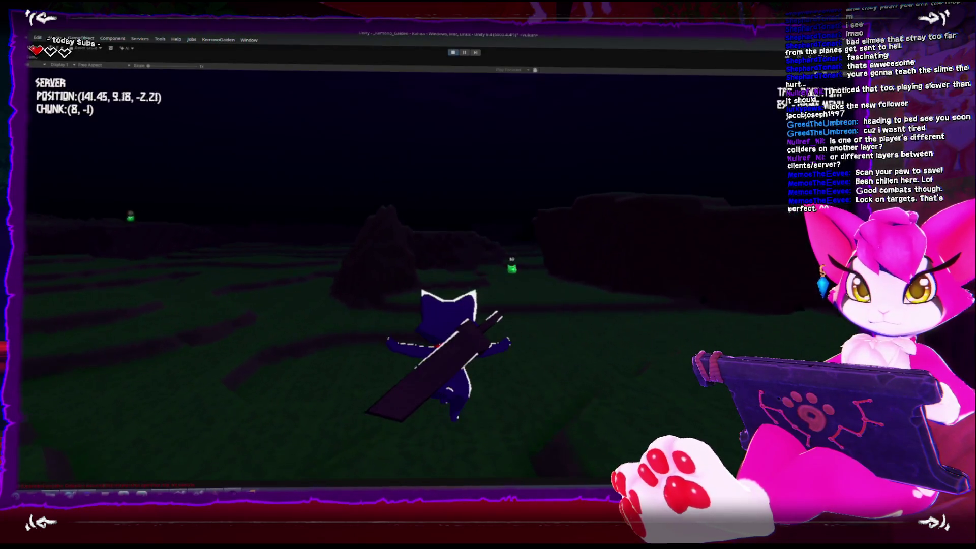
pyautogui.press('w')
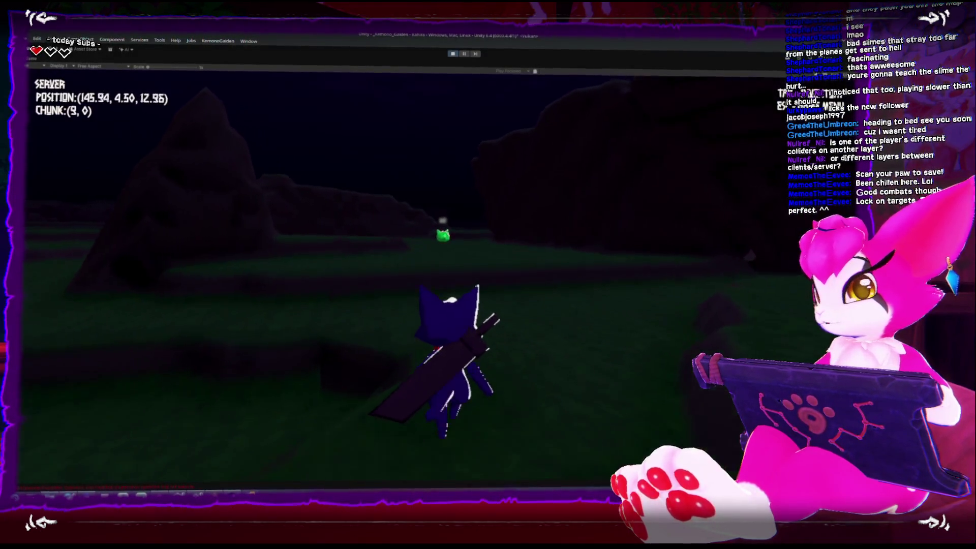
pyautogui.press('w')
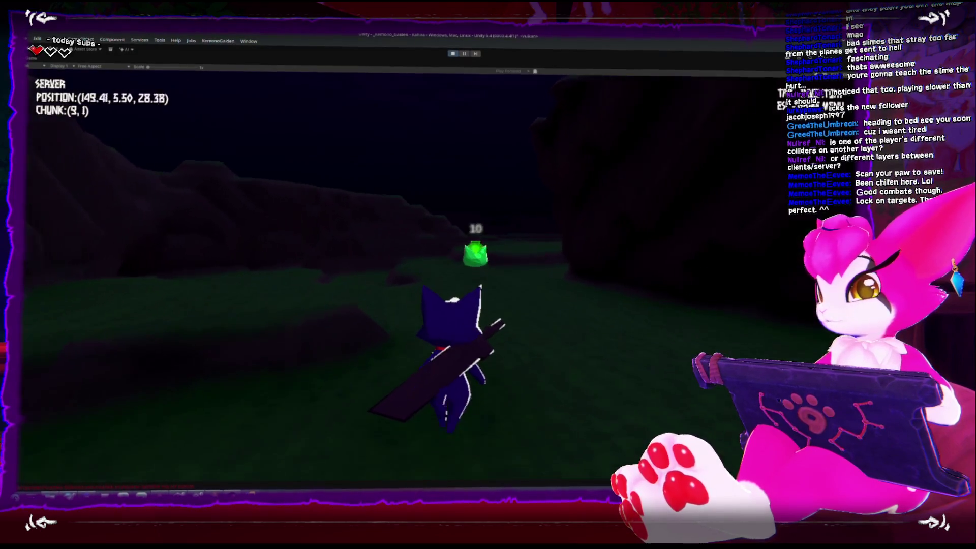
pyautogui.press('w')
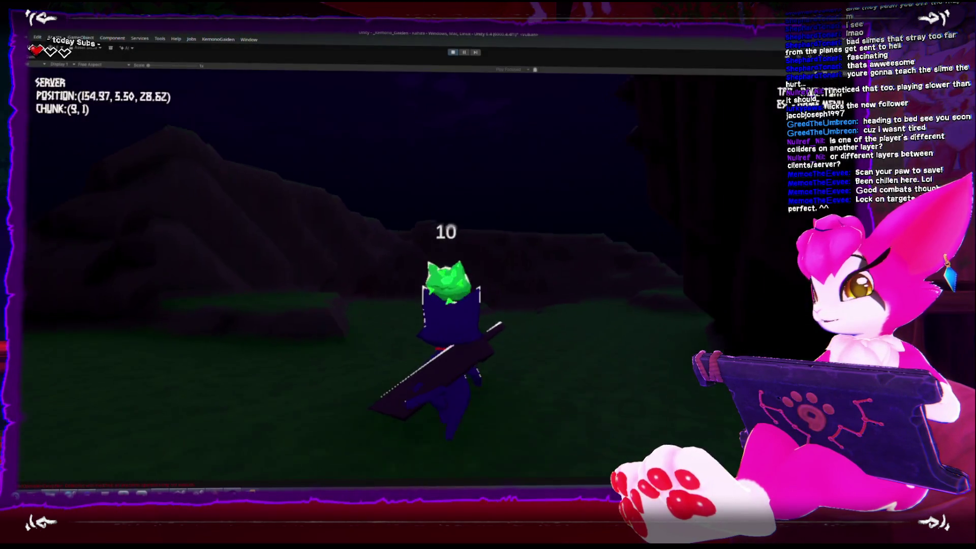
pyautogui.press('w')
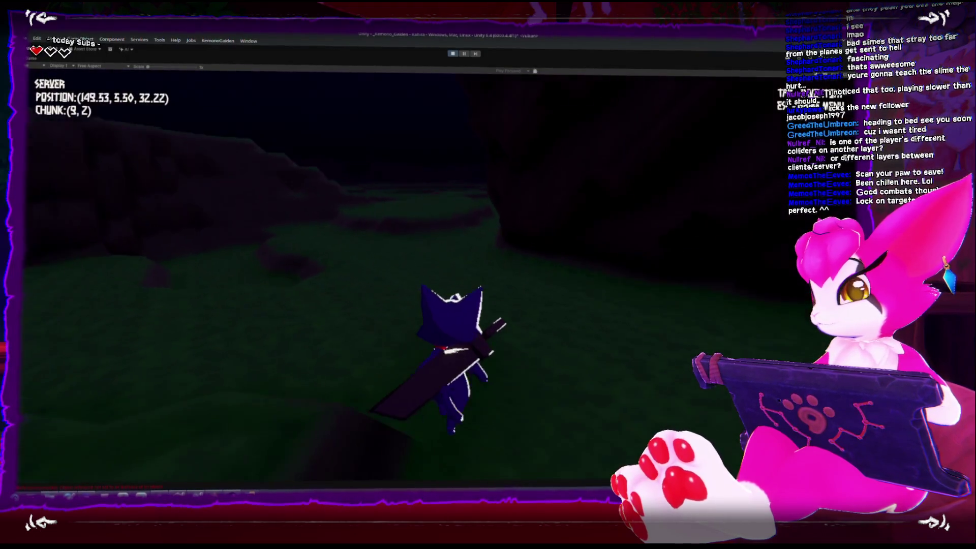
pyautogui.press('w')
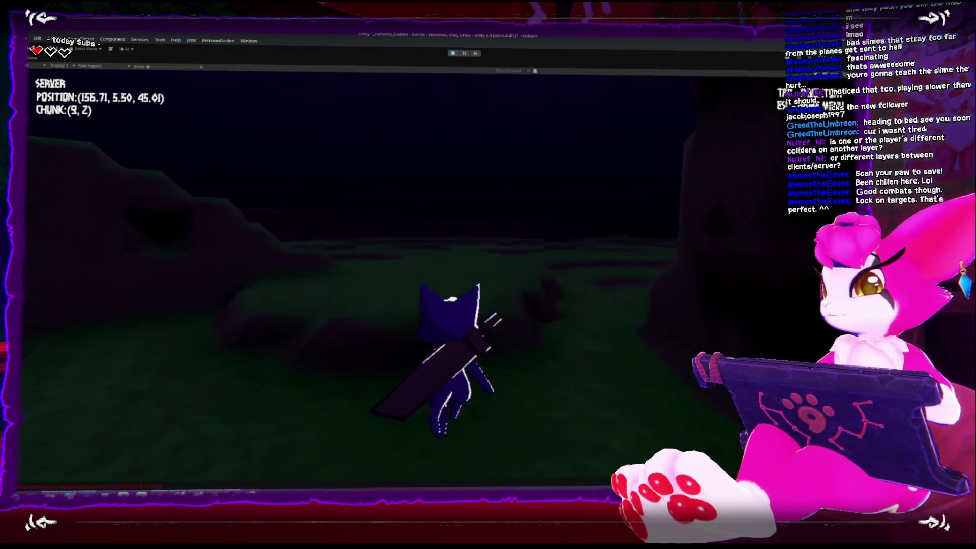
pyautogui.press('w')
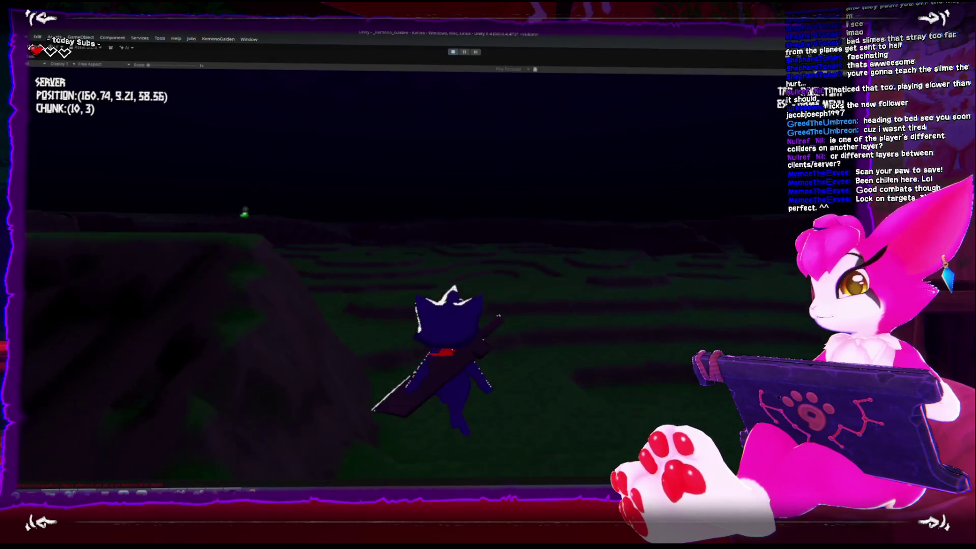
pyautogui.press('w')
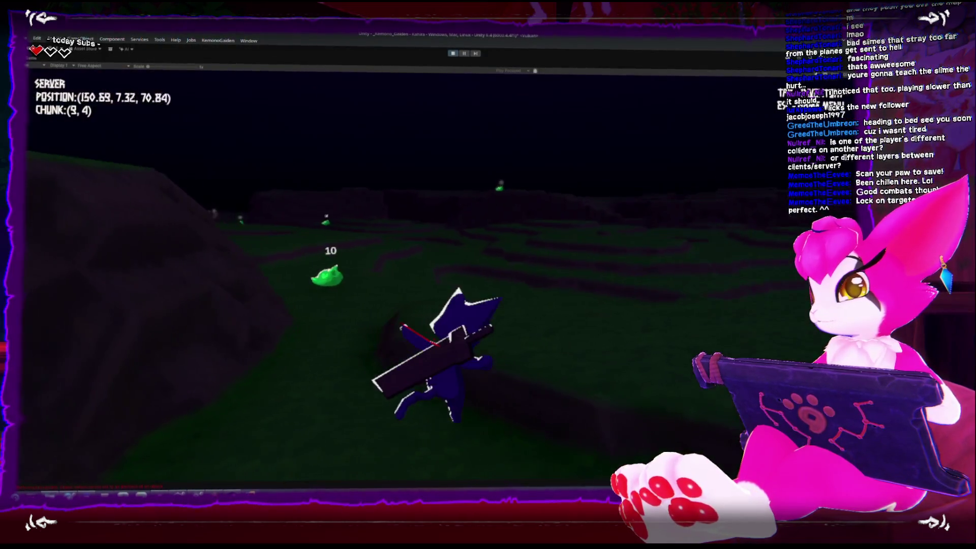
pyautogui.press('w')
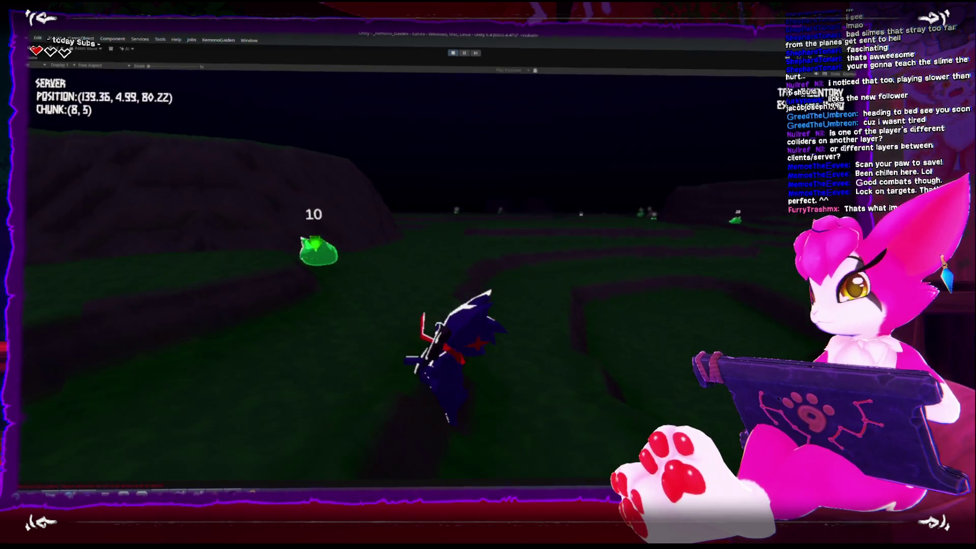
pyautogui.press('w')
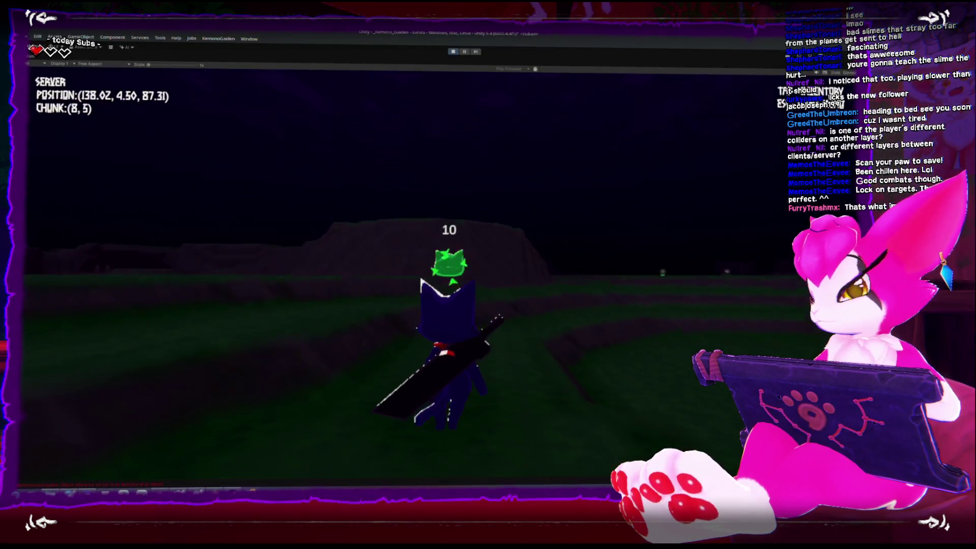
pyautogui.press('w')
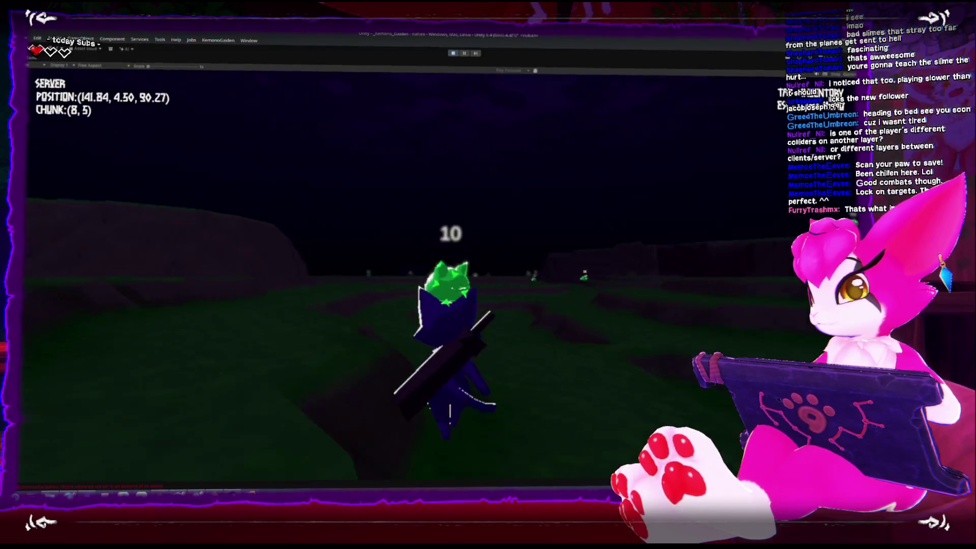
pyautogui.press('w')
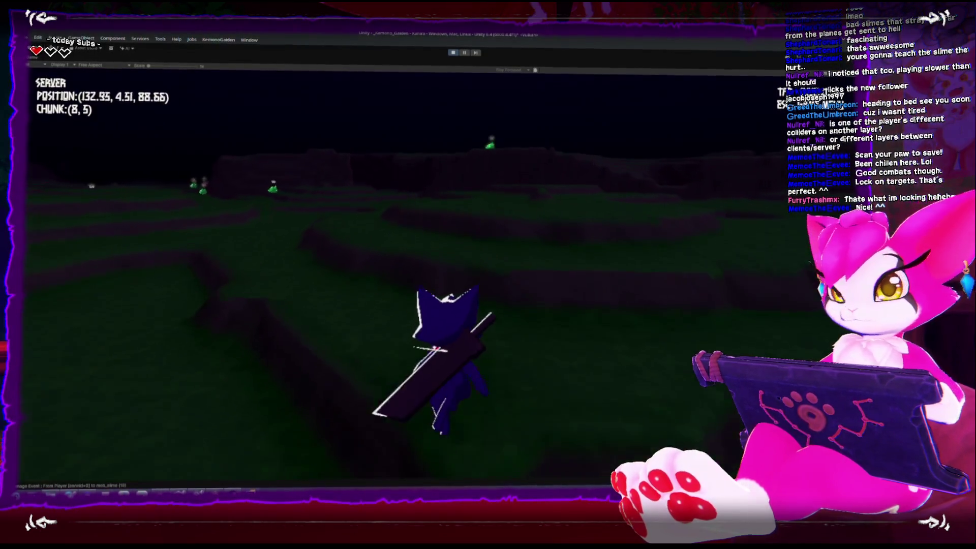
# Step: Travel west over the hills and hit a targeted slime down to 5 health
pyautogui.press('w')
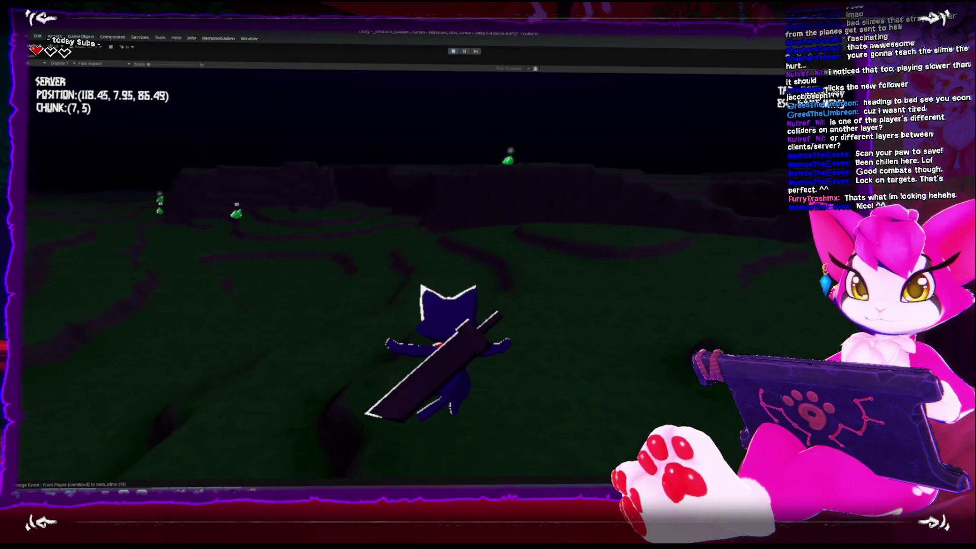
pyautogui.press('w')
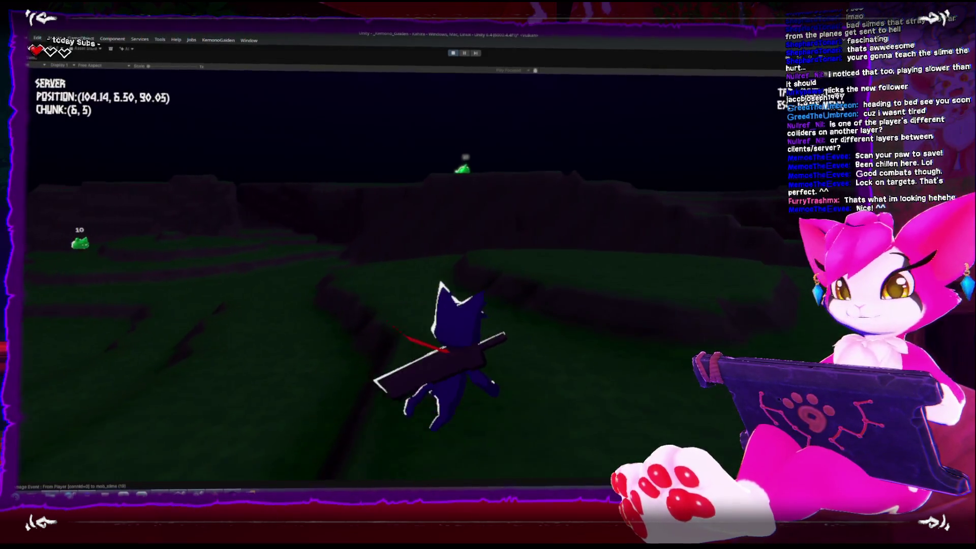
pyautogui.press('w')
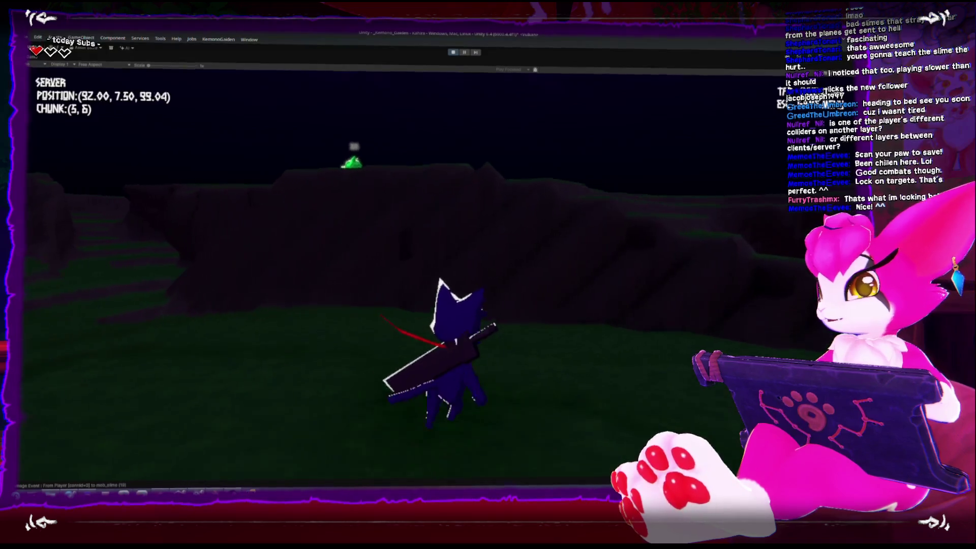
pyautogui.press('w')
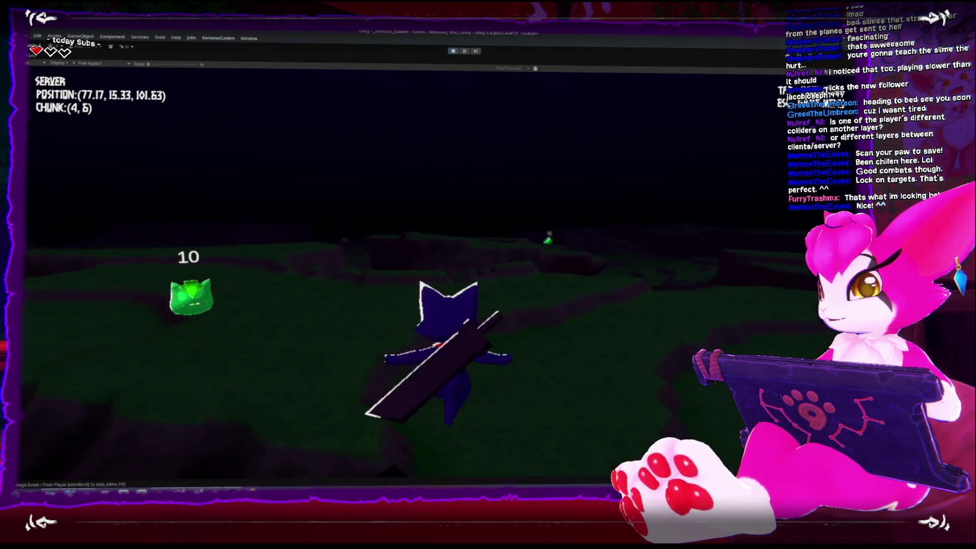
pyautogui.press('w')
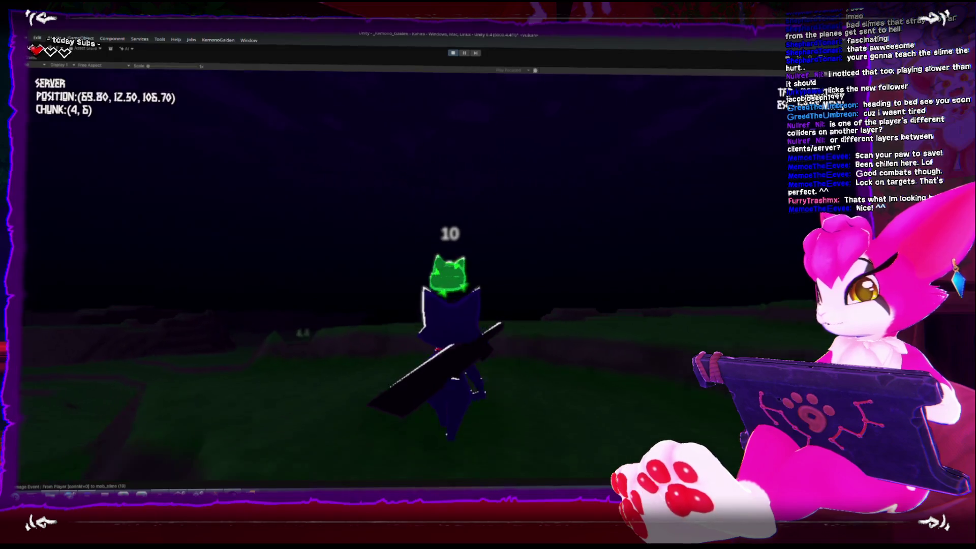
pyautogui.press('w')
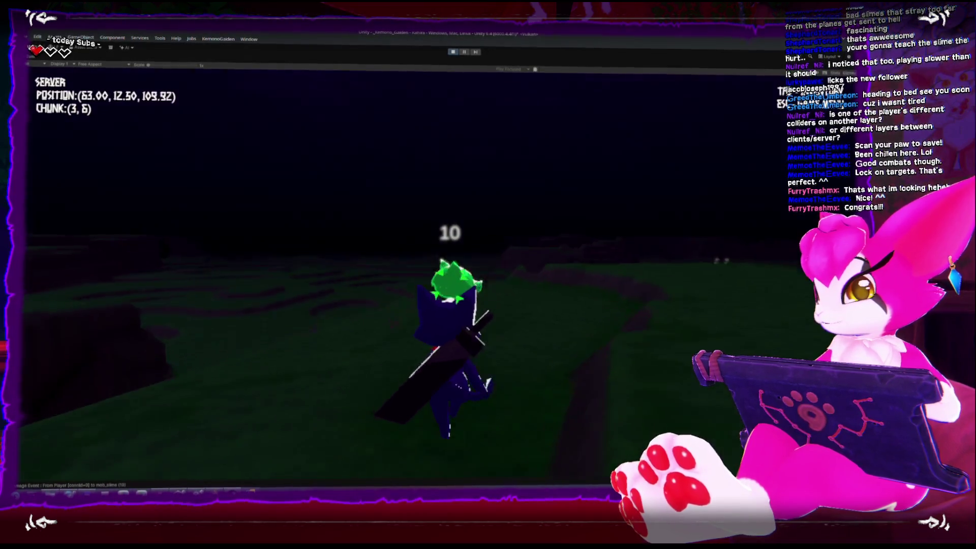
pyautogui.press('j')
pyautogui.press('j')
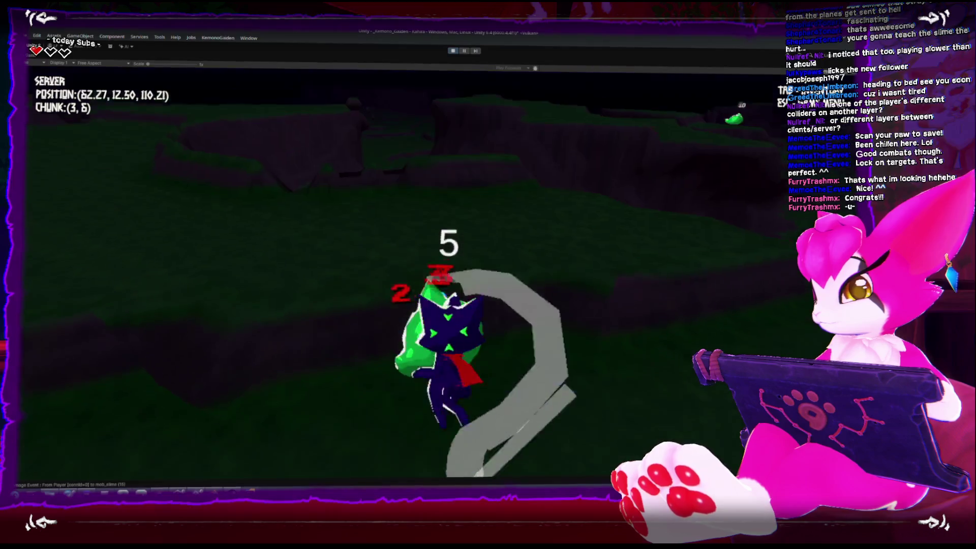
# Step: Lock onto another slime and keep attacking the nearby green slimes
pyautogui.press('w')
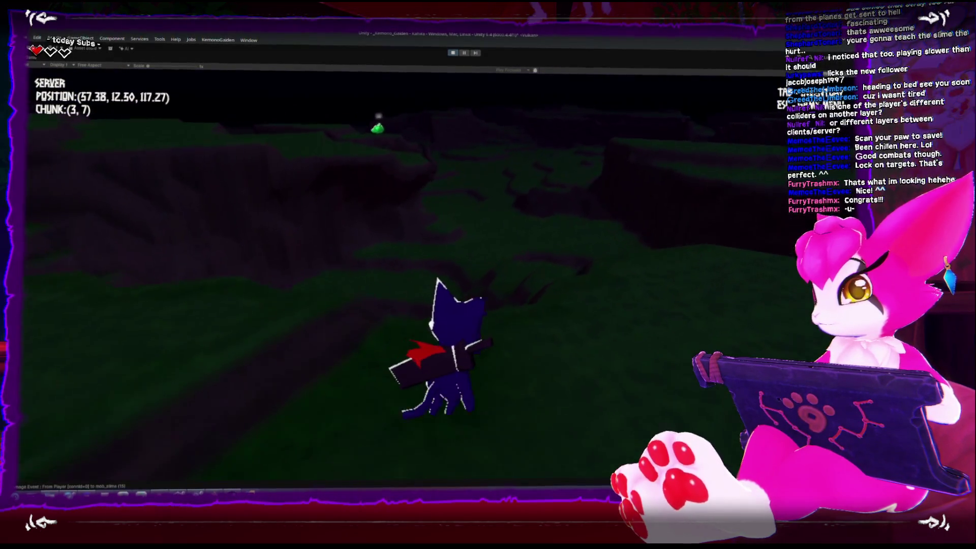
pyautogui.press('w')
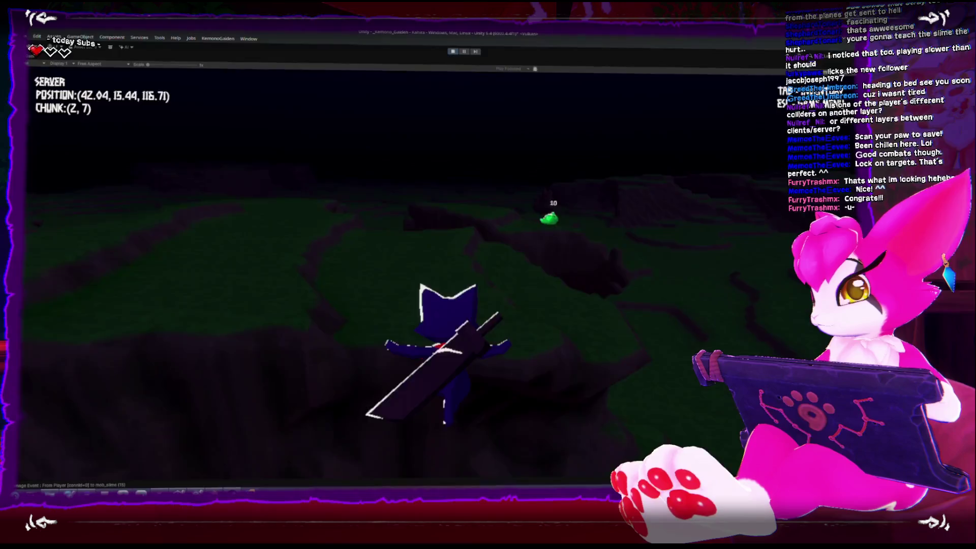
pyautogui.press('w')
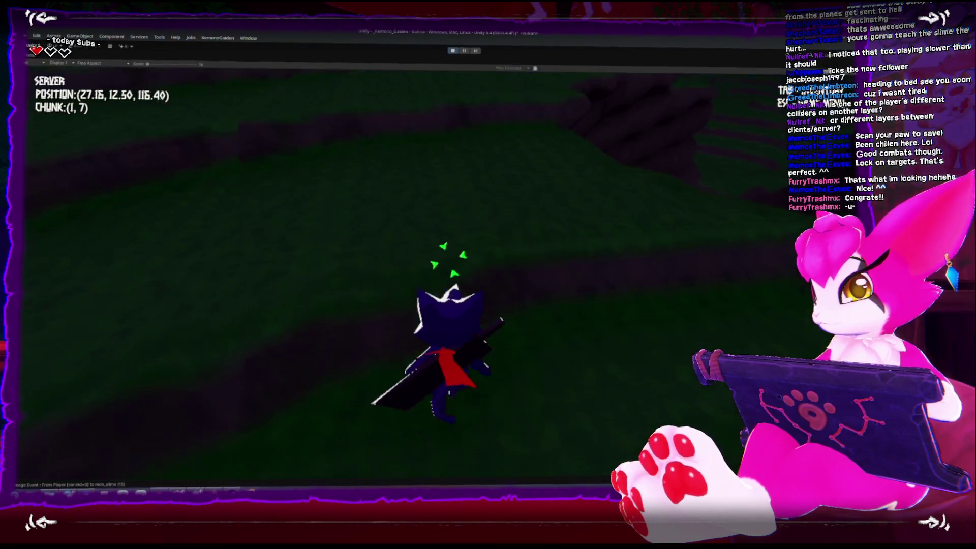
pyautogui.press('w')
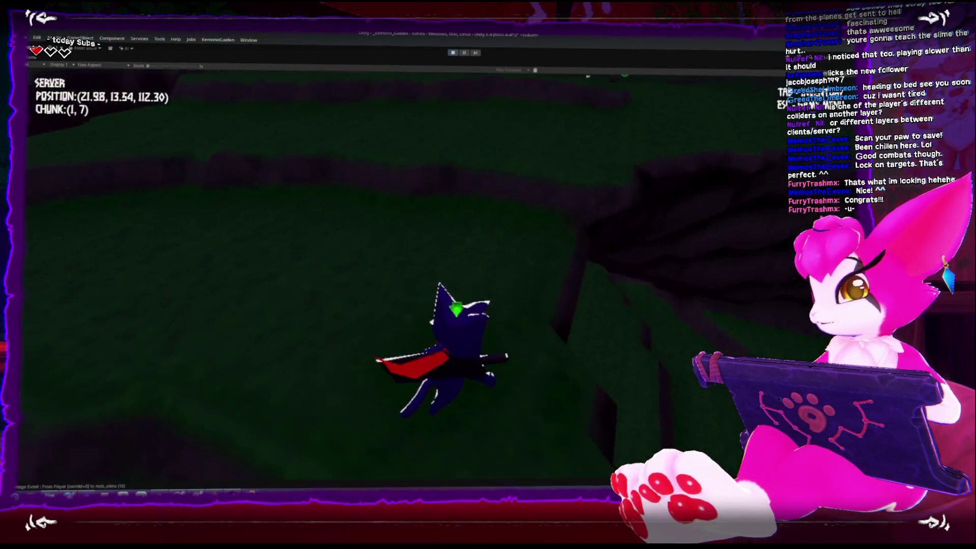
pyautogui.press('w')
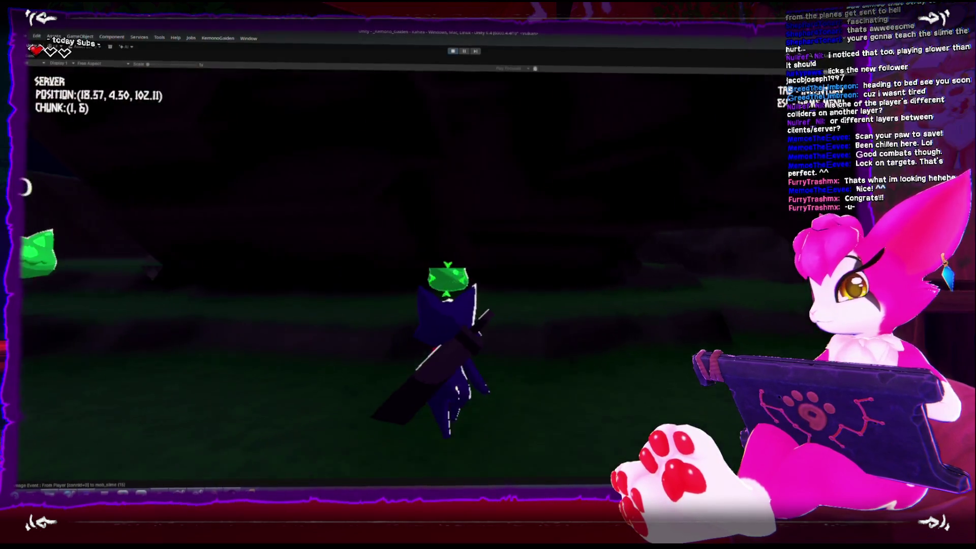
pyautogui.press('w')
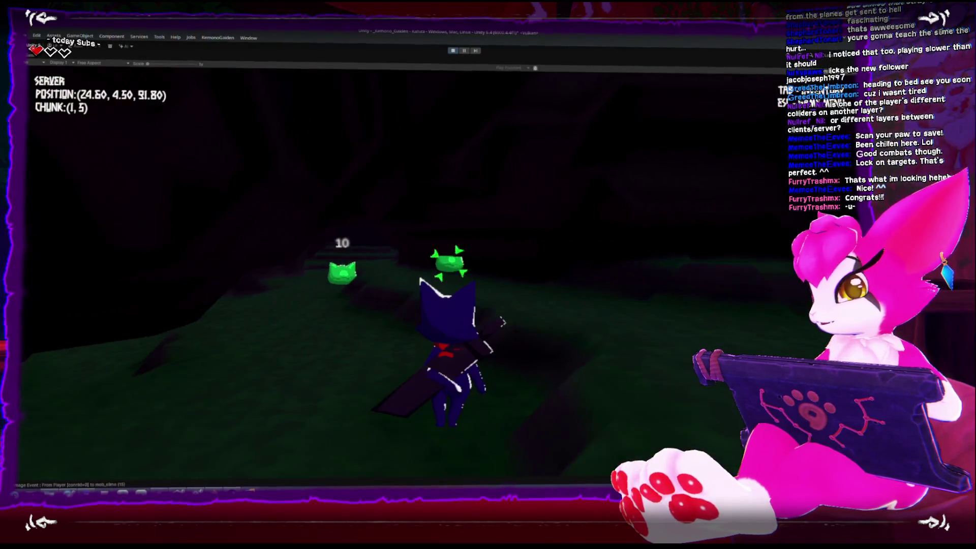
pyautogui.press('w')
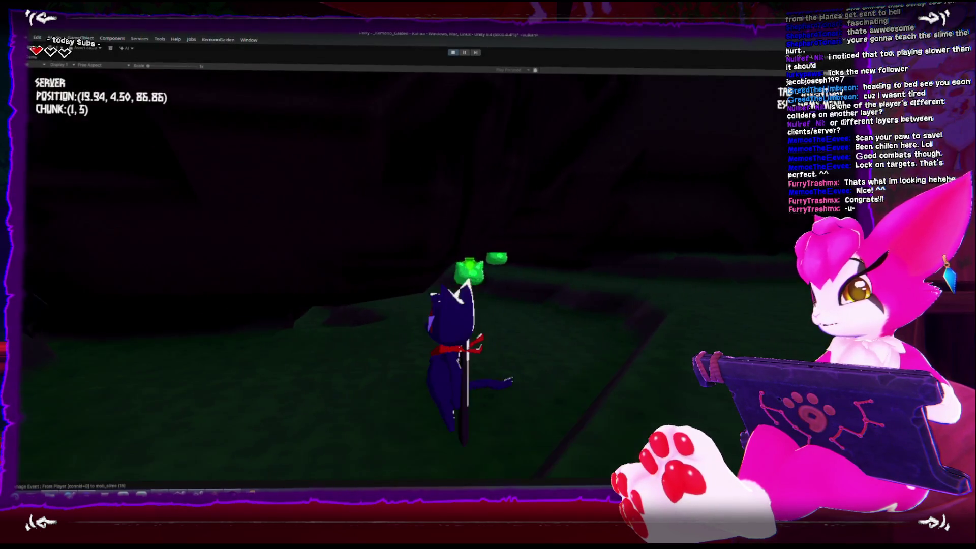
pyautogui.press('w')
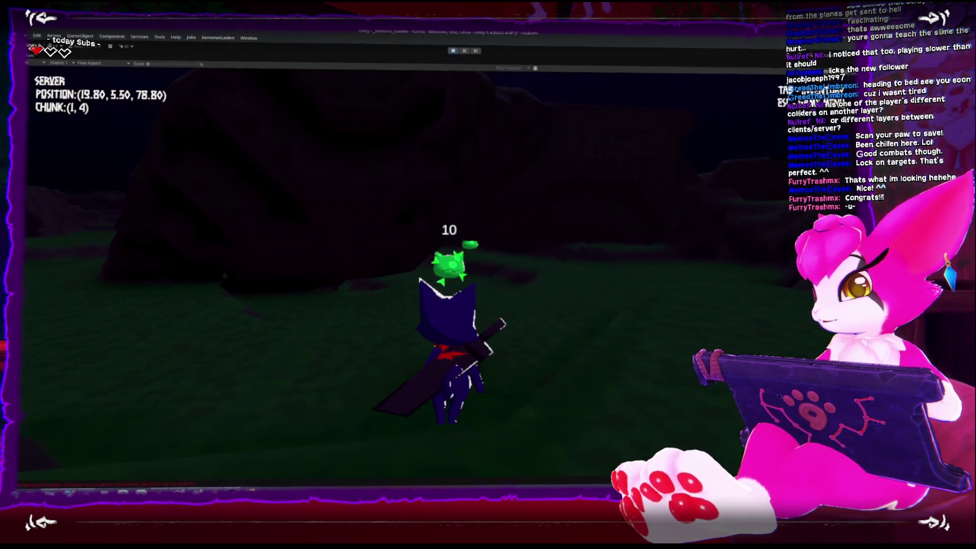
pyautogui.press('w')
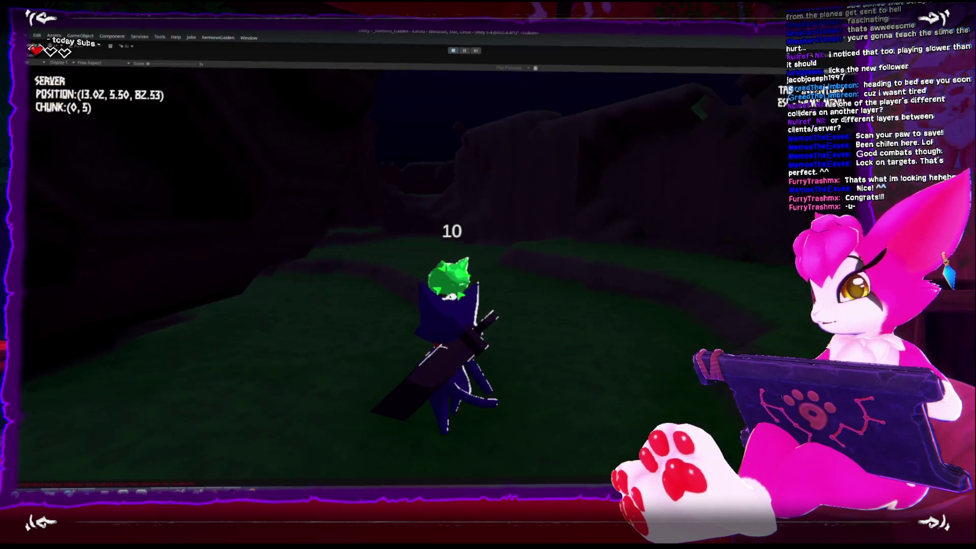
pyautogui.press('w')
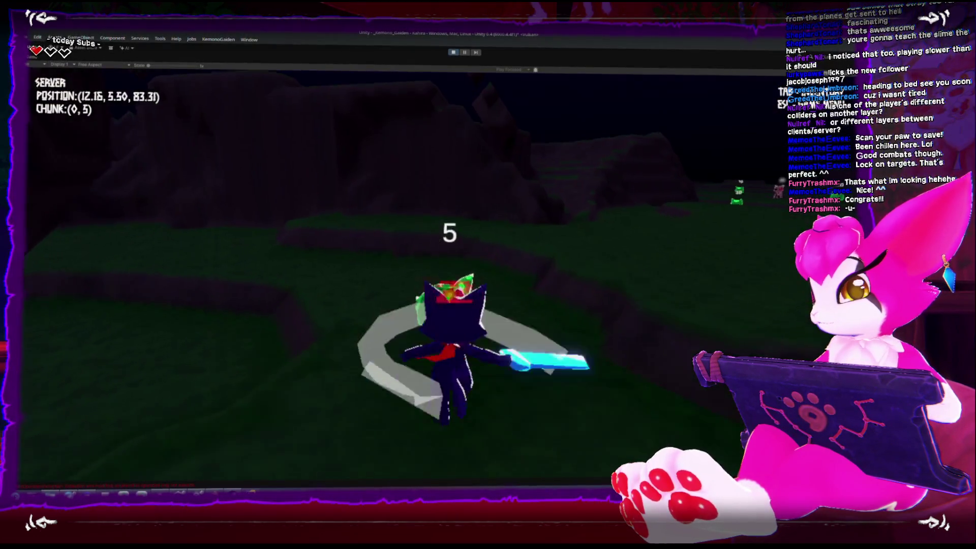
pyautogui.press('w')
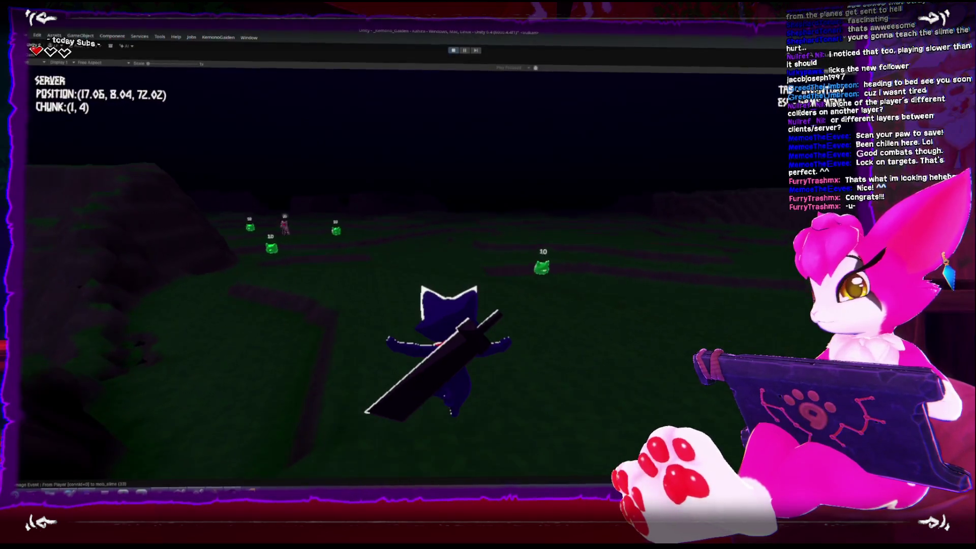
# Step: Turn toward the row of slimes, run left, and bring up the Game Menu
pyautogui.press('w')
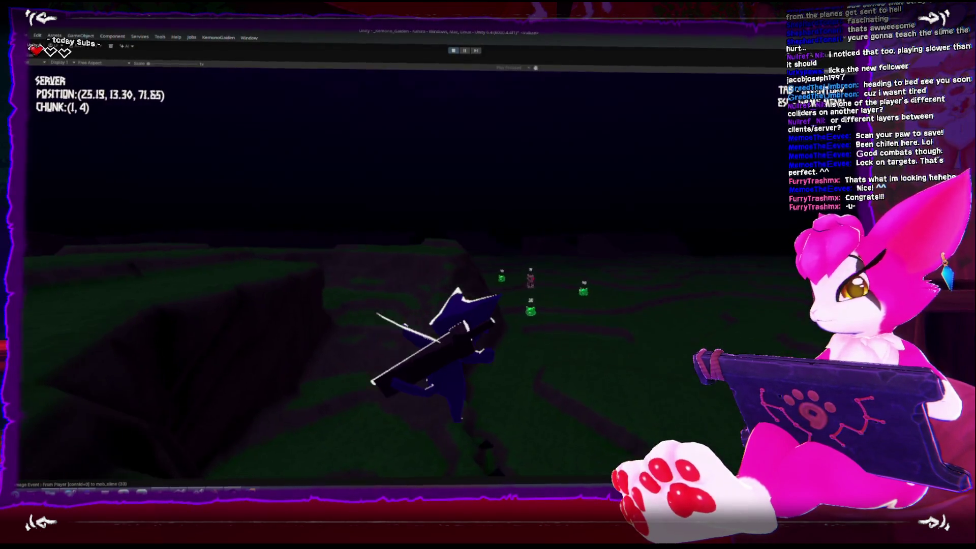
pyautogui.press('w')
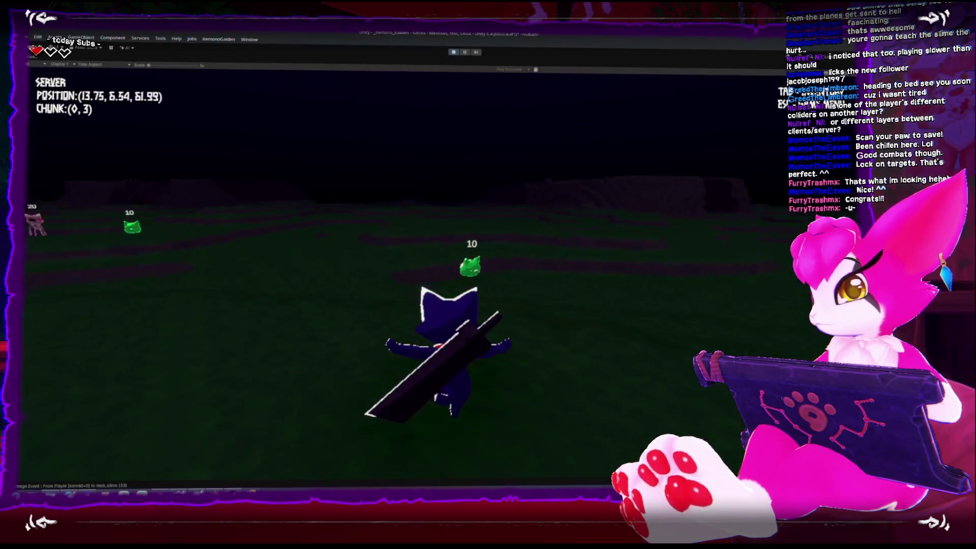
pyautogui.press('w')
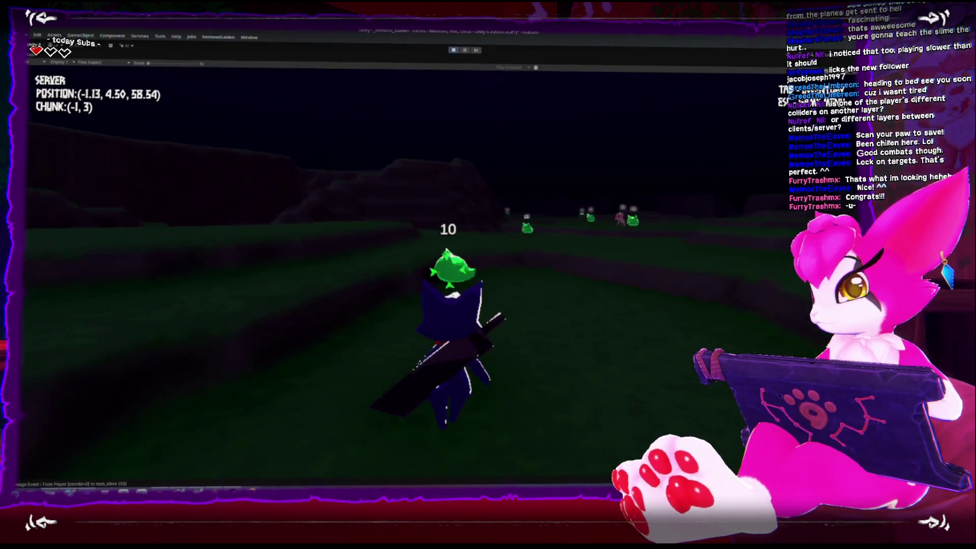
pyautogui.press('w')
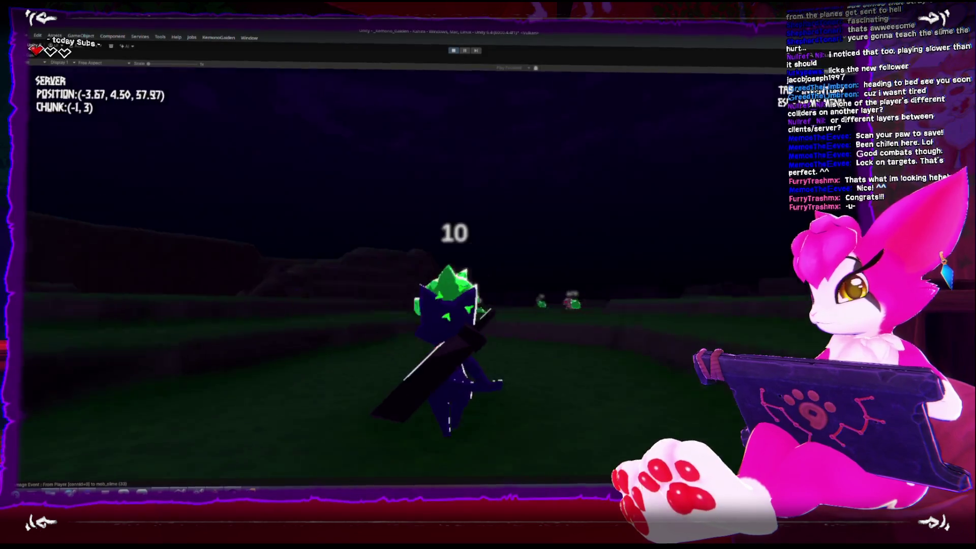
pyautogui.press('w')
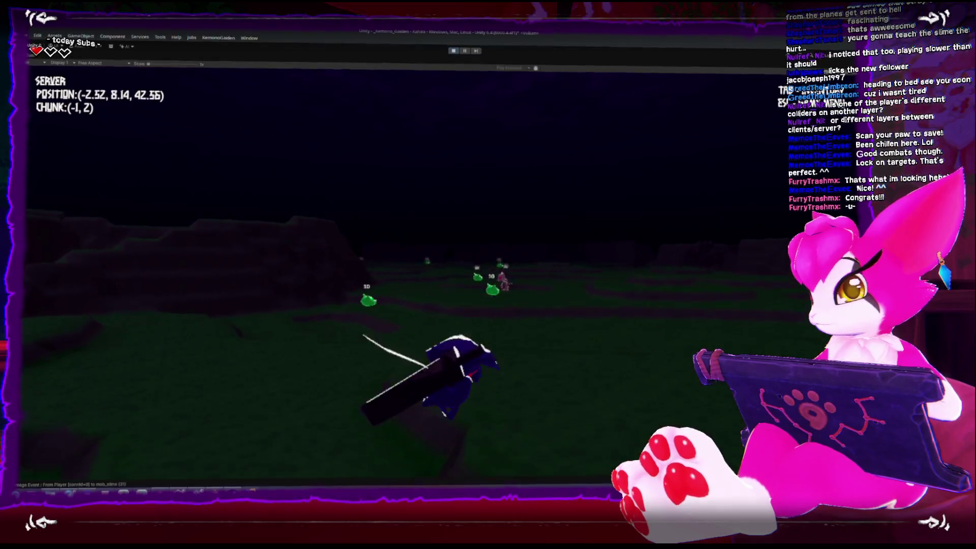
pyautogui.press('w')
pyautogui.press('w')
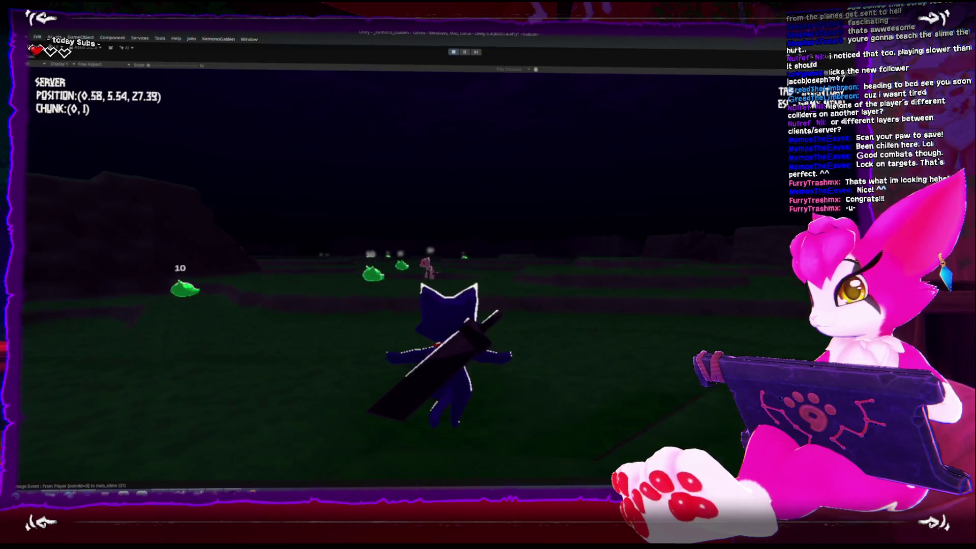
pyautogui.press('a')
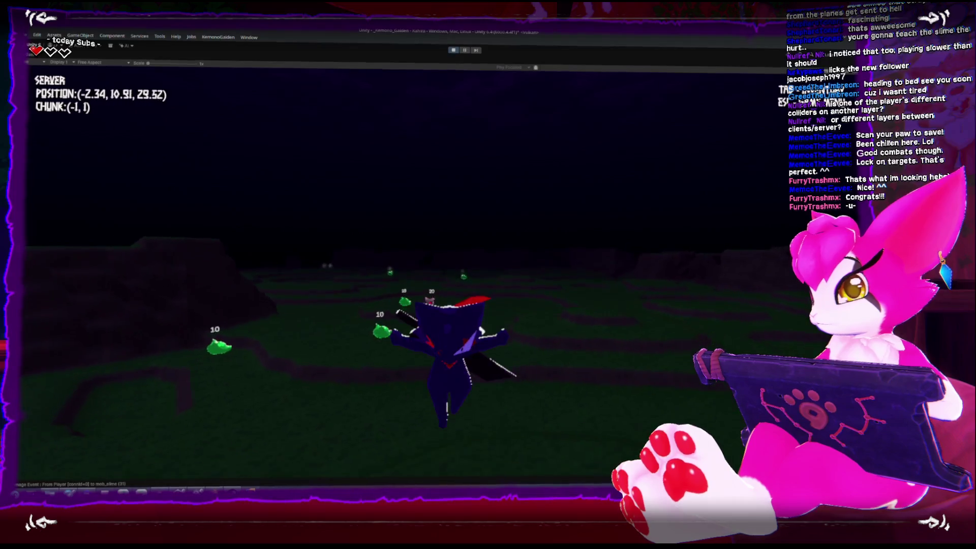
pyautogui.press('Escape')
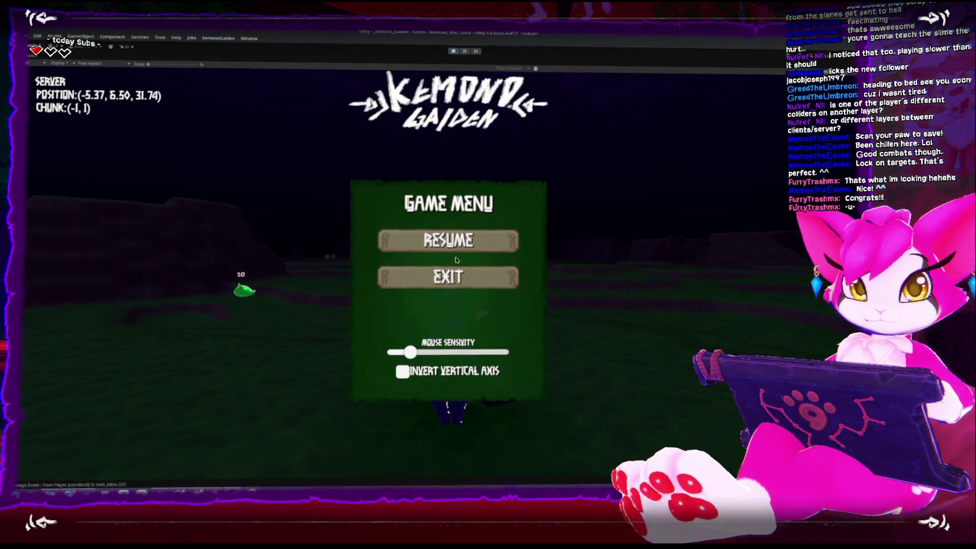
# Step: Resume play and strike a slime twice, dropping it to 2 HP
pyautogui.press('Escape')
pyautogui.press('w')
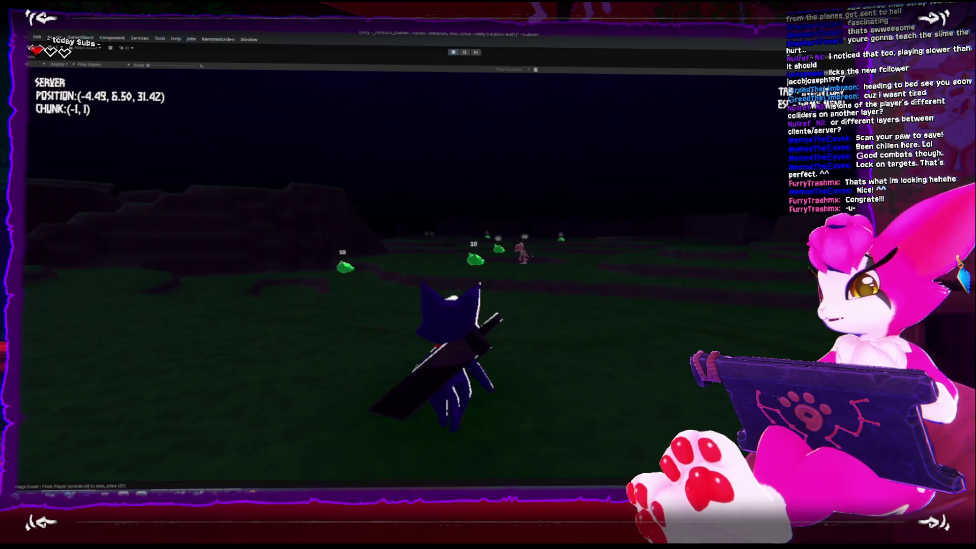
pyautogui.press('w')
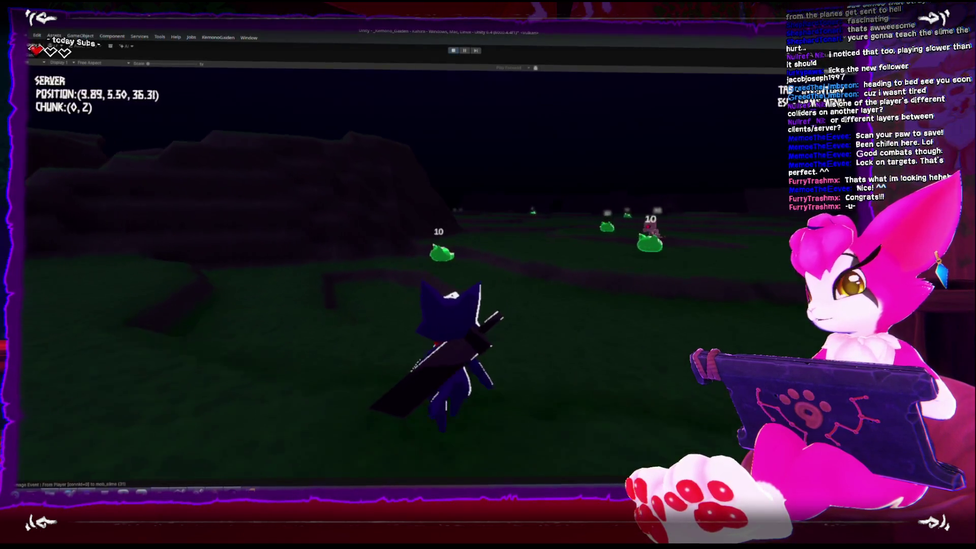
pyautogui.press('w')
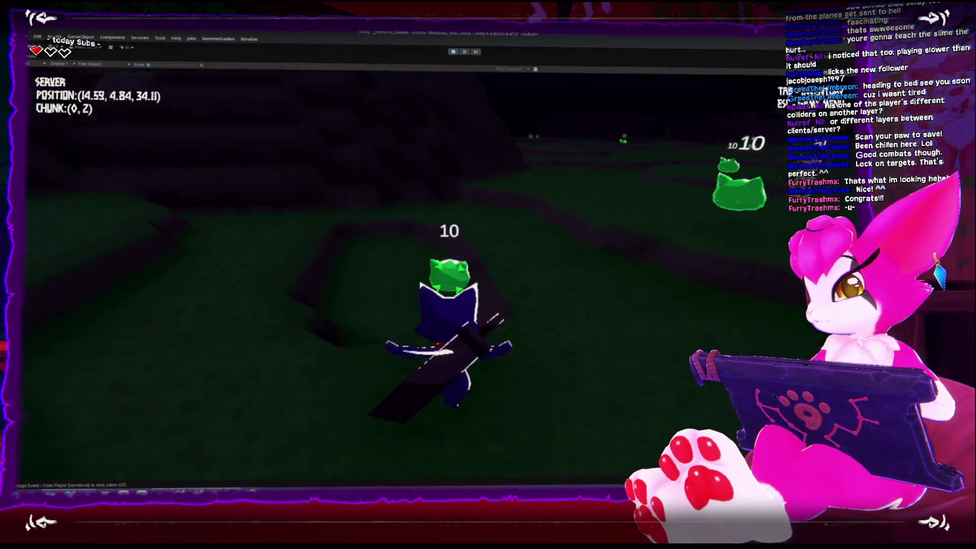
pyautogui.press('w')
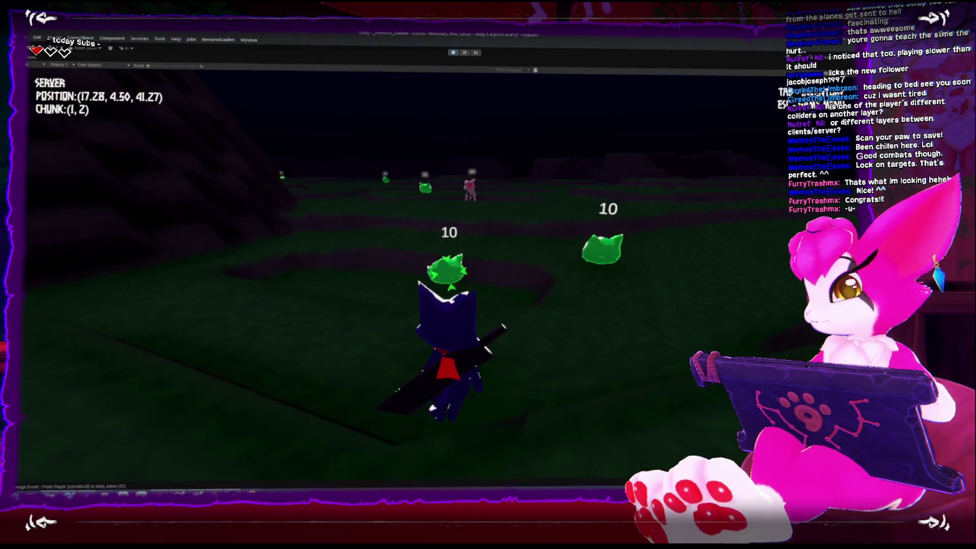
pyautogui.press('w')
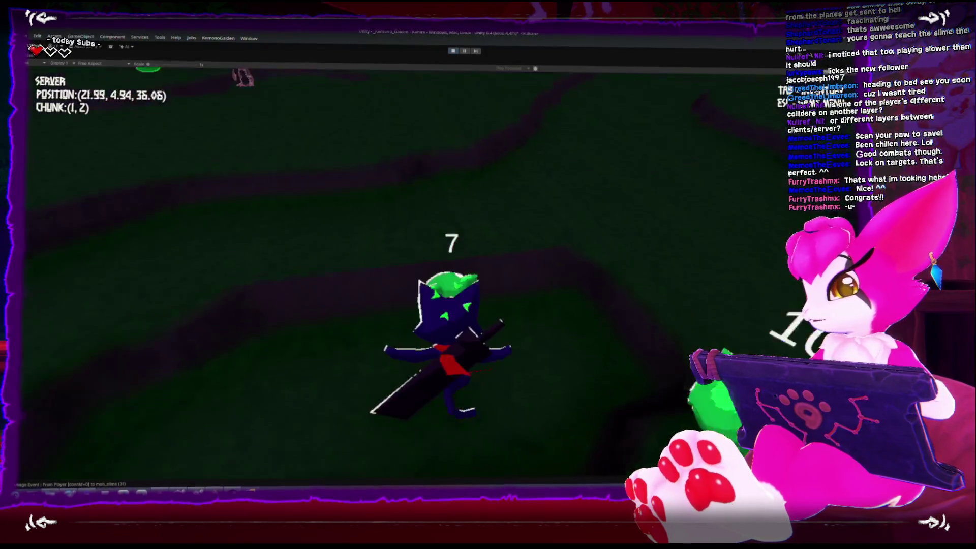
pyautogui.press('w')
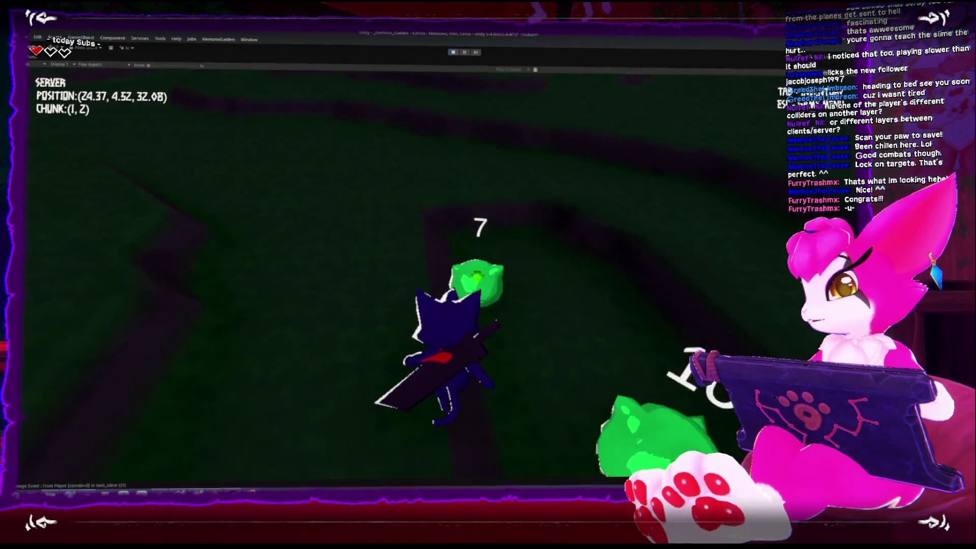
pyautogui.press('w')
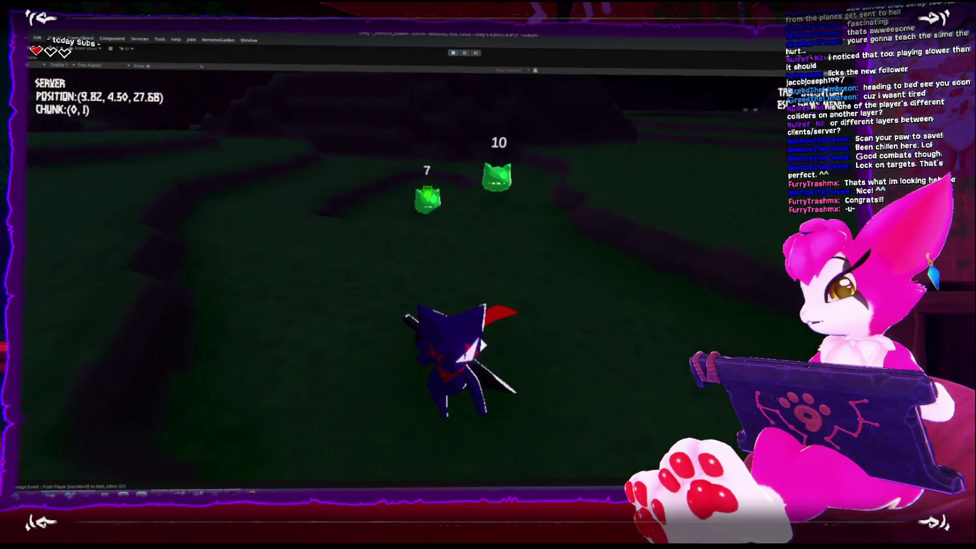
pyautogui.press('w')
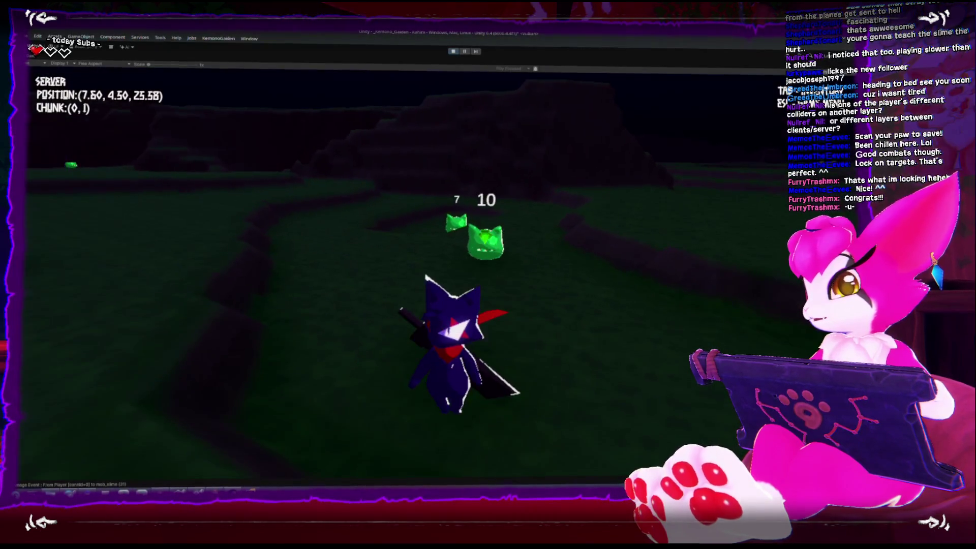
pyautogui.press('w')
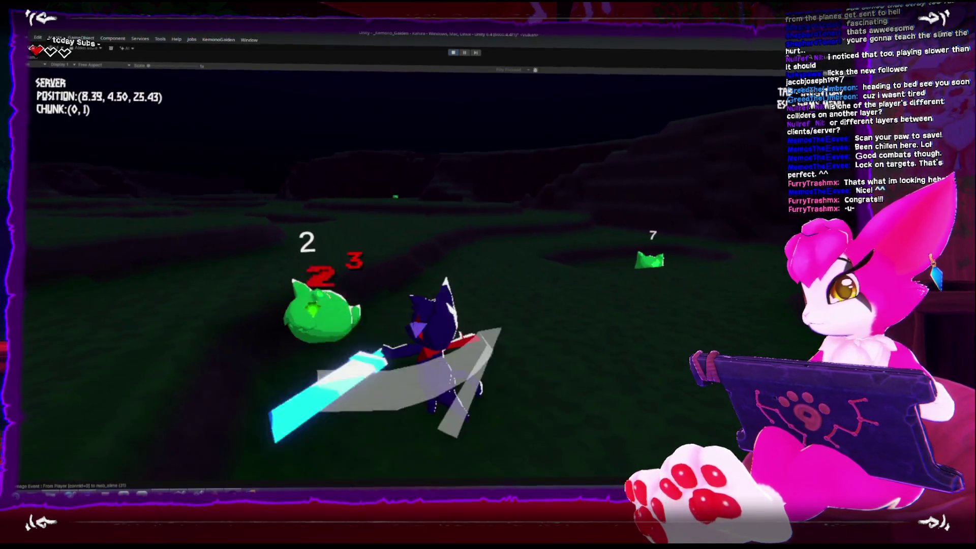
# Step: Finish off the wounded slime, run on, and bring up the Game Menu
pyautogui.press('w')
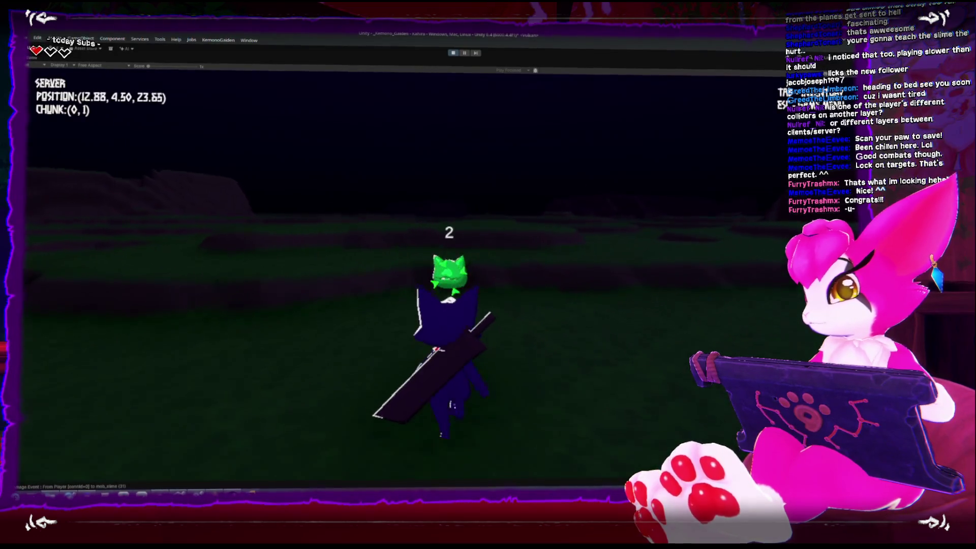
pyautogui.press('w')
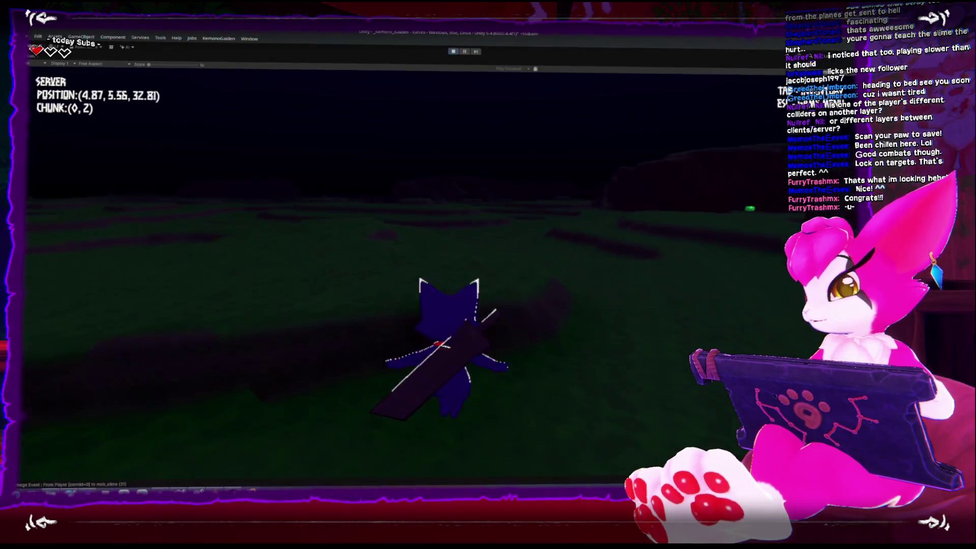
pyautogui.press('w')
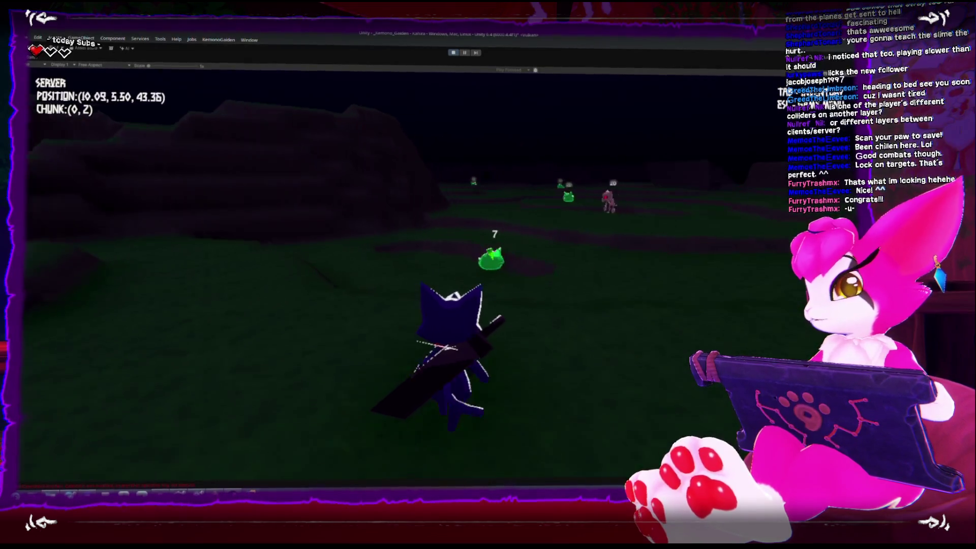
pyautogui.press('w')
pyautogui.press('Escape')
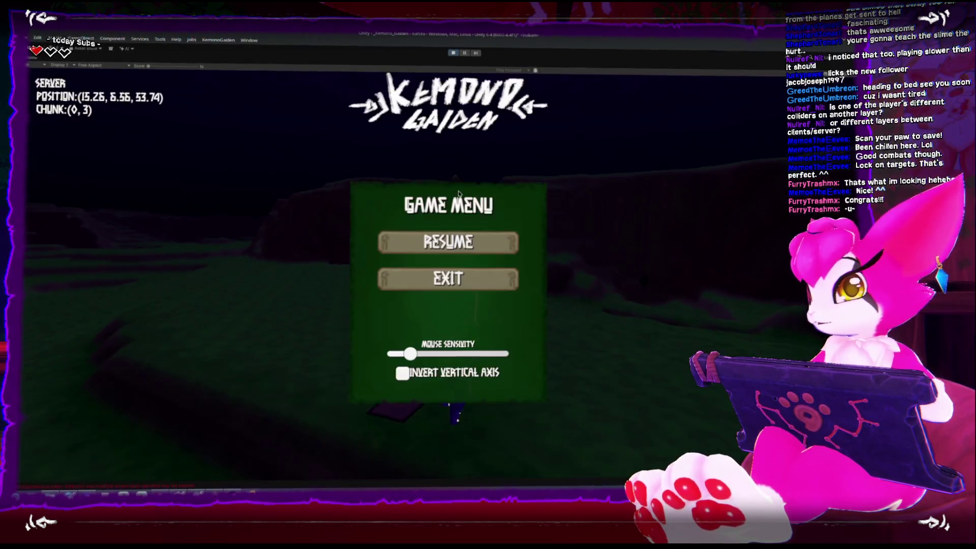
# Step: Stop the play-test and show the Physics page of Project Settings
pyautogui.click(452, 51)
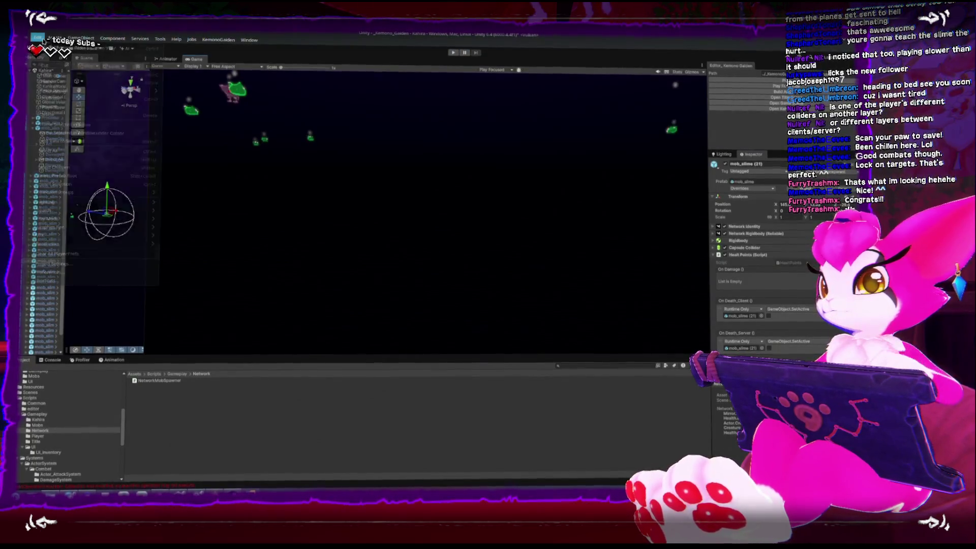
pyautogui.click(37, 38)
pyautogui.click(96, 267)
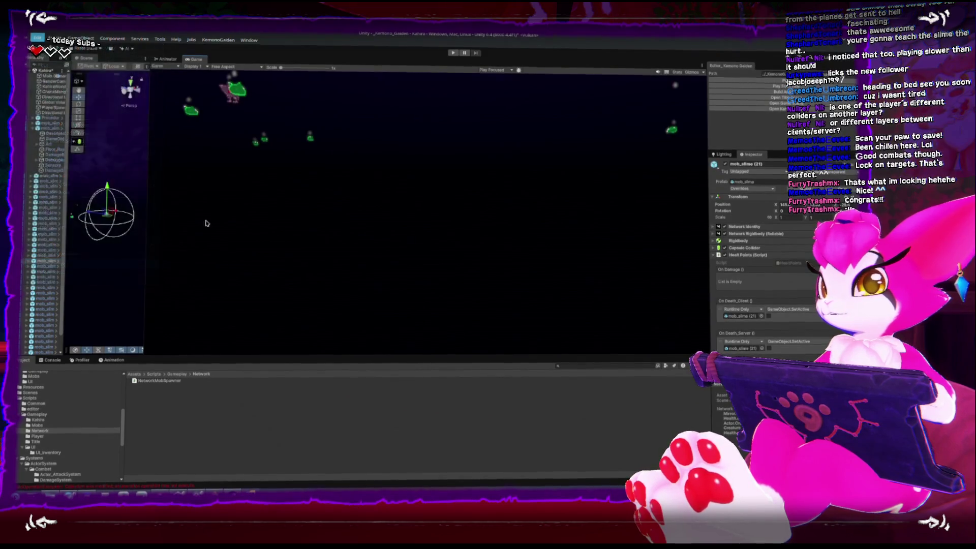
pyautogui.click(220, 209)
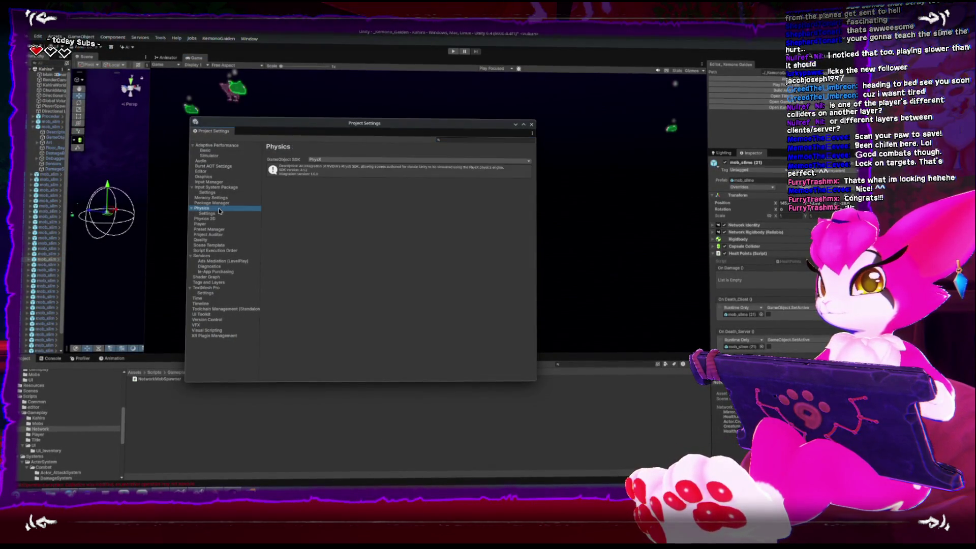
# Step: Show the GameObject physics options and read the tooltip for Default Contact Offset (0.06)
pyautogui.click(213, 213)
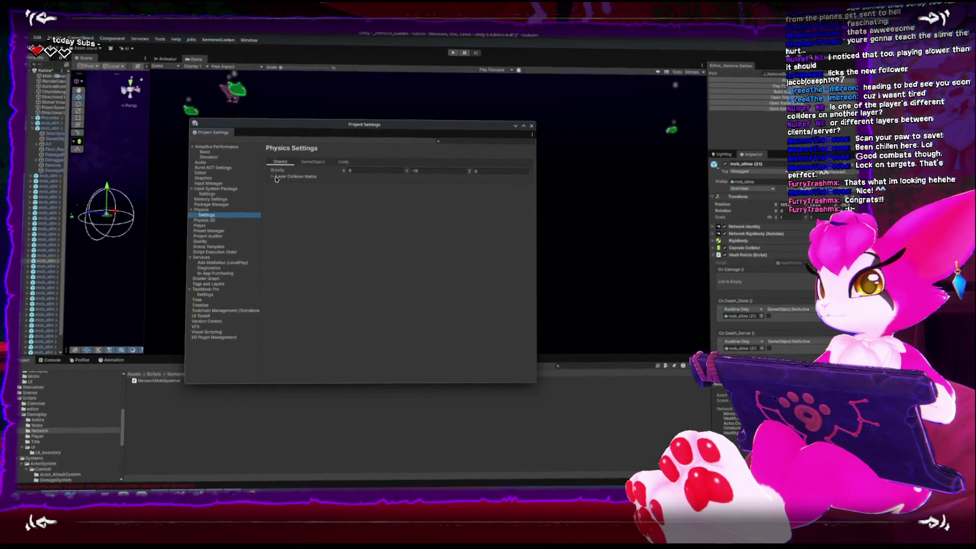
pyautogui.click(311, 163)
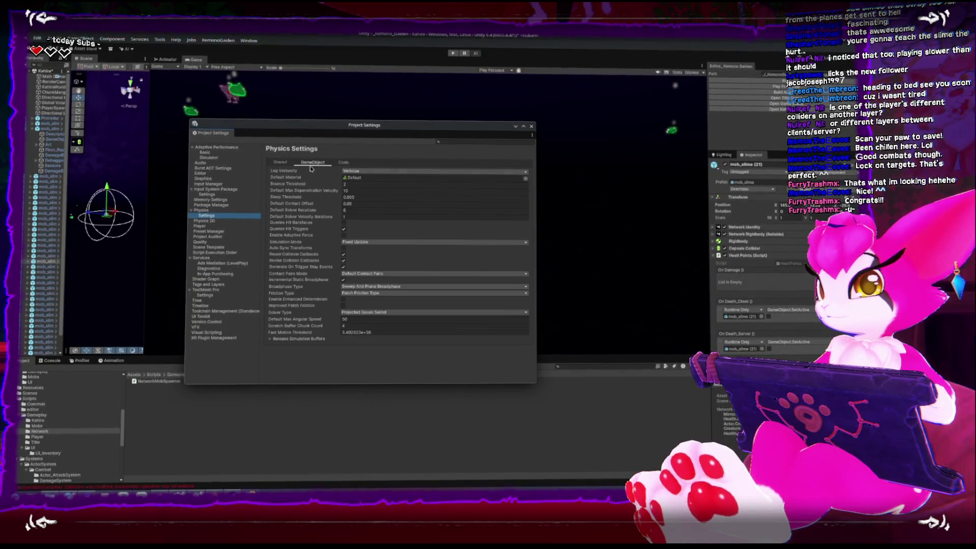
pyautogui.click(357, 201)
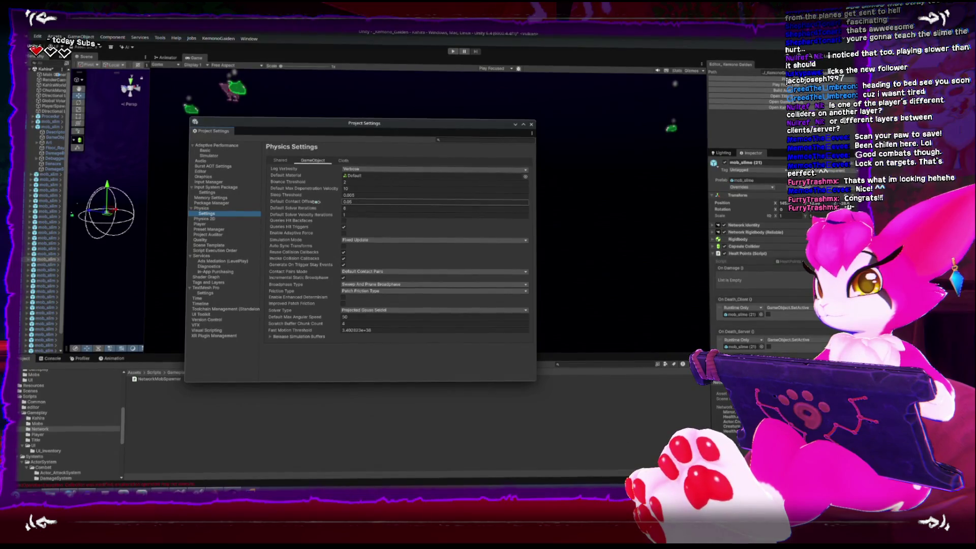
pyautogui.moveTo(317, 202)
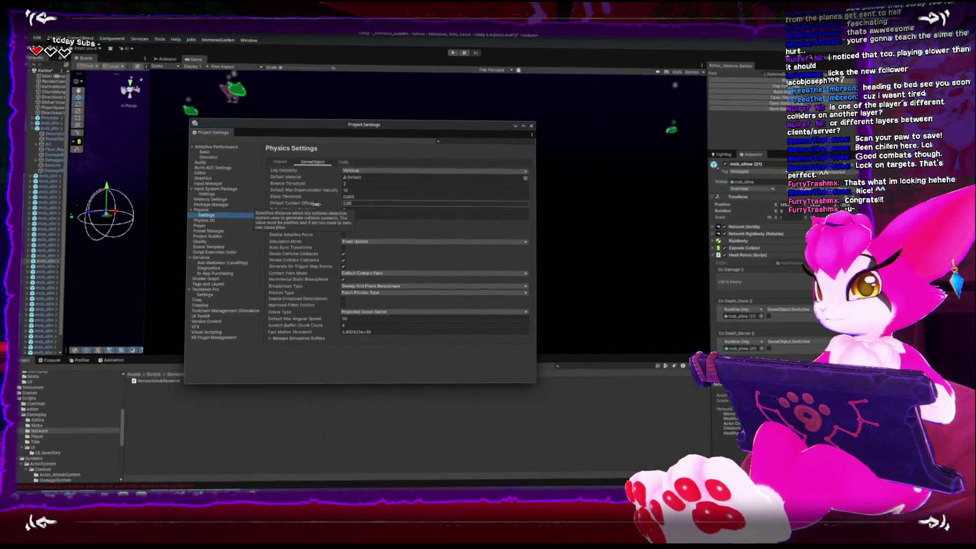
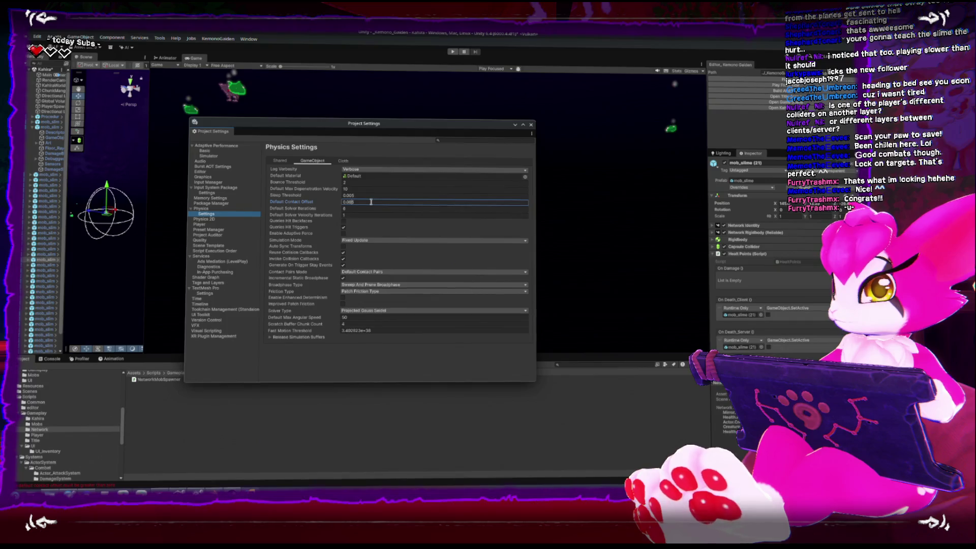
# Step: Set the physics Default Contact Offset to 0.08, close Project Settings and enter Play mode
pyautogui.press('BackSpace')
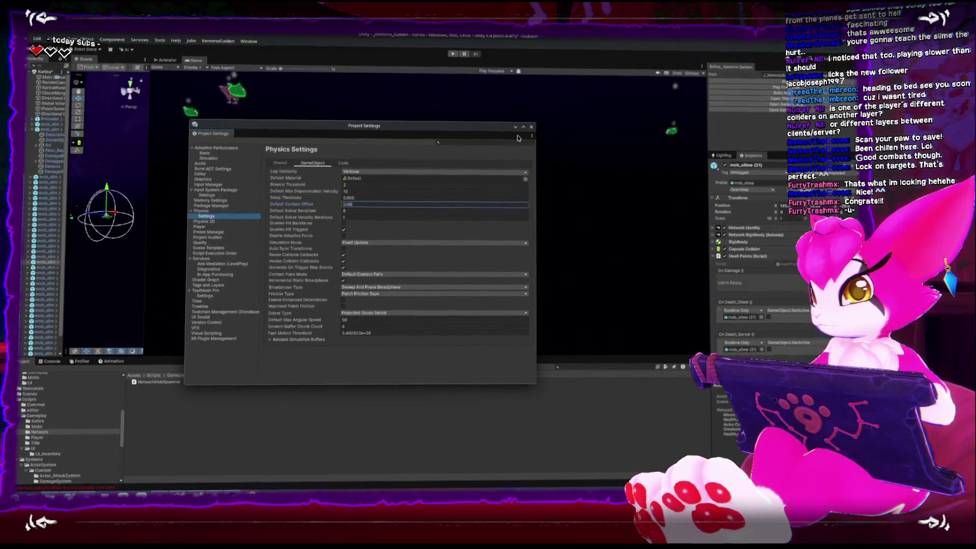
pyautogui.click(529, 127)
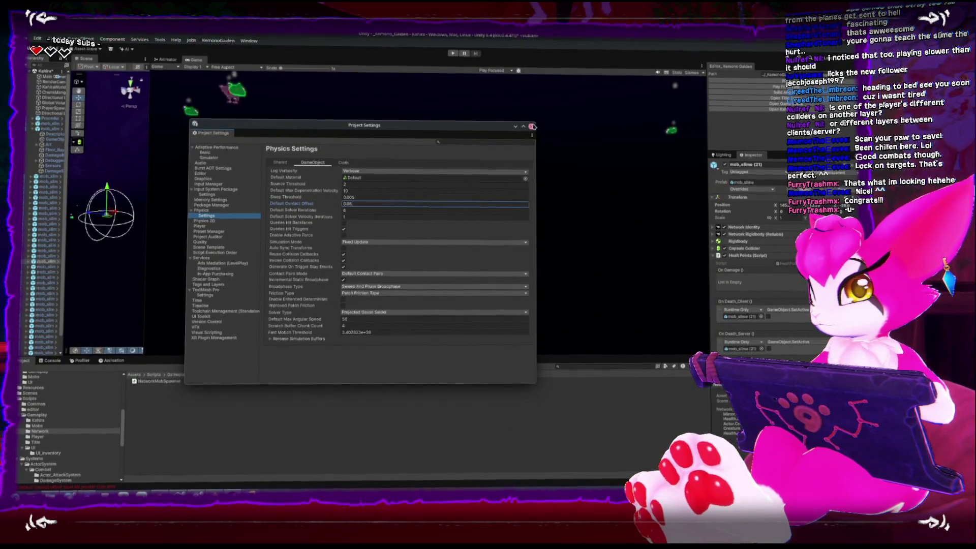
pyautogui.hotkey('ctrl', 'p')
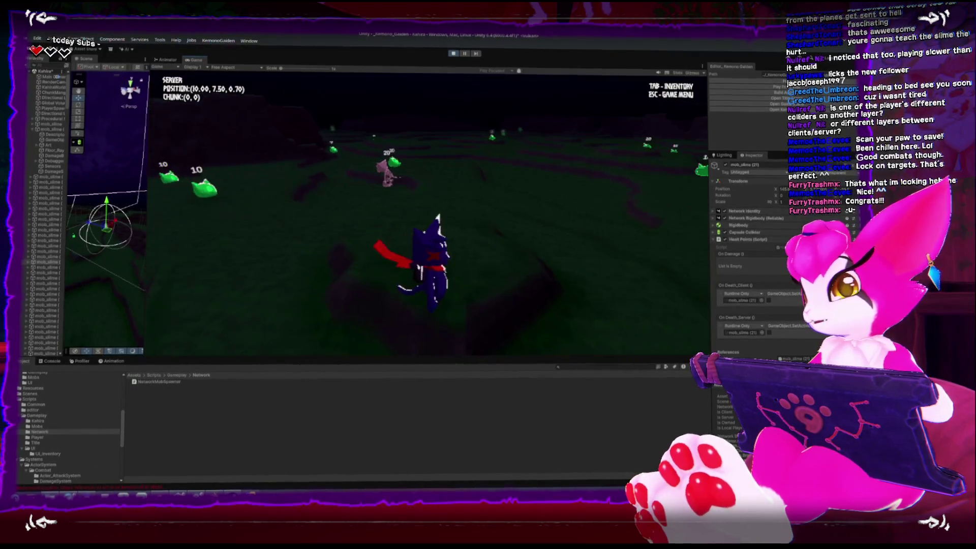
# Step: Run the character up to a slime, attack it, then pause the game
pyautogui.press('w')
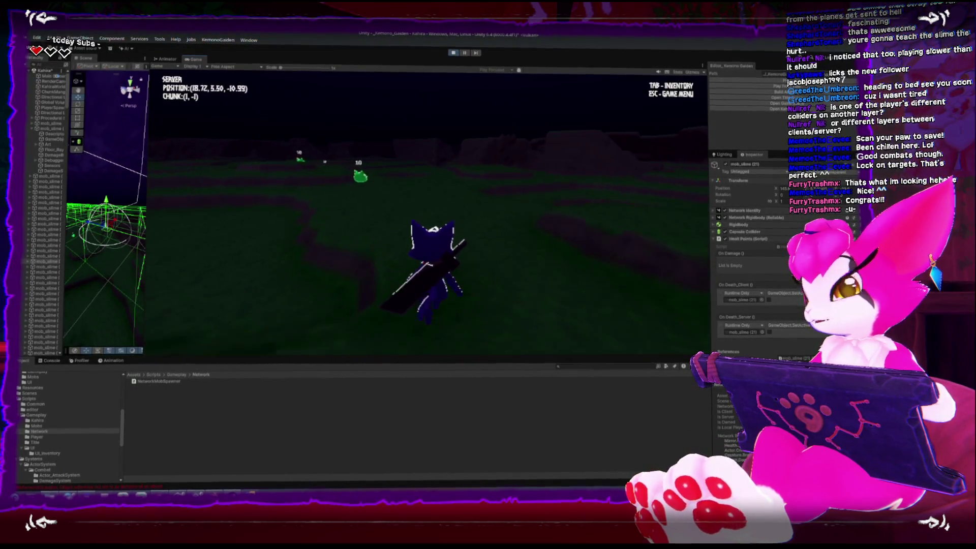
pyautogui.press('w')
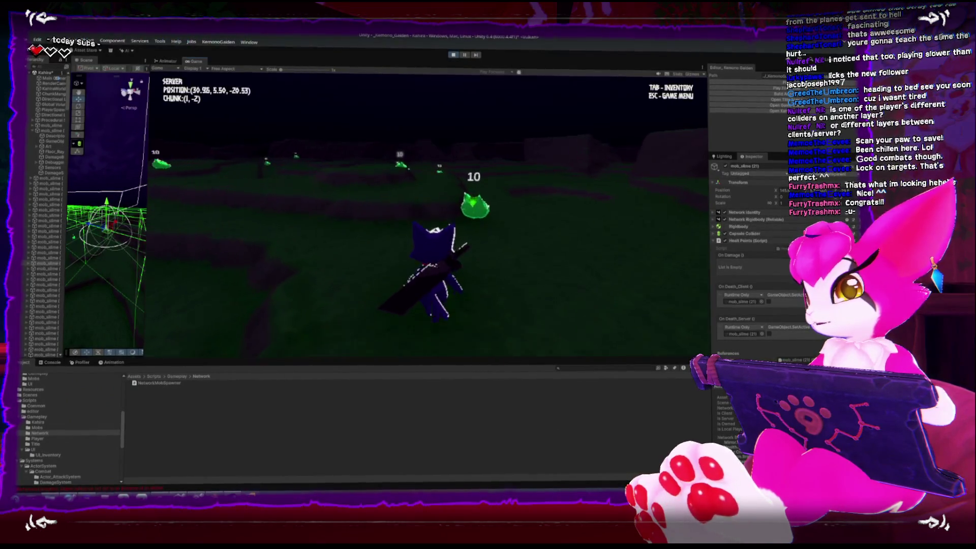
pyautogui.press('Escape')
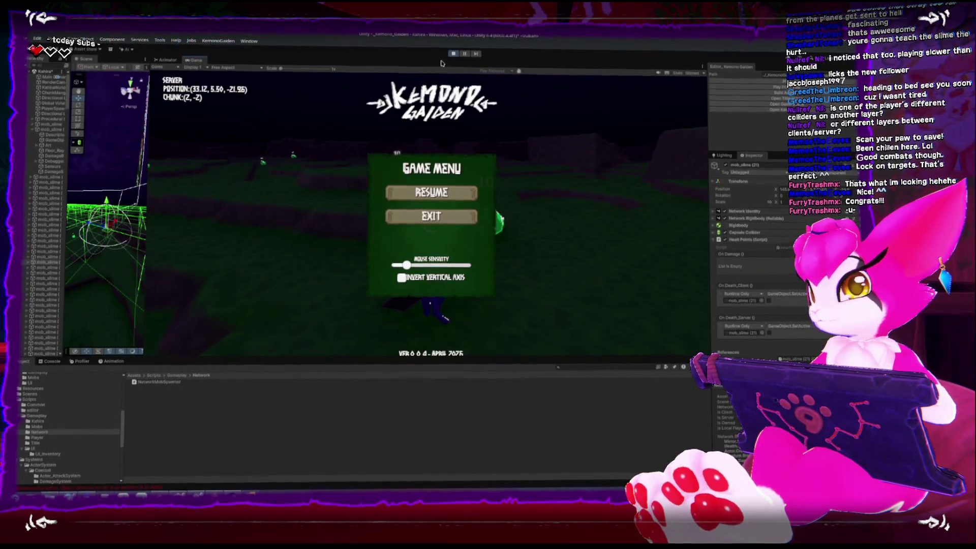
pyautogui.press('Escape')
pyautogui.press('w')
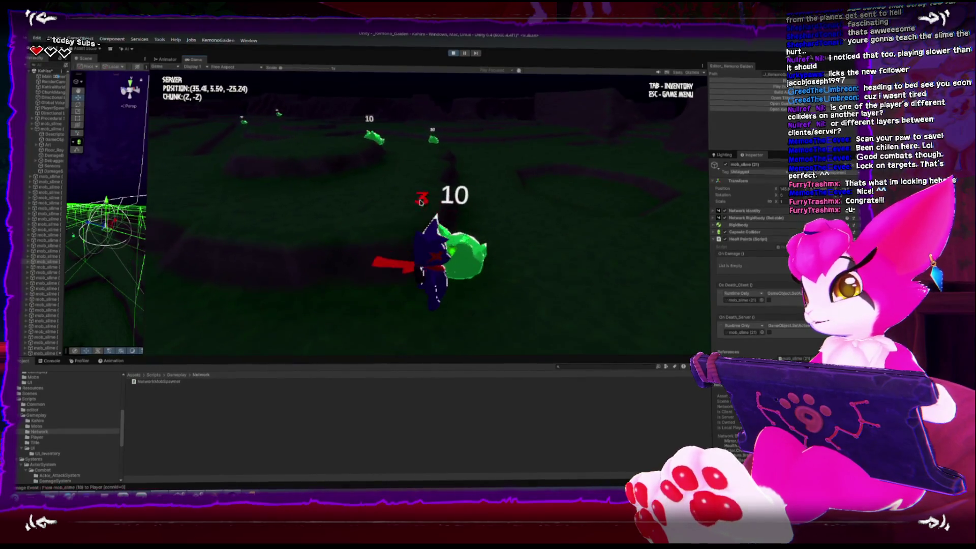
pyautogui.press('w')
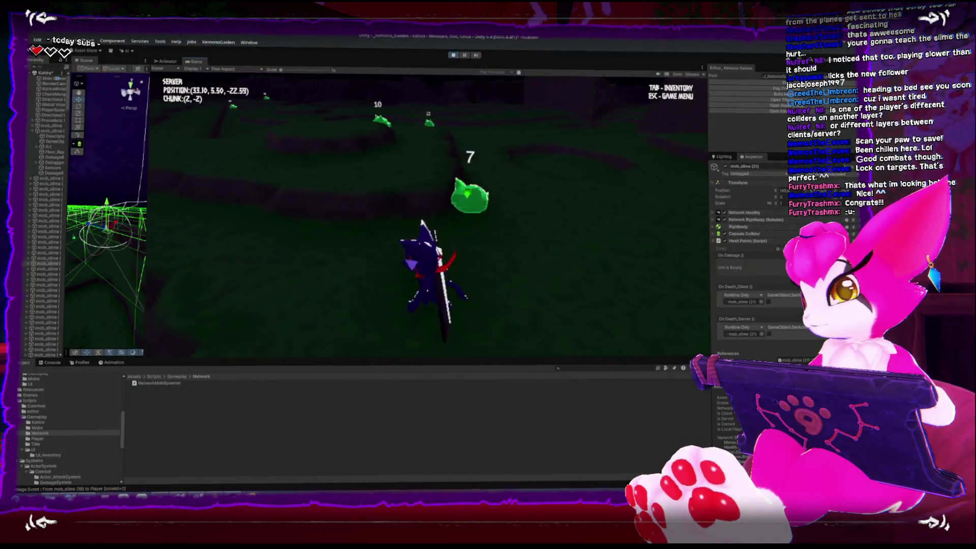
pyautogui.press('Escape')
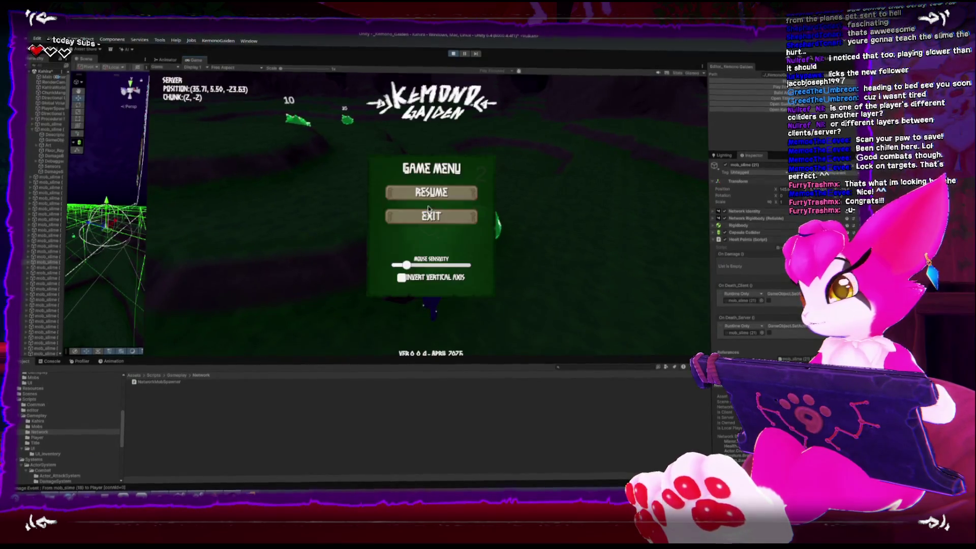
# Step: Widen the Scene view, orbit toward the slimes and select the mob_slime (18) object
pyautogui.moveTo(146, 189); pyautogui.dragTo(220, 189)
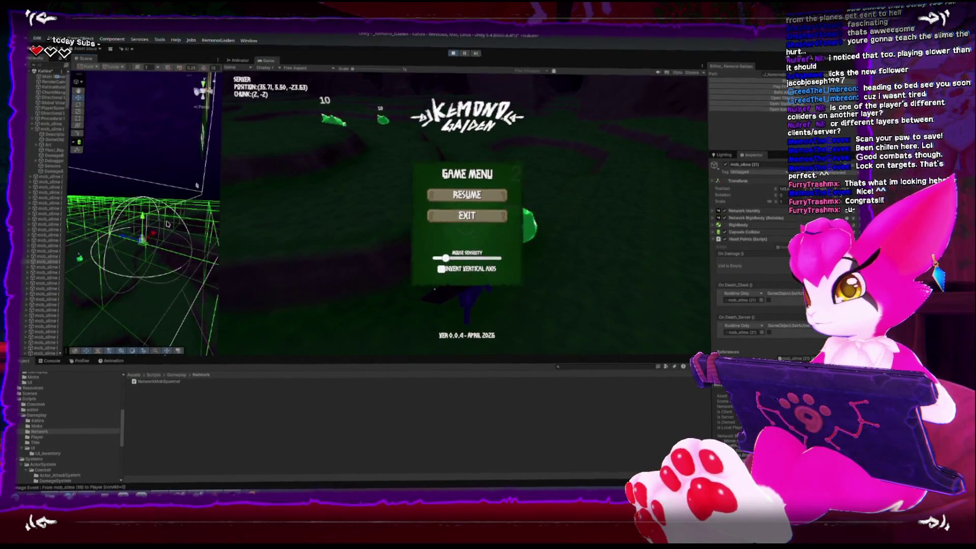
pyautogui.moveTo(137, 199)
pyautogui.mouseDown()
pyautogui.moveTo(114, 268)
pyautogui.moveTo(217, 222)
pyautogui.mouseUp()
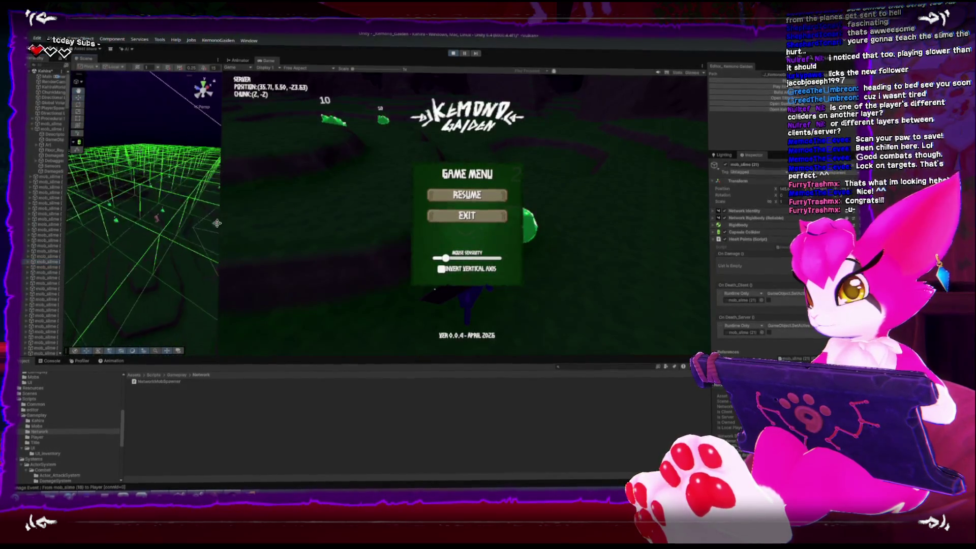
pyautogui.moveTo(216, 261); pyautogui.dragTo(169, 193)
pyautogui.moveTo(134, 163); pyautogui.dragTo(135, 252)
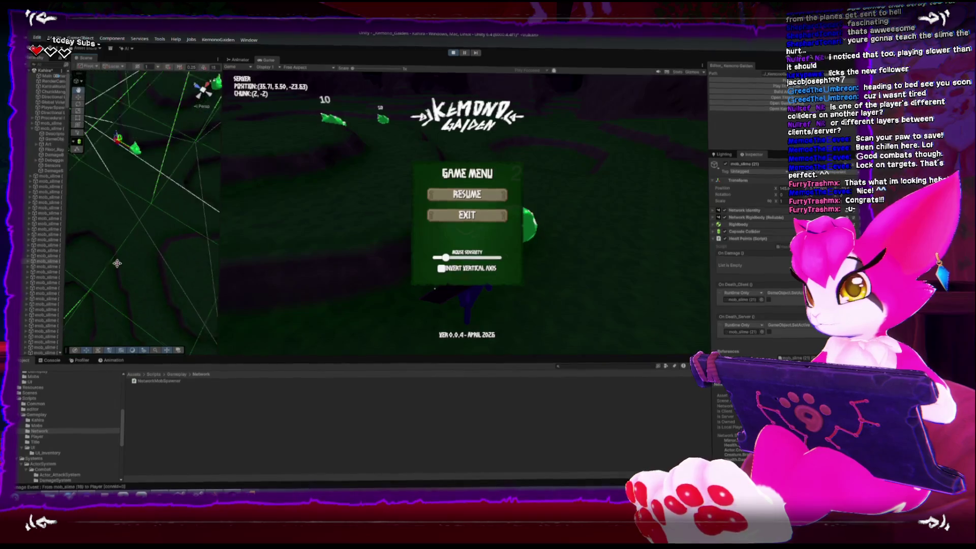
pyautogui.click(141, 151)
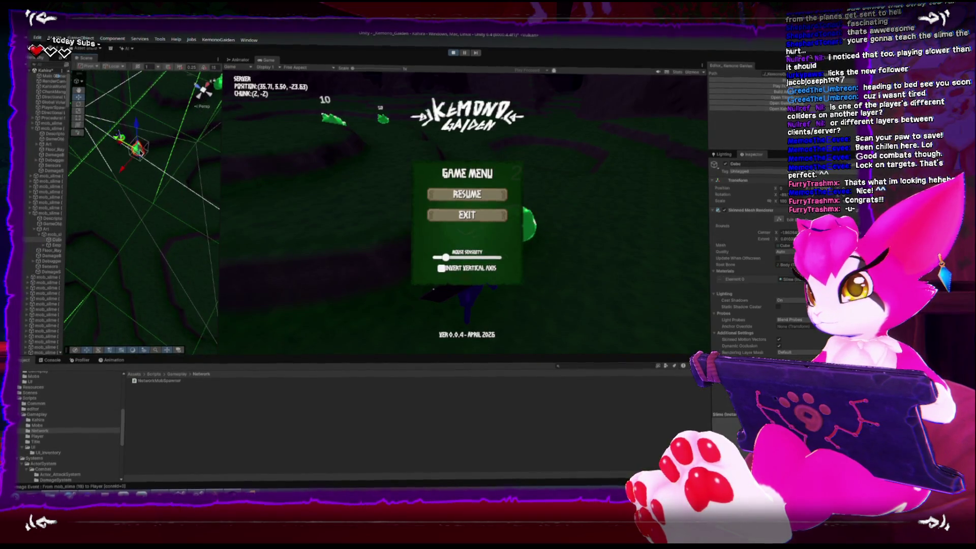
pyautogui.click(57, 213)
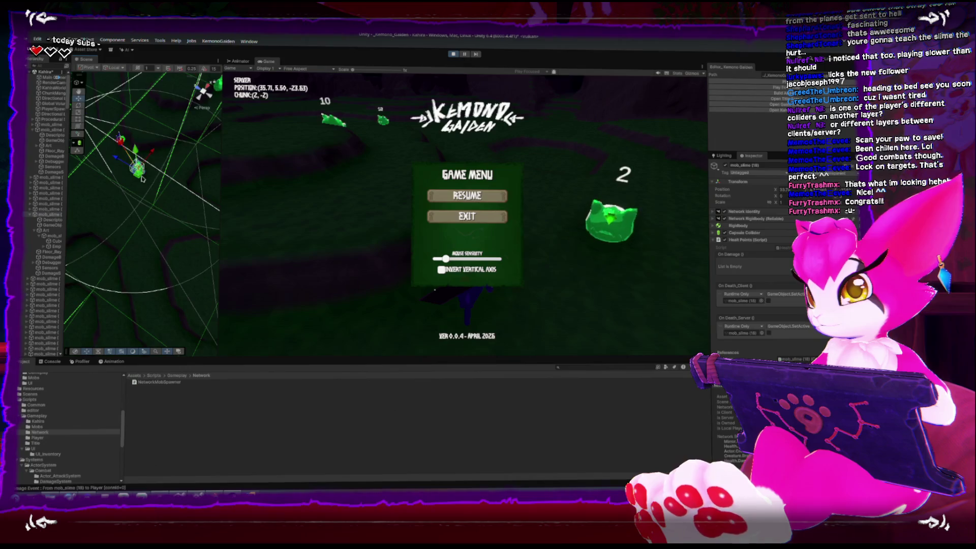
pyautogui.press('Escape')
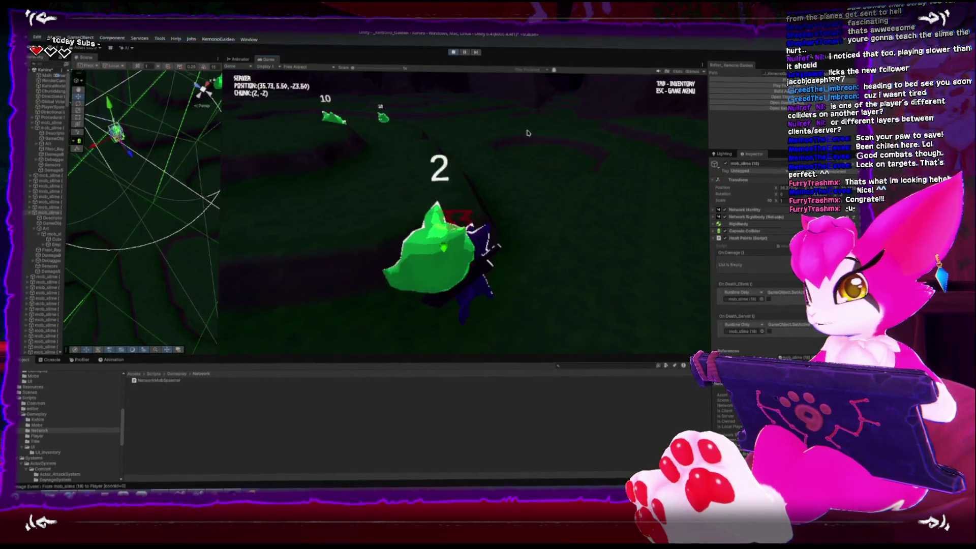
# Step: Run around the field and attack several slimes in the playtest
pyautogui.press('w')
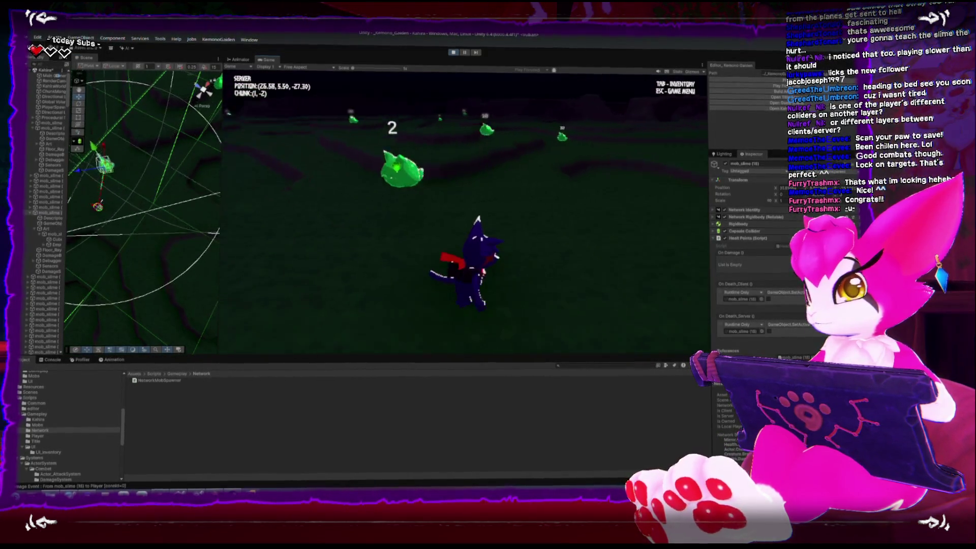
pyautogui.press('w')
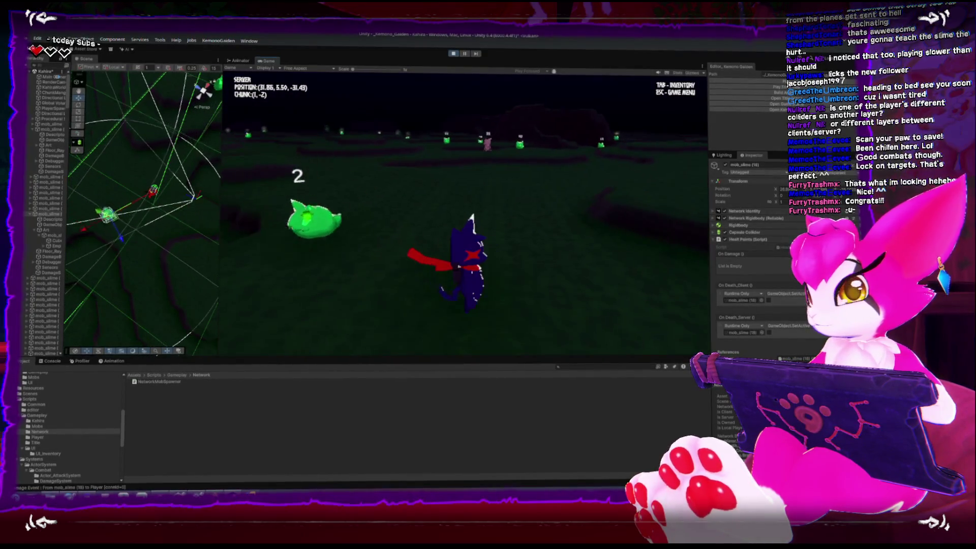
pyautogui.press('w')
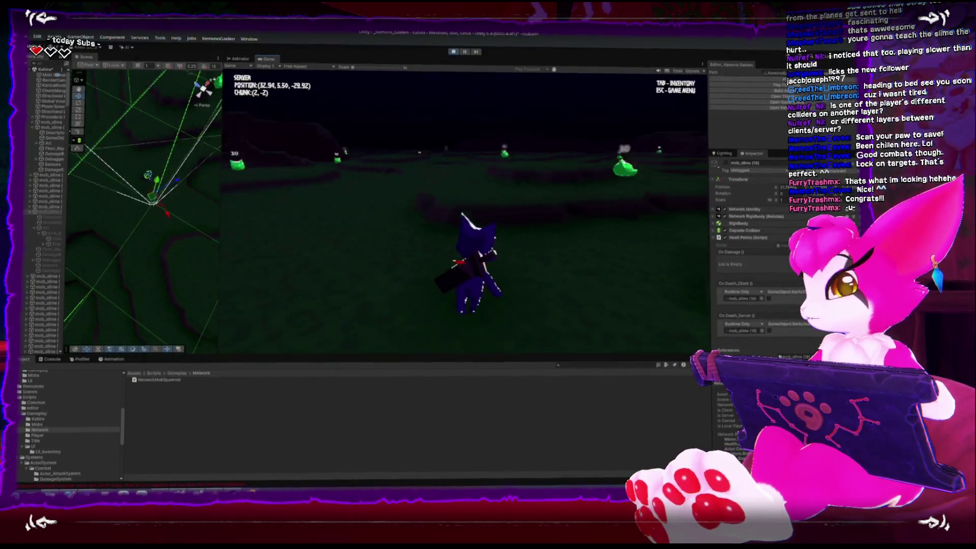
pyautogui.press('w')
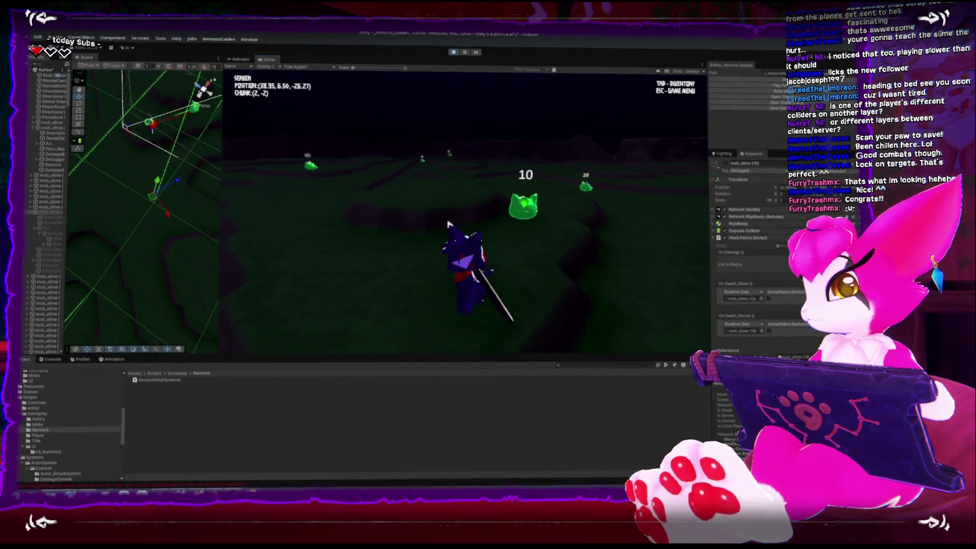
pyautogui.press('w')
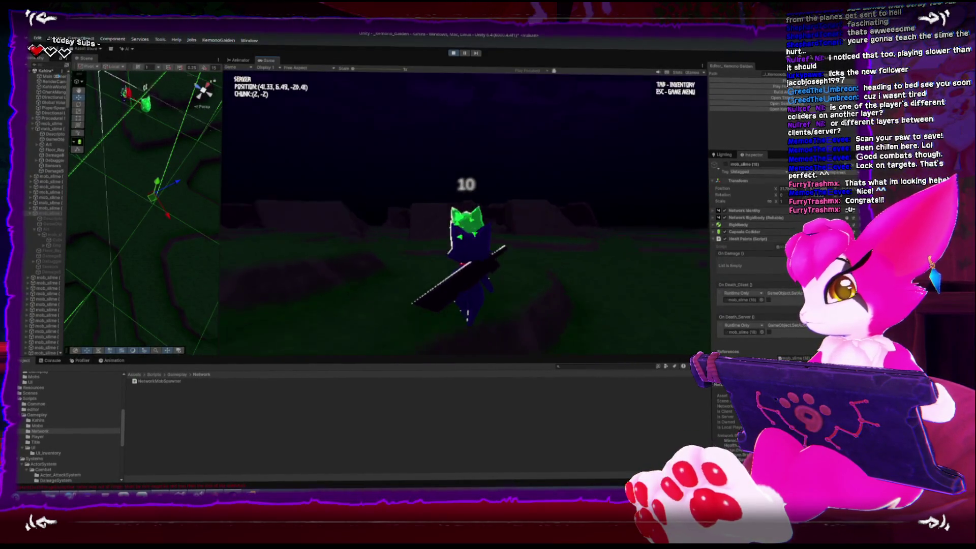
pyautogui.press('s')
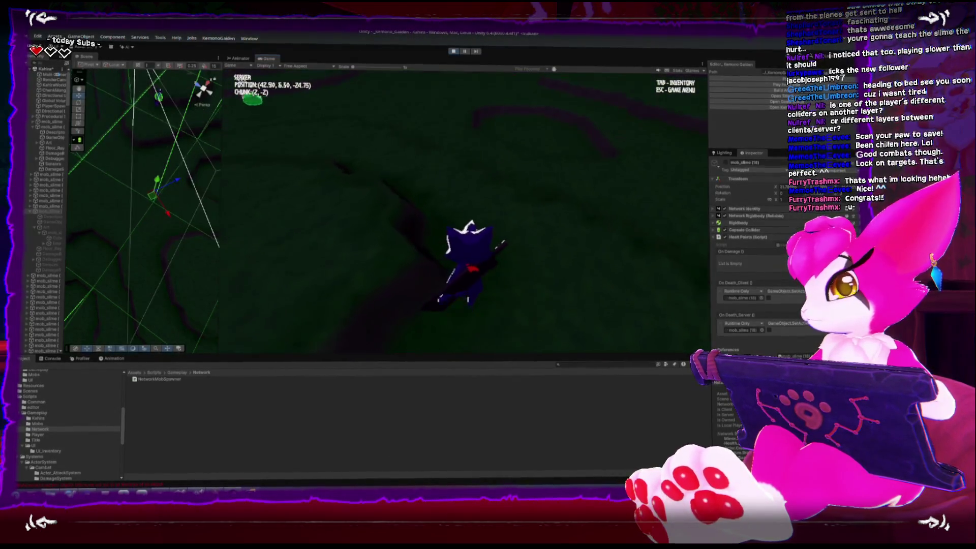
pyautogui.press('w')
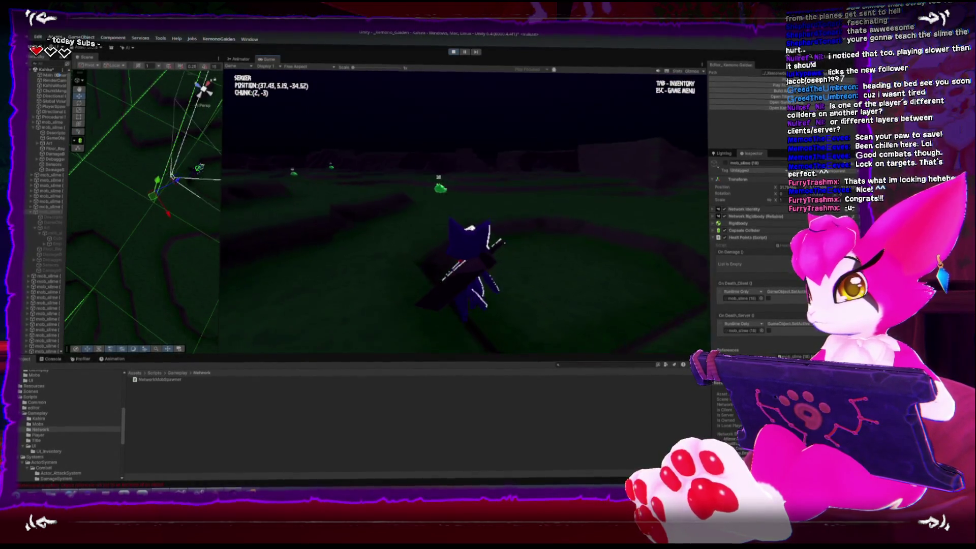
pyautogui.press('w')
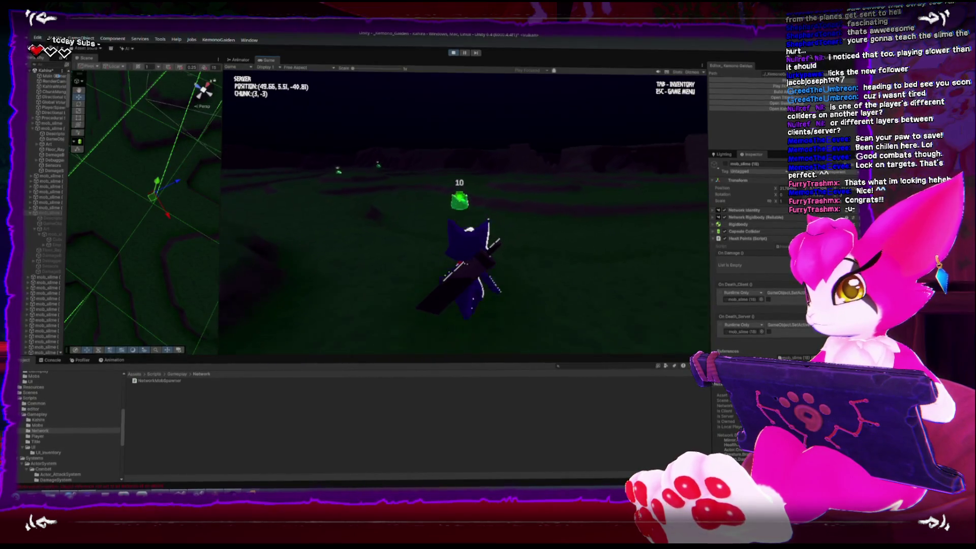
pyautogui.press('w')
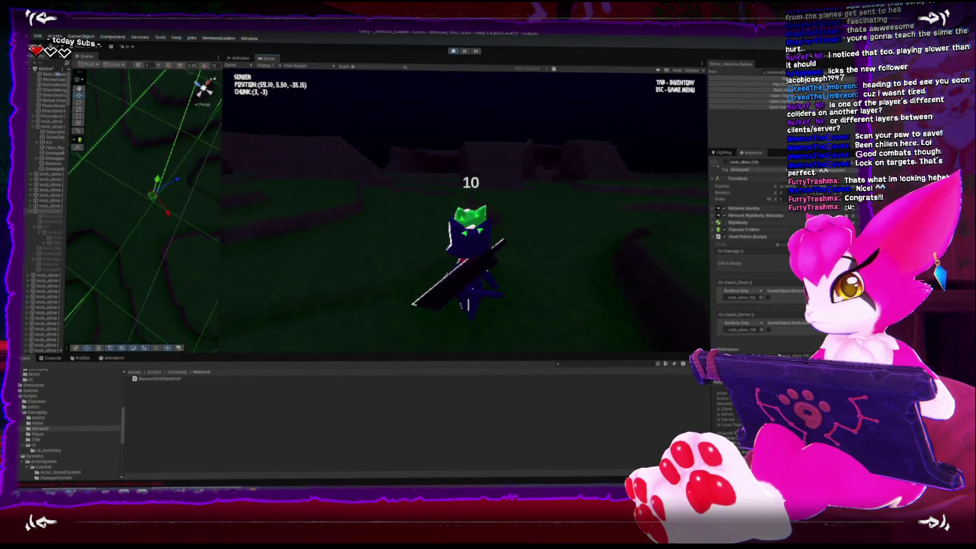
pyautogui.press('w')
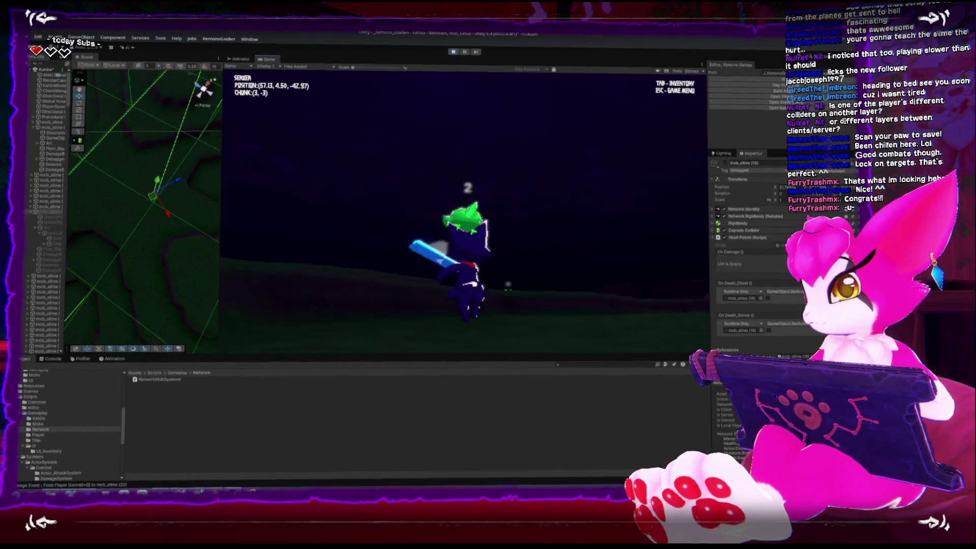
pyautogui.press('w')
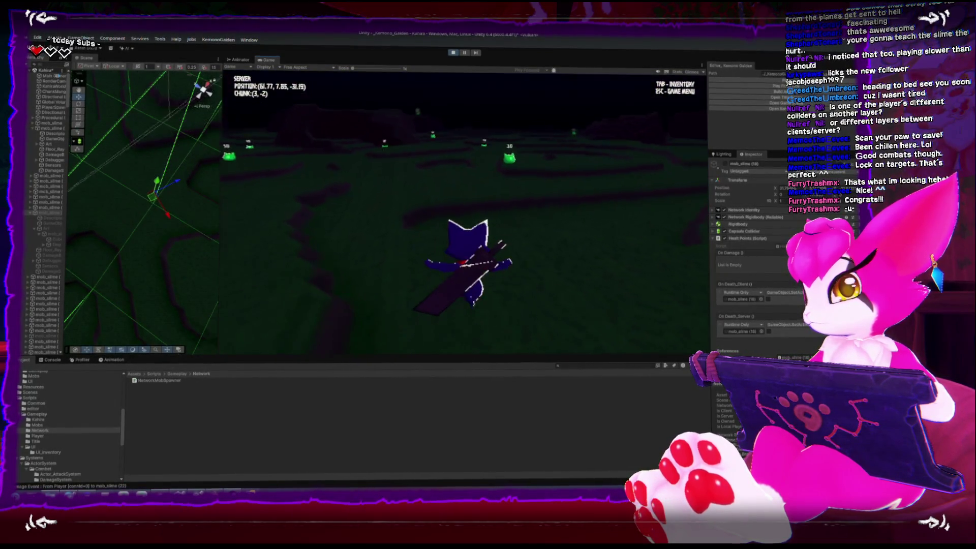
pyautogui.press('w')
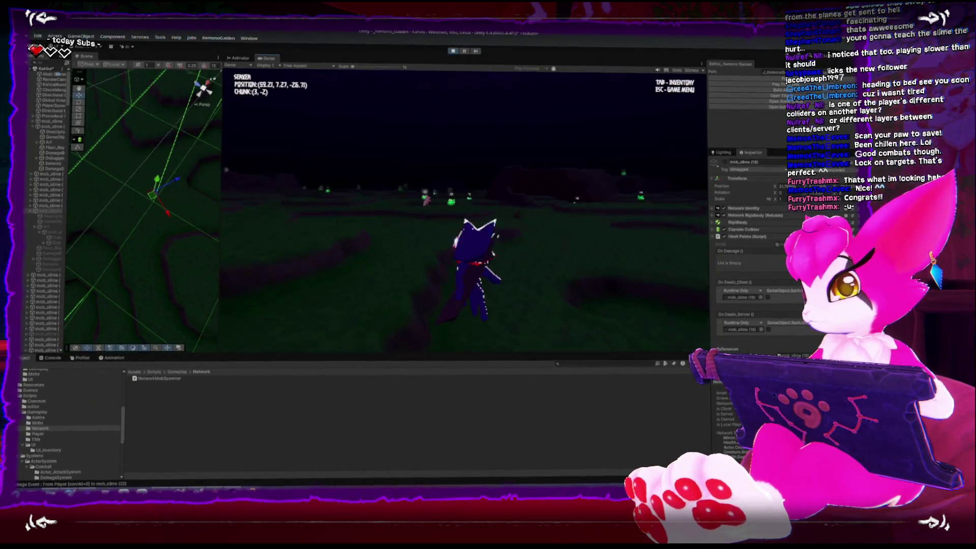
pyautogui.press('w')
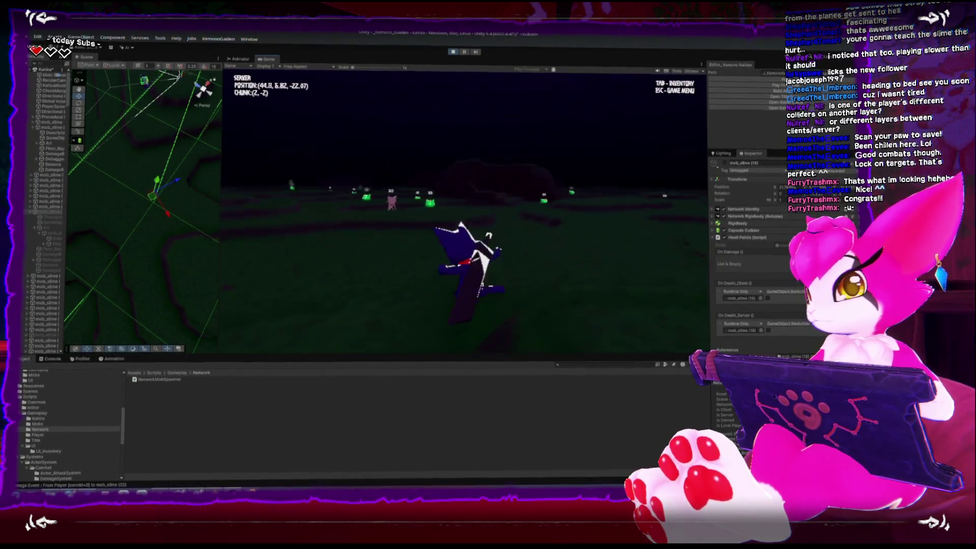
pyautogui.press('w')
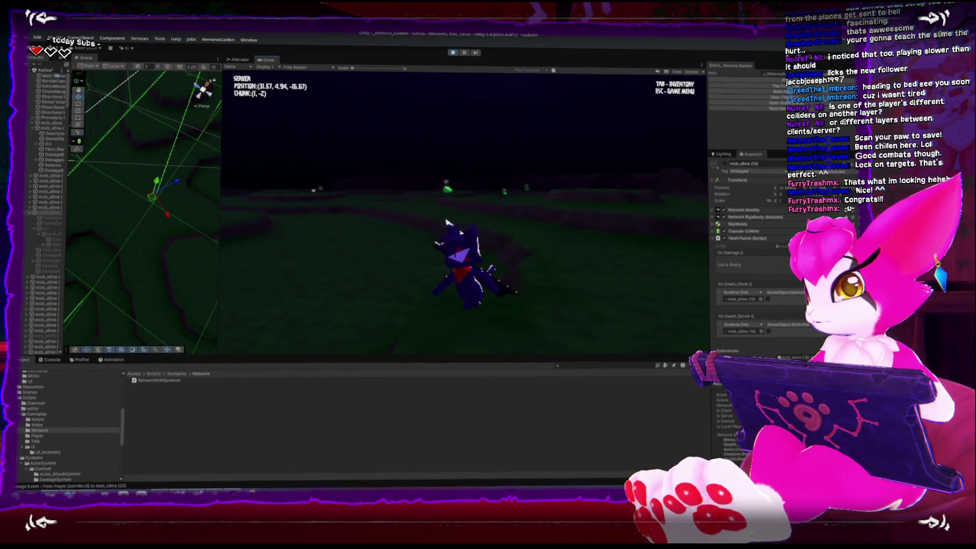
# Step: Pause the game, exit Play mode and switch over to Blender
pyautogui.press('Escape')
pyautogui.hotkey('ctrl', 'p')
pyautogui.hotkey('alt', 'Tab')
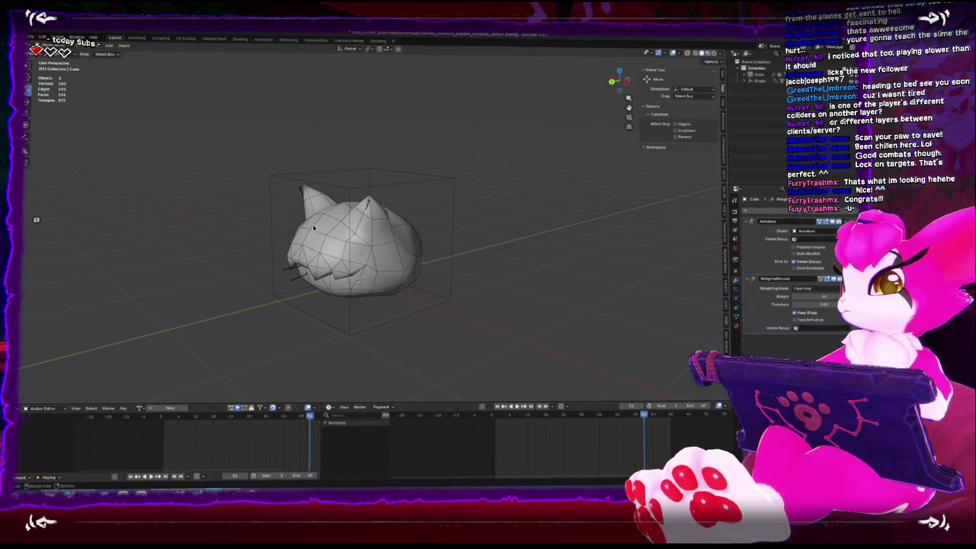
# Step: Preview the slime's current animation from a raised side angle, then stop playback
pyautogui.press('ctrl+KP_3')
pyautogui.moveTo(420, 212)
pyautogui.mouseDown()
pyautogui.moveTo(407, 218)
pyautogui.moveTo(448, 233)
pyautogui.mouseUp()
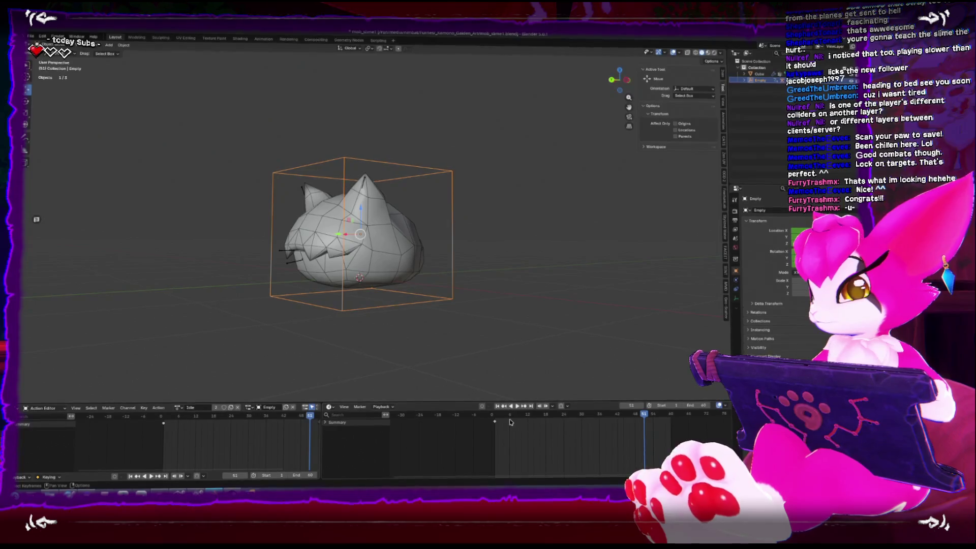
pyautogui.press('space')
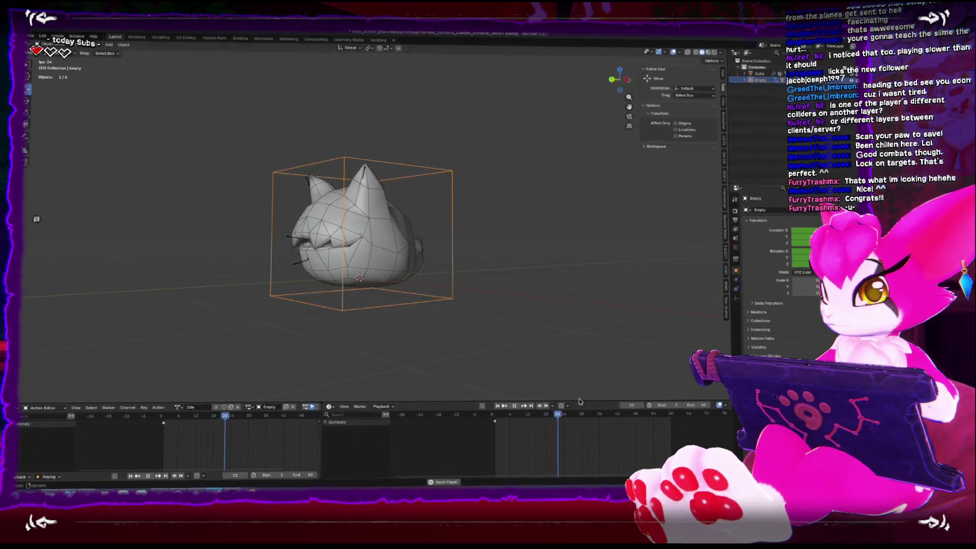
pyautogui.click(521, 405)
pyautogui.write('Jump')
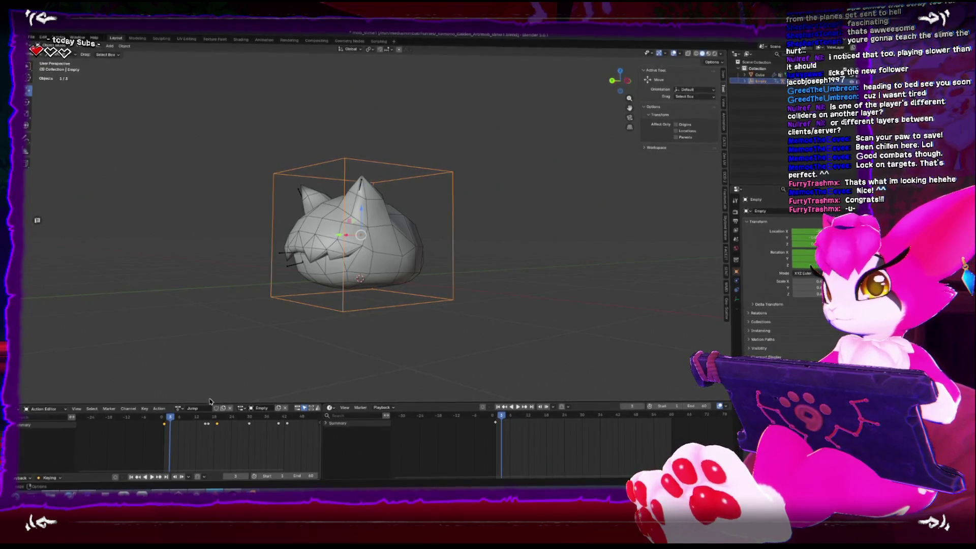
# Step: Select the slime's armature, assign the Jump action and enter Pose Mode
pyautogui.click(333, 308)
pyautogui.click(287, 260)
pyautogui.click(288, 259)
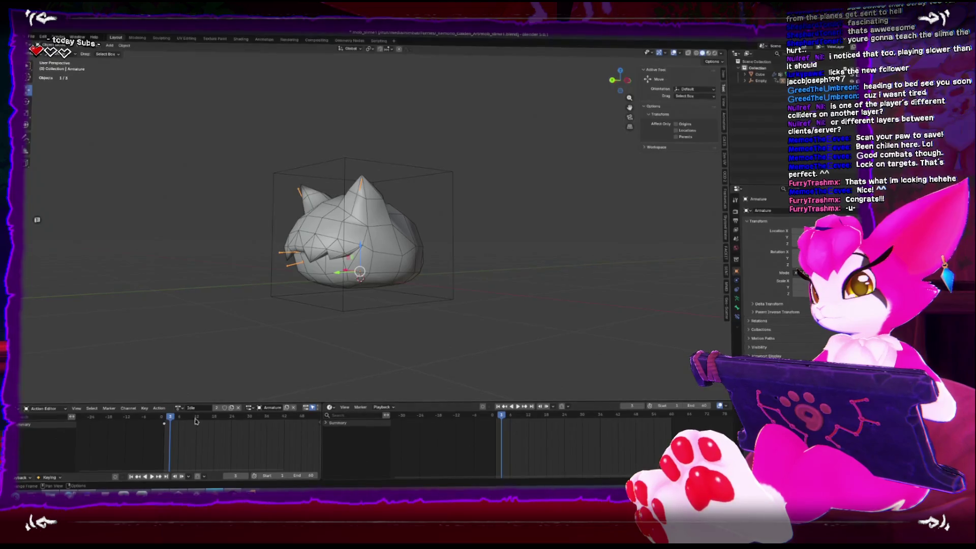
pyautogui.click(177, 411)
pyautogui.click(187, 344)
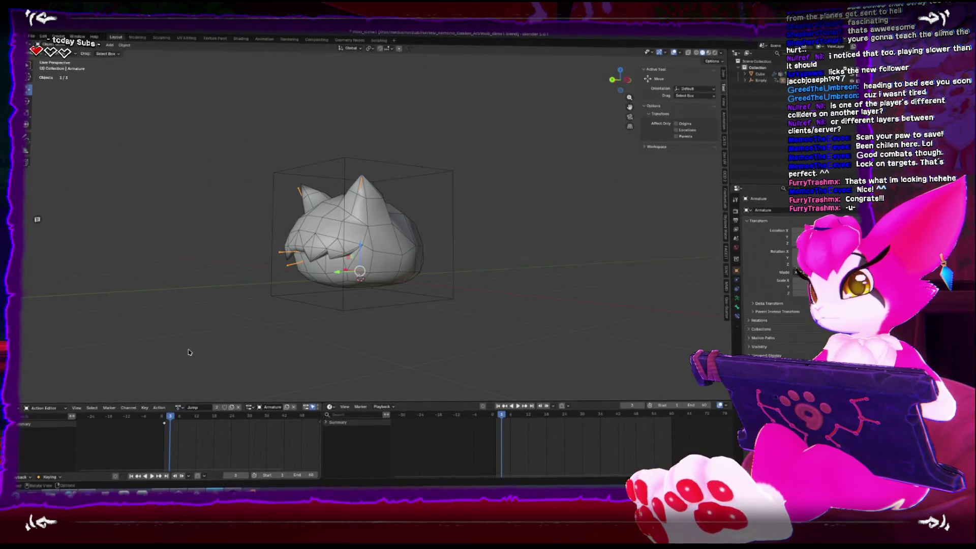
pyautogui.press('a')
pyautogui.hotkey('ctrl', 'Tab')
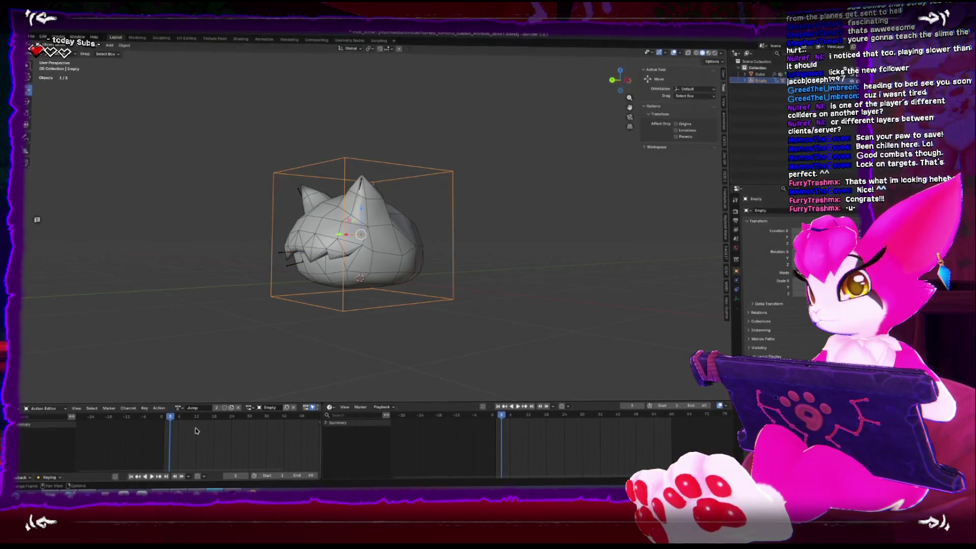
pyautogui.click(288, 264)
pyautogui.hotkey('ctrl', 'Tab')
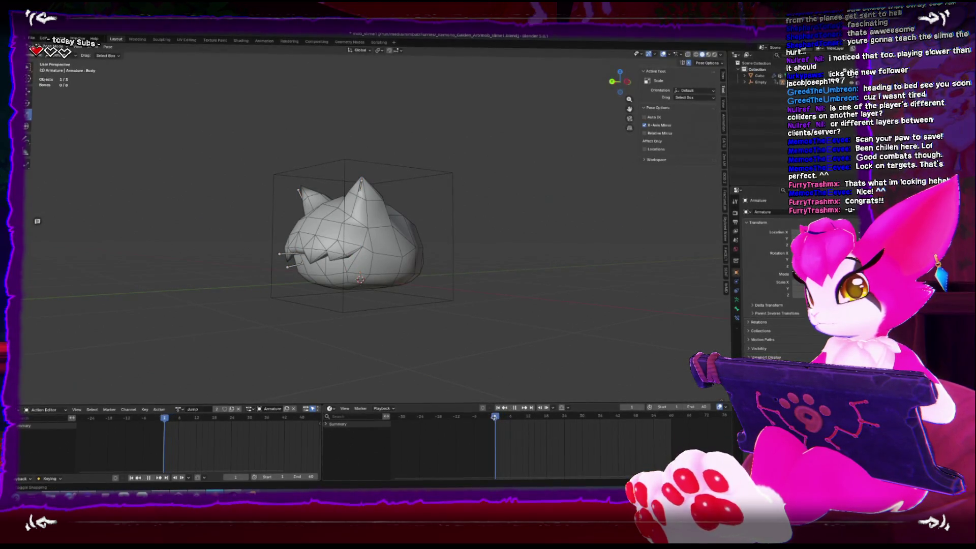
# Step: Select the body bone and squash the slime vertically in side view
pyautogui.press('ctrl+KP_3')
pyautogui.scroll(3, 345, 284)
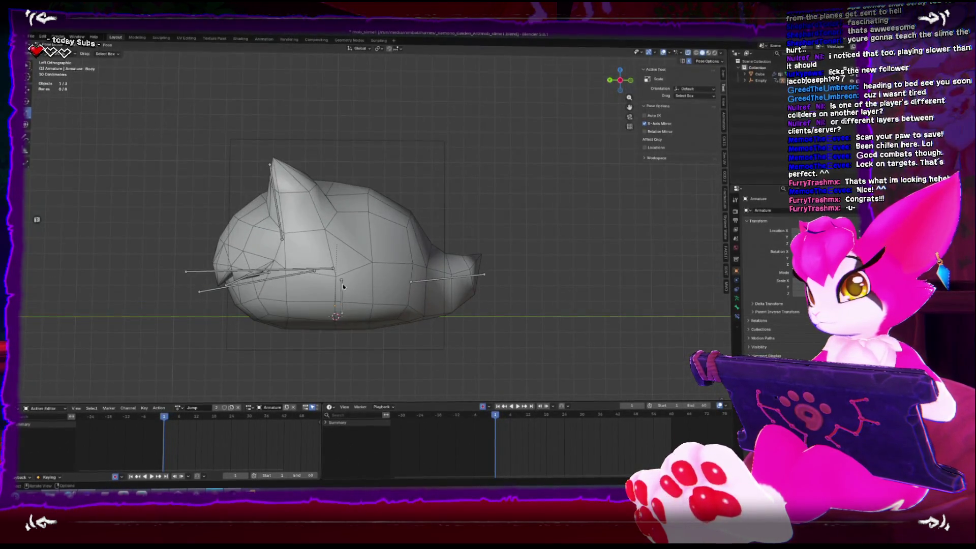
pyautogui.click(347, 292)
pyautogui.press('KP_1')
pyautogui.press('ctrl+KP_3')
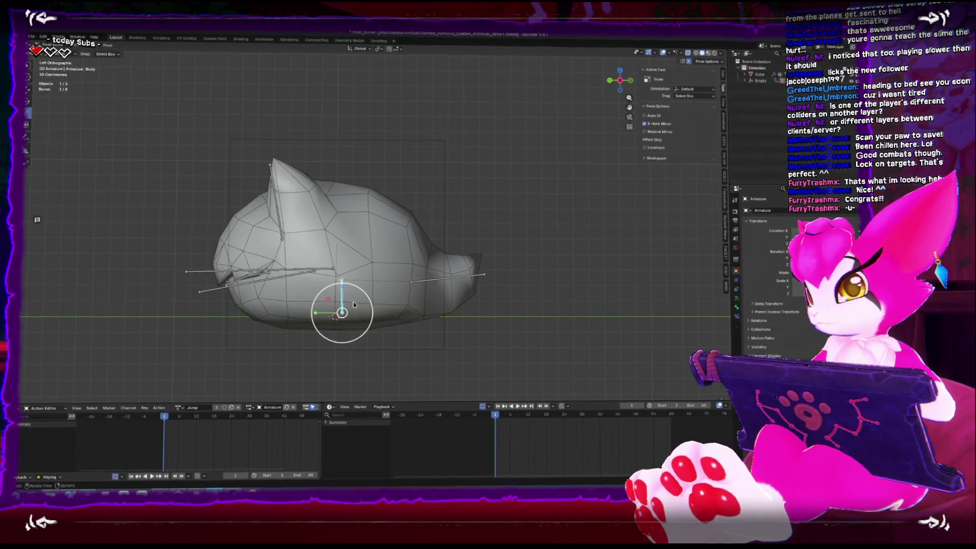
pyautogui.hotkey('shift', 'space')
pyautogui.press('r')
pyautogui.hotkey('shift', 'space')
pyautogui.press('s')
pyautogui.press('s')
pyautogui.press('z')
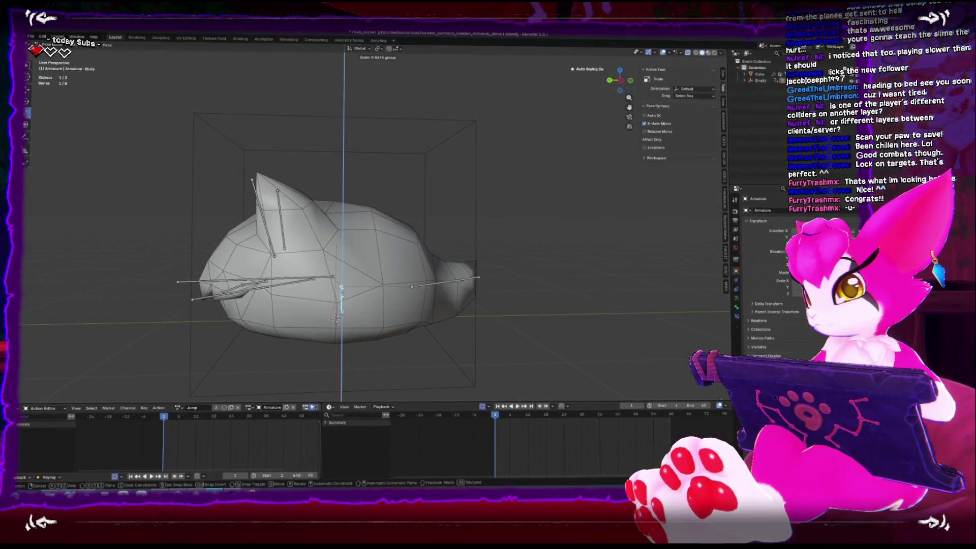
pyautogui.click(342, 288)
# Step: Widen the slime sideways, squash it to 0.889 height and keyframe it at frame 1
pyautogui.press('KP_8')
pyautogui.press('KP_4')
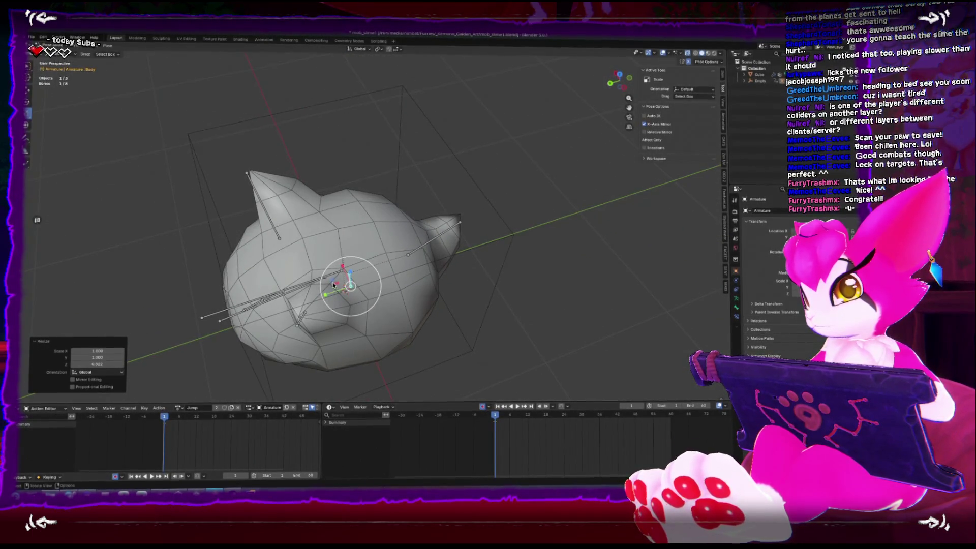
pyautogui.press('KP_2')
pyautogui.press('KP_2')
pyautogui.press('s')
pyautogui.hotkey('shift', 'z')
pyautogui.click(329, 271)
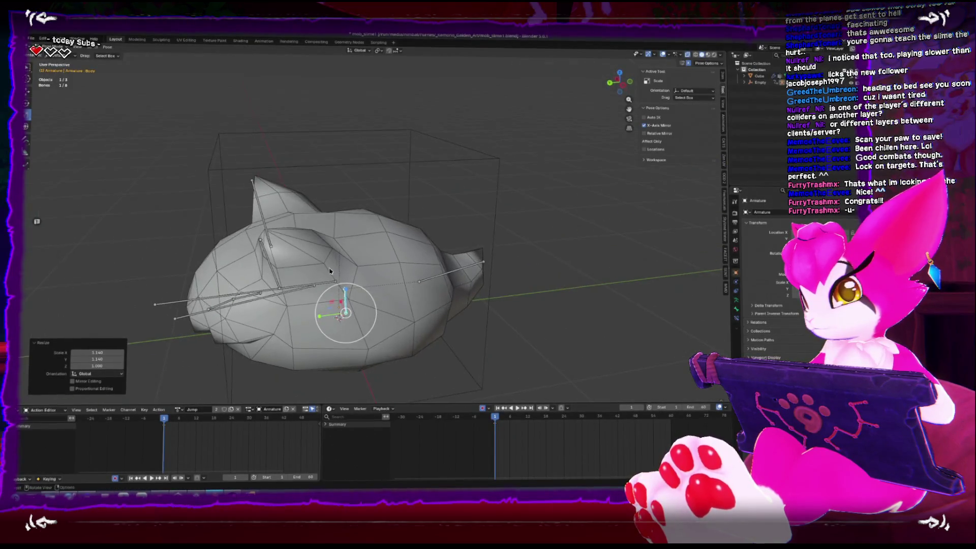
pyautogui.press('KP_6')
pyautogui.press('s')
pyautogui.press('z')
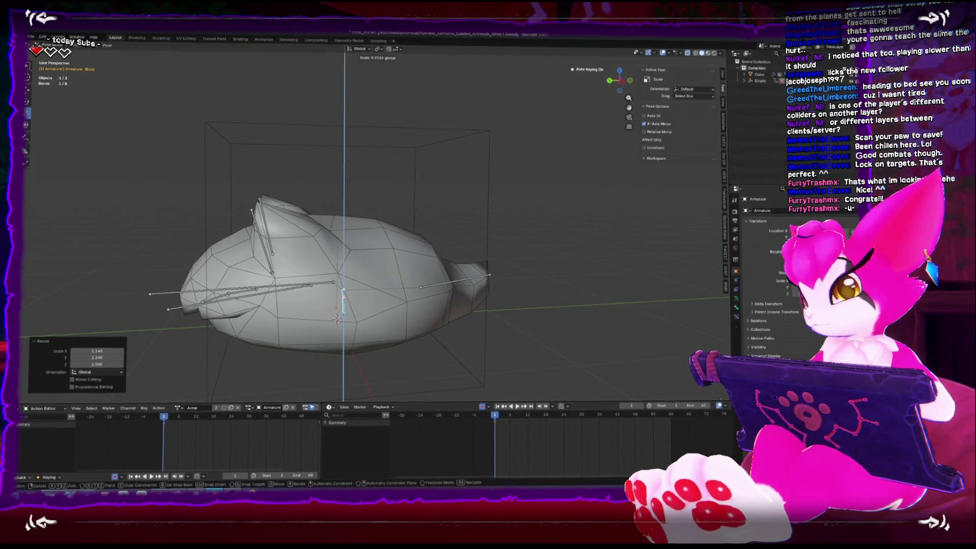
pyautogui.click(343, 294)
pyautogui.press('i')
# Step: At frame 6, stretch the slime taller and narrow it horizontally
pyautogui.press('Right')
pyautogui.press('Right')
pyautogui.press('Right')
pyautogui.press('KP_1')
pyautogui.press('ctrl+KP_3')
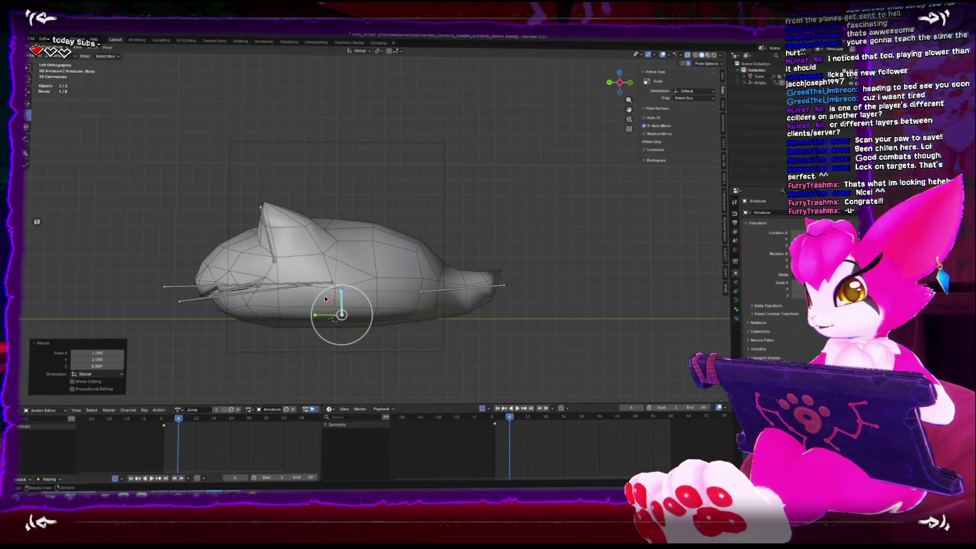
pyautogui.press('s')
pyautogui.press('z')
pyautogui.click(335, 362)
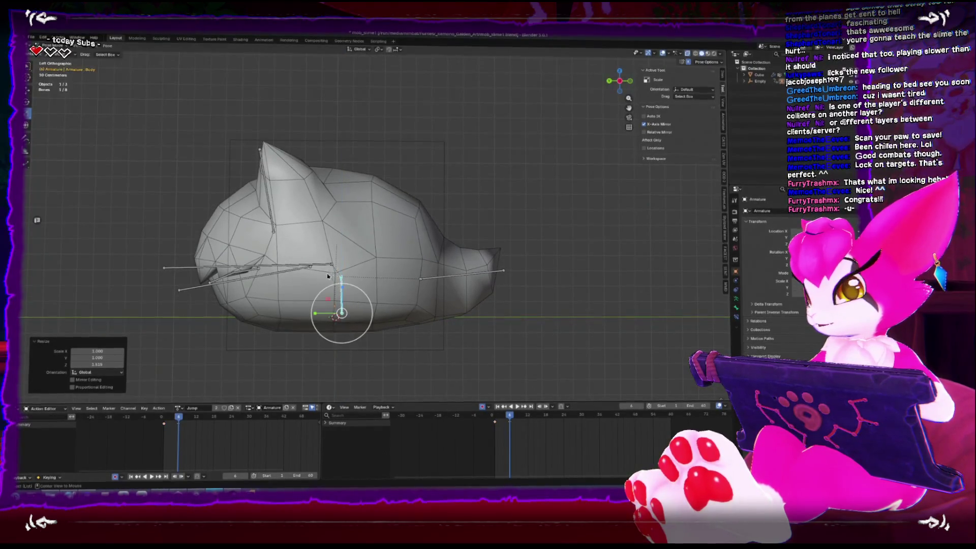
pyautogui.press('KP_7')
pyautogui.press('s')
pyautogui.hotkey('shift', 'z')
pyautogui.press('Escape')
pyautogui.press('s')
pyautogui.hotkey('shift', 'z')
pyautogui.click(331, 220)
# Step: Stretch the head taller, raise the slime slightly and keyframe the pose at frame 6
pyautogui.moveTo(332, 220)
pyautogui.mouseDown()
pyautogui.moveTo(388, 314)
pyautogui.moveTo(405, 258)
pyautogui.mouseUp()
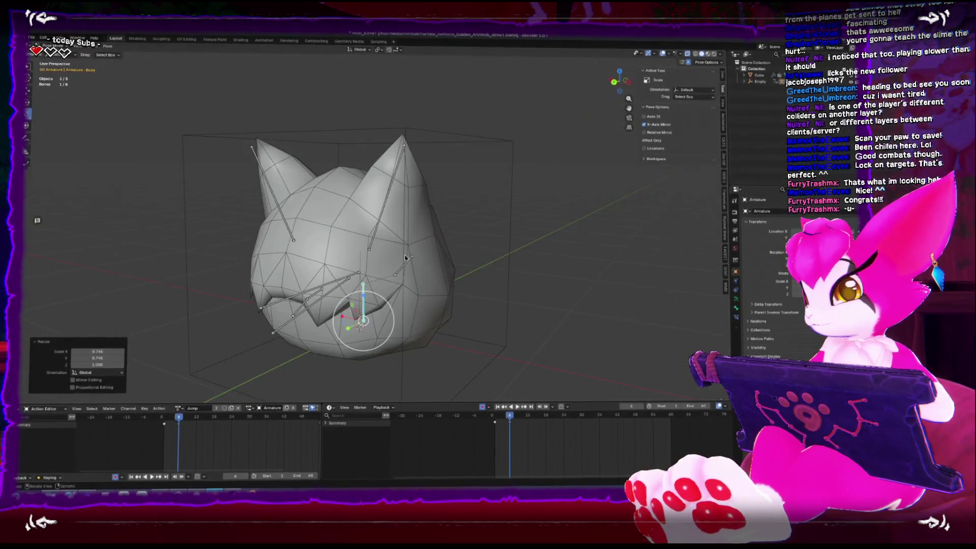
pyautogui.press('s')
pyautogui.press('z')
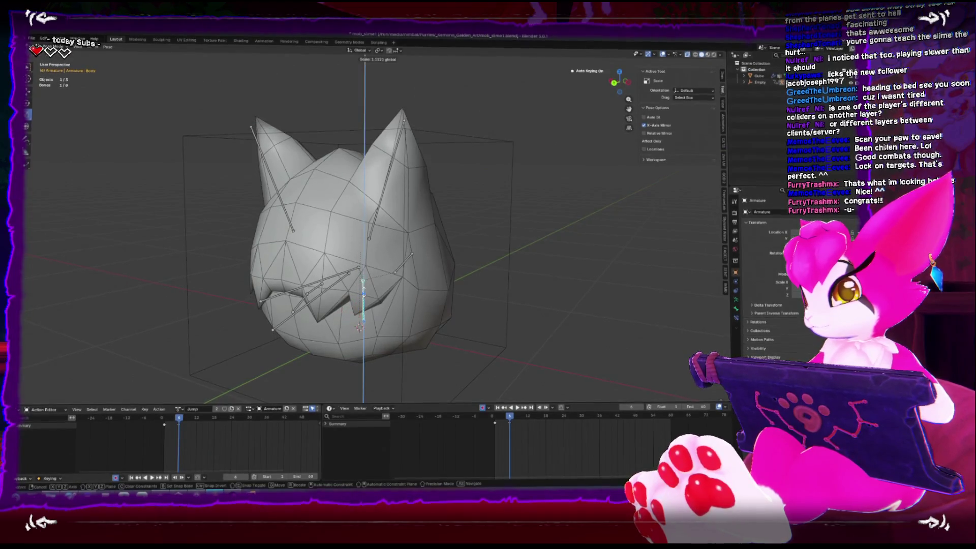
pyautogui.press('Return')
pyautogui.moveTo(467, 333)
pyautogui.mouseDown()
pyautogui.moveTo(495, 257)
pyautogui.moveTo(448, 333)
pyautogui.mouseUp()
pyautogui.press('KP_1')
pyautogui.press('ctrl+KP_3')
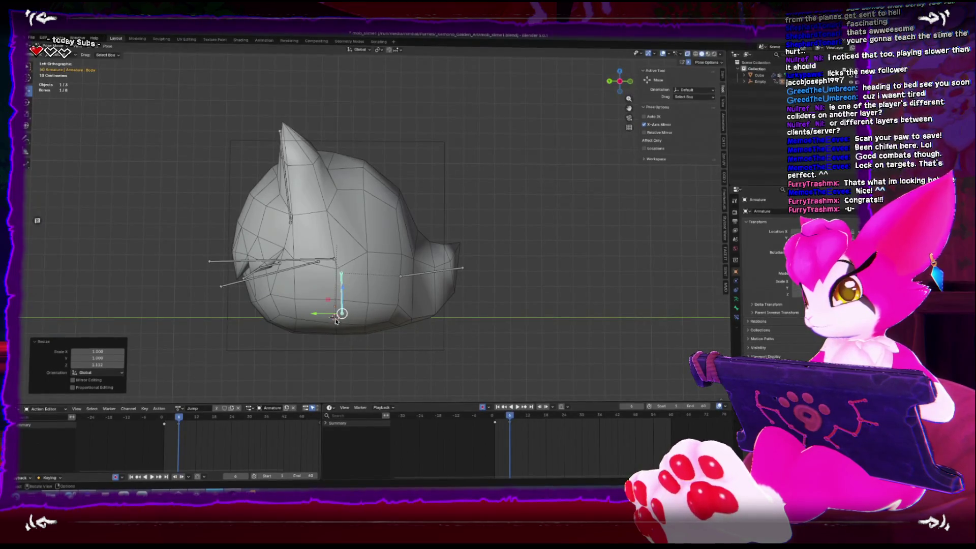
pyautogui.moveTo(344, 288); pyautogui.dragTo(343, 276)
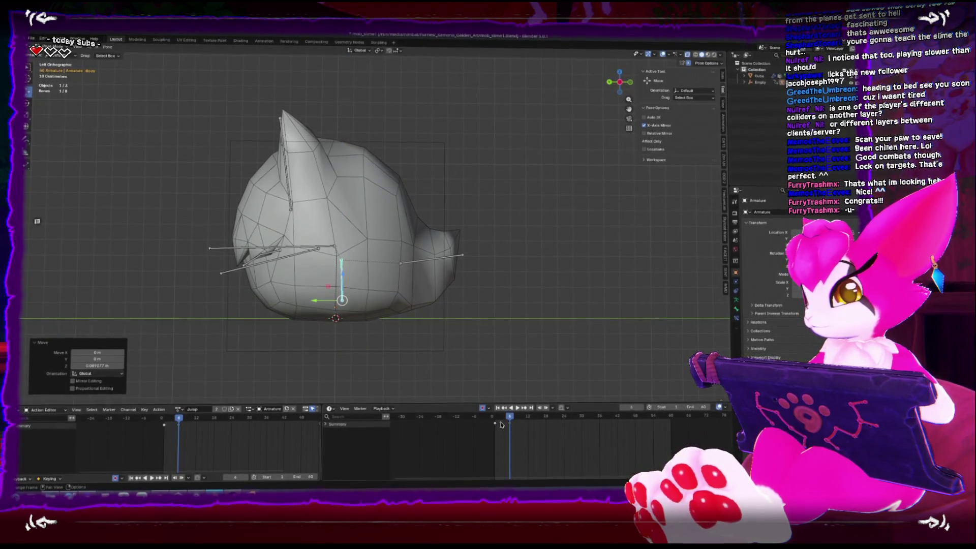
pyautogui.press('i')
# Step: Step through the Jump frames from frame 1 and undo the last change
pyautogui.hotkey('shift', 'Left')
pyautogui.press('space')
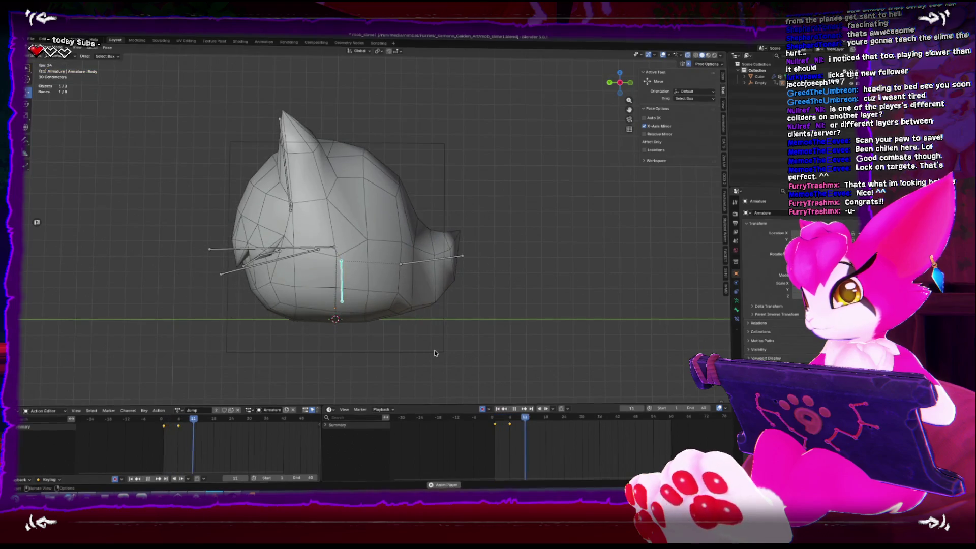
pyautogui.press('Escape')
pyautogui.press('space')
pyautogui.press('space')
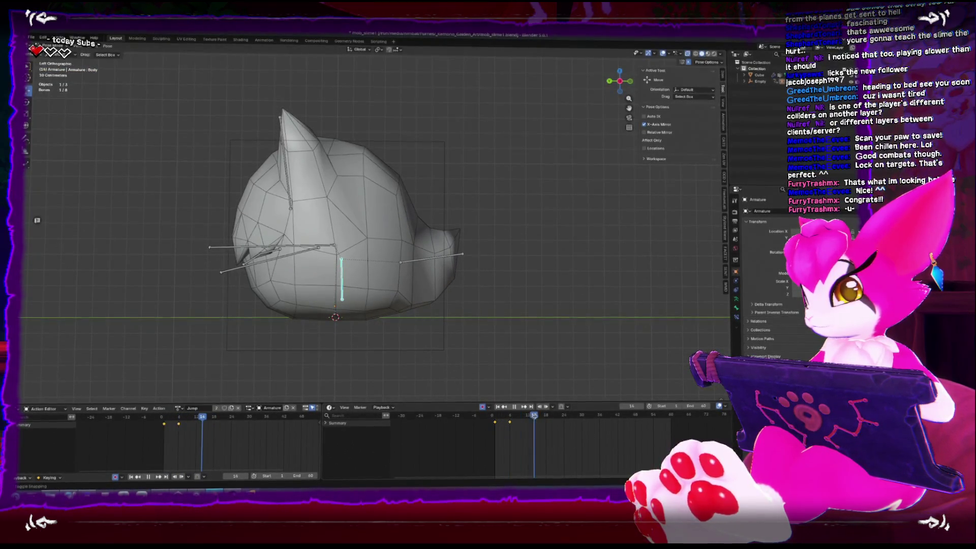
pyautogui.hotkey('ctrl', 'z')
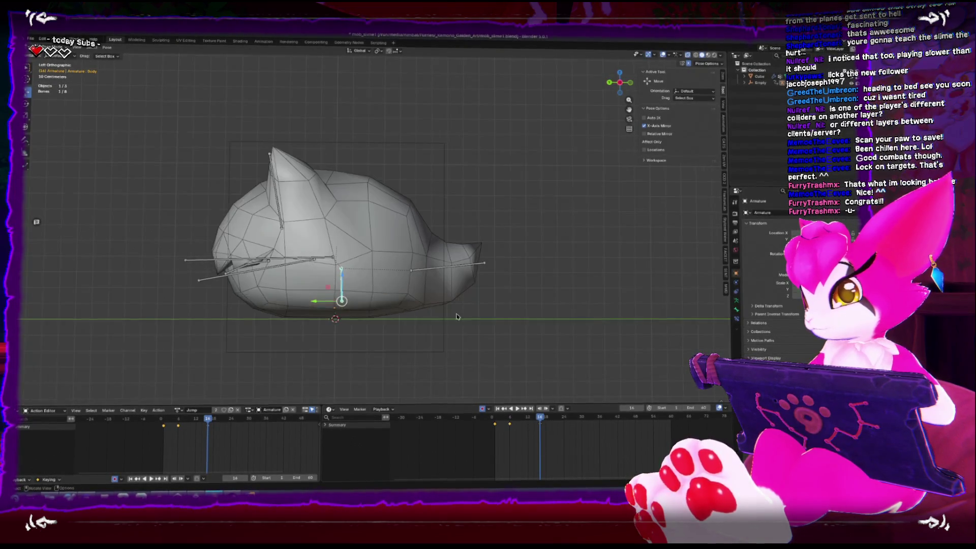
# Step: Tilt the head 8.03°, then play and move the stretched keyframe from frame 6 to 16
pyautogui.press('r')
pyautogui.click(492, 349)
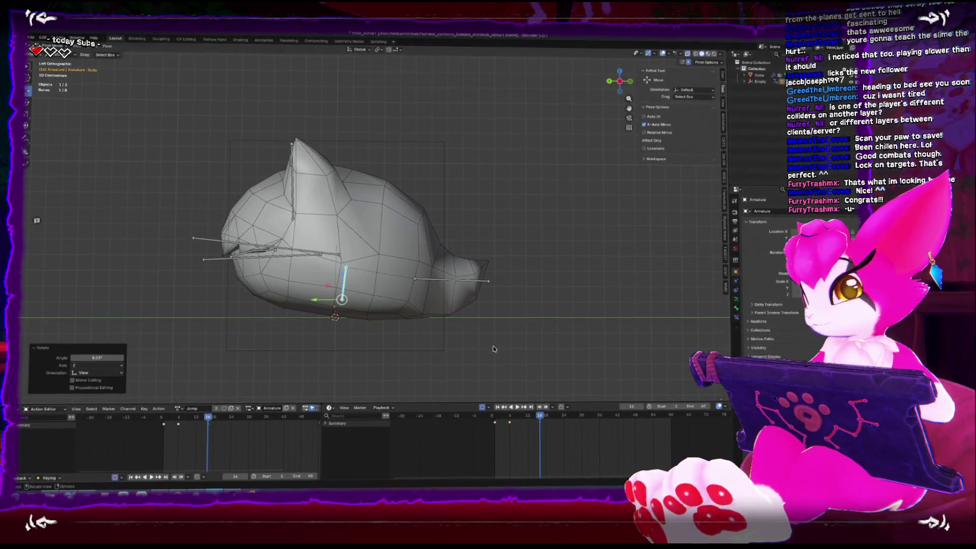
pyautogui.click(511, 408)
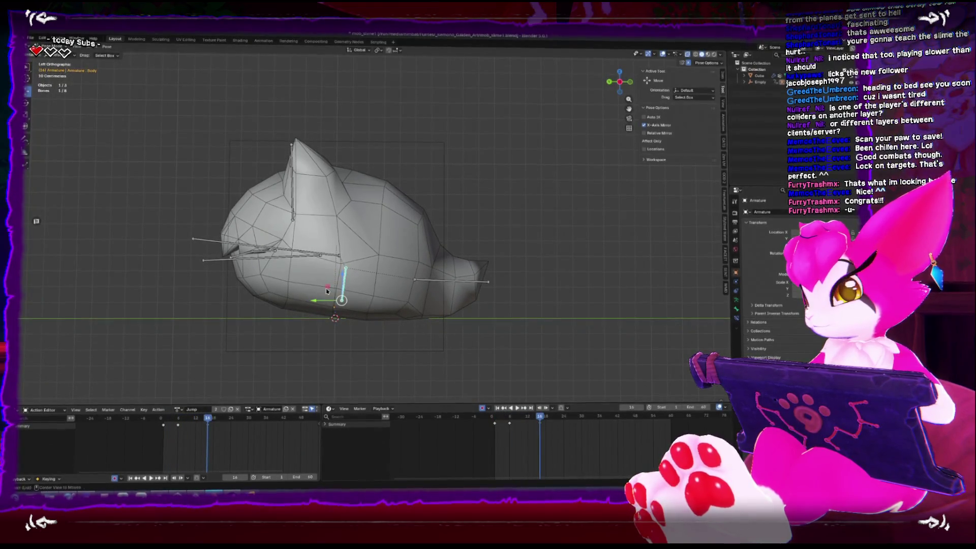
pyautogui.moveTo(512, 426); pyautogui.dragTo(542, 426)
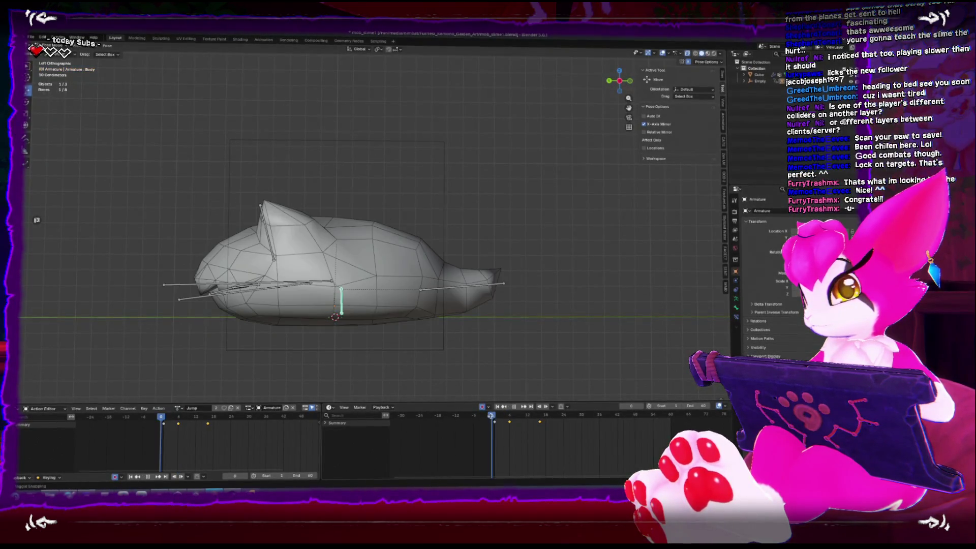
pyautogui.press('space')
pyautogui.press('space')
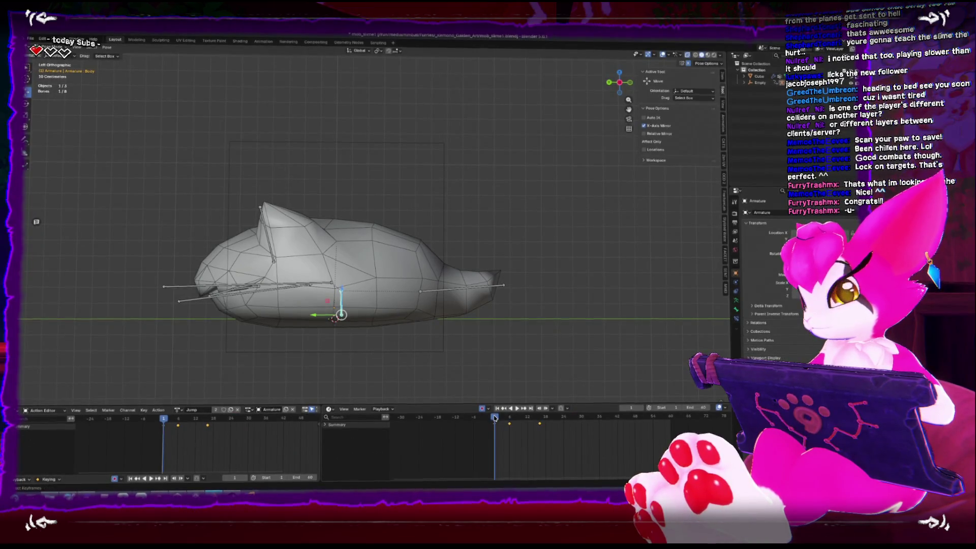
# Step: Play the Jump action and adjust the head tilt around frame 16
pyautogui.press('space')
pyautogui.press('r')
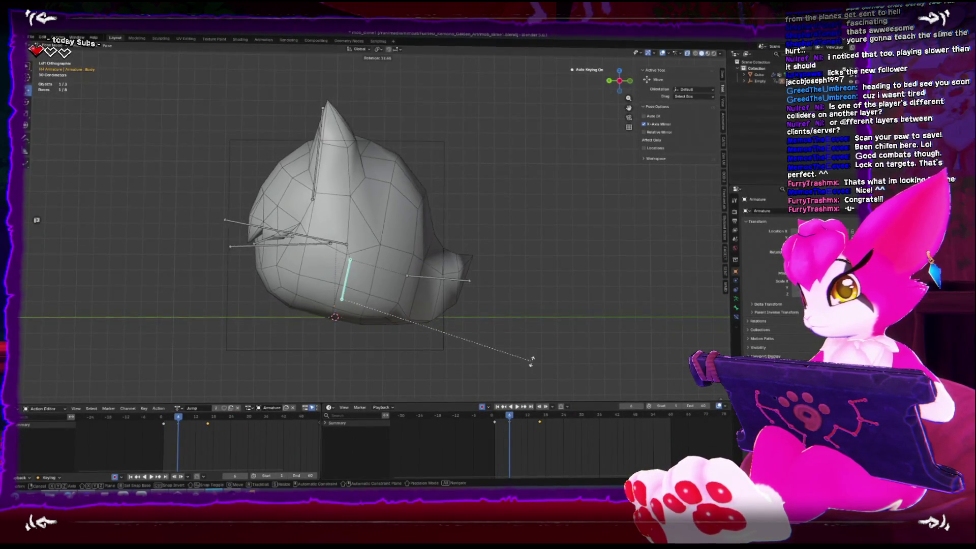
pyautogui.click(538, 382)
pyautogui.click(492, 417)
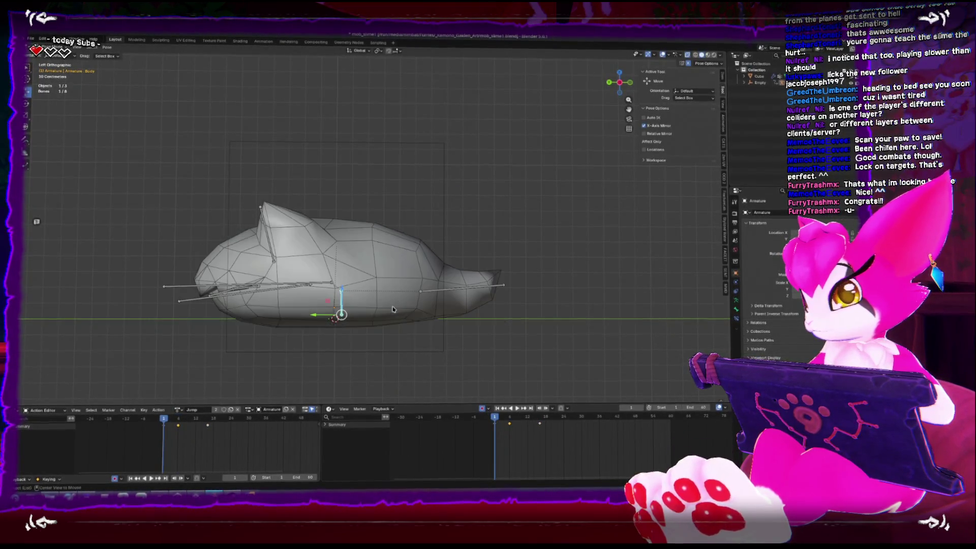
pyautogui.click(534, 417)
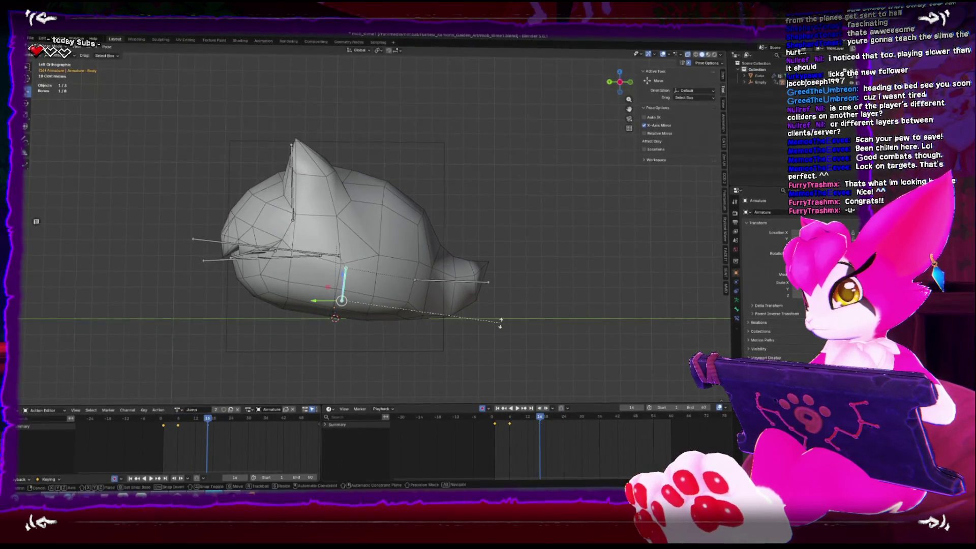
pyautogui.press('r')
pyautogui.press('Return')
# Step: Replay the Jump animation, stop, and scrub the timeline to frame 6
pyautogui.press('space')
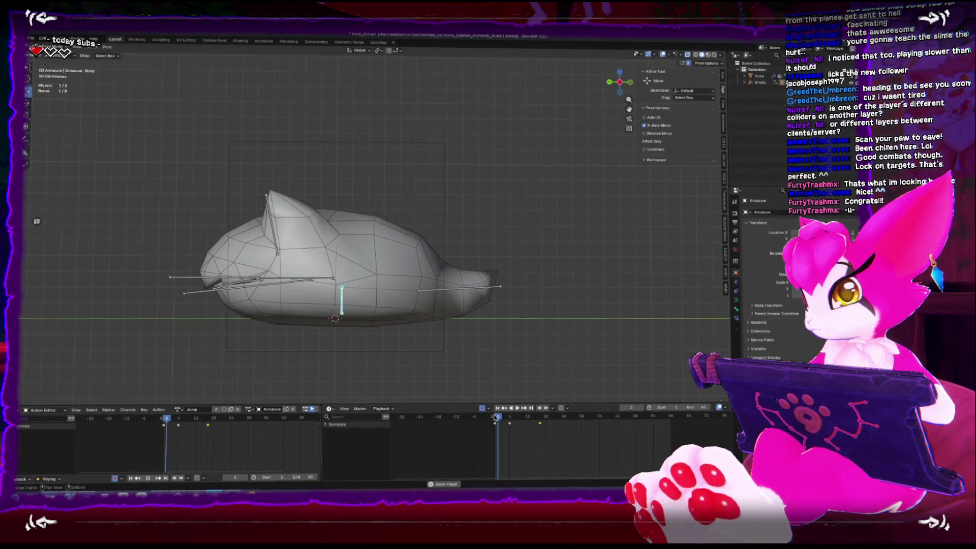
pyautogui.moveTo(325, 285)
pyautogui.mouseDown()
pyautogui.moveTo(335, 283)
pyautogui.moveTo(324, 262)
pyautogui.mouseUp()
pyautogui.press('space')
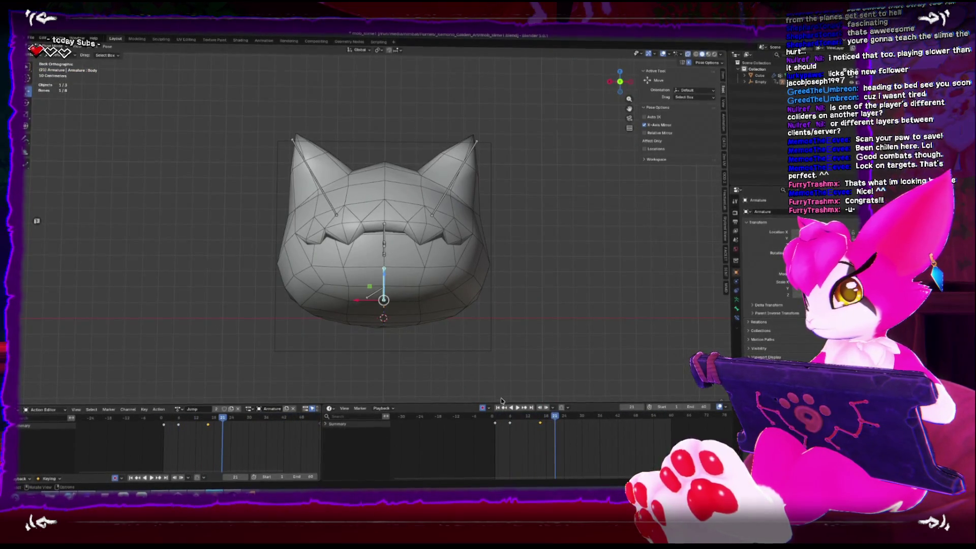
pyautogui.click(494, 417)
pyautogui.moveTo(494, 417); pyautogui.dragTo(511, 416)
pyautogui.moveTo(392, 288); pyautogui.dragTo(287, 256)
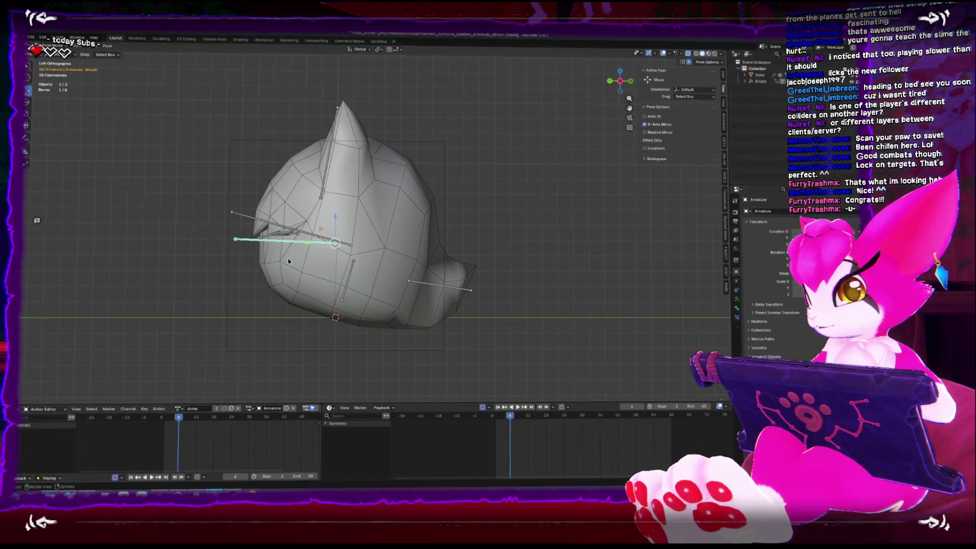
# Step: Rotate the mouth bone to open the jaw wider, previewing the animation between adjustments
pyautogui.press('r')
pyautogui.click(340, 316)
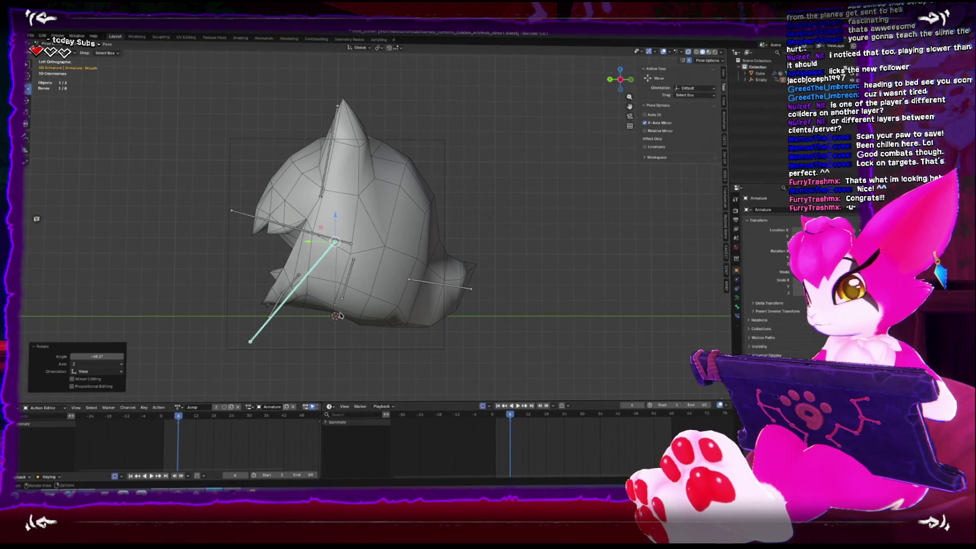
pyautogui.hotkey('shift', 'Left')
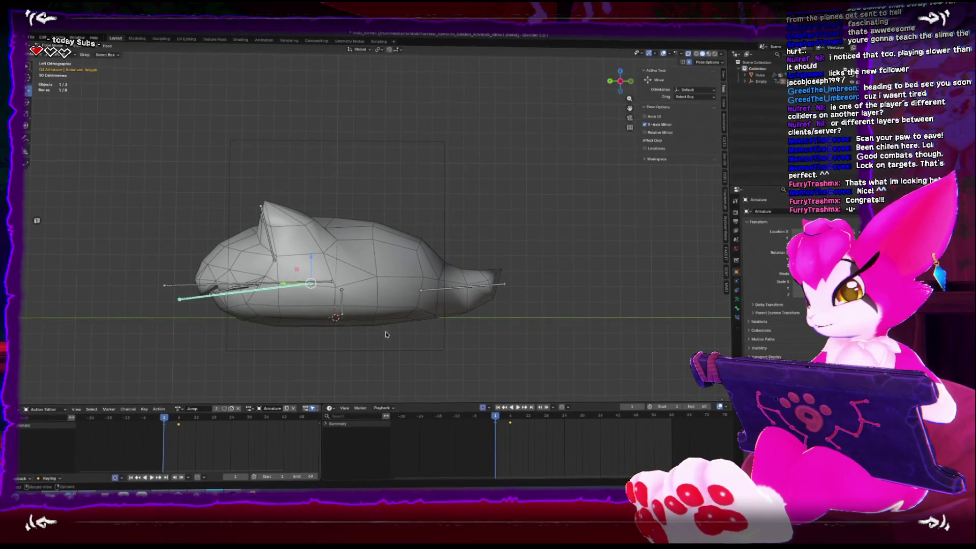
pyautogui.press('space')
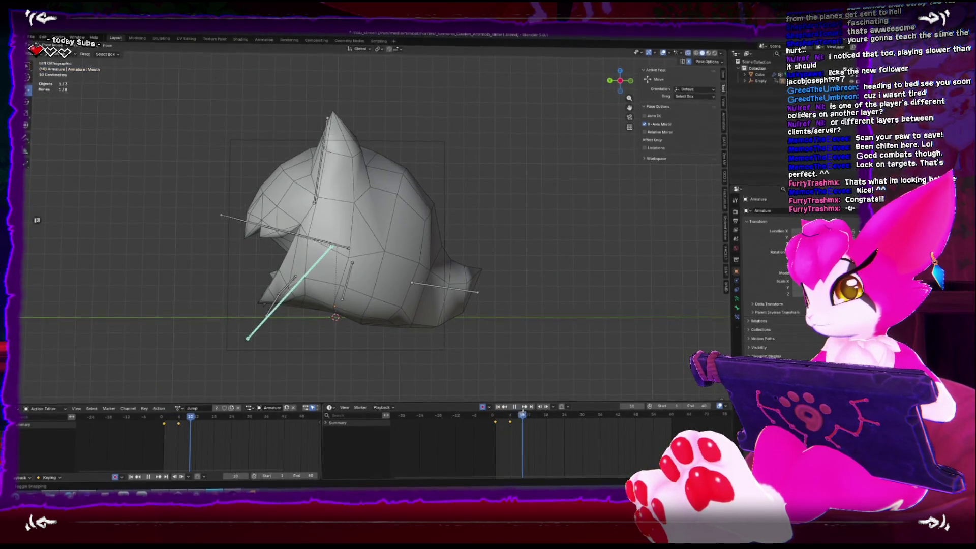
pyautogui.press('space')
pyautogui.press('r')
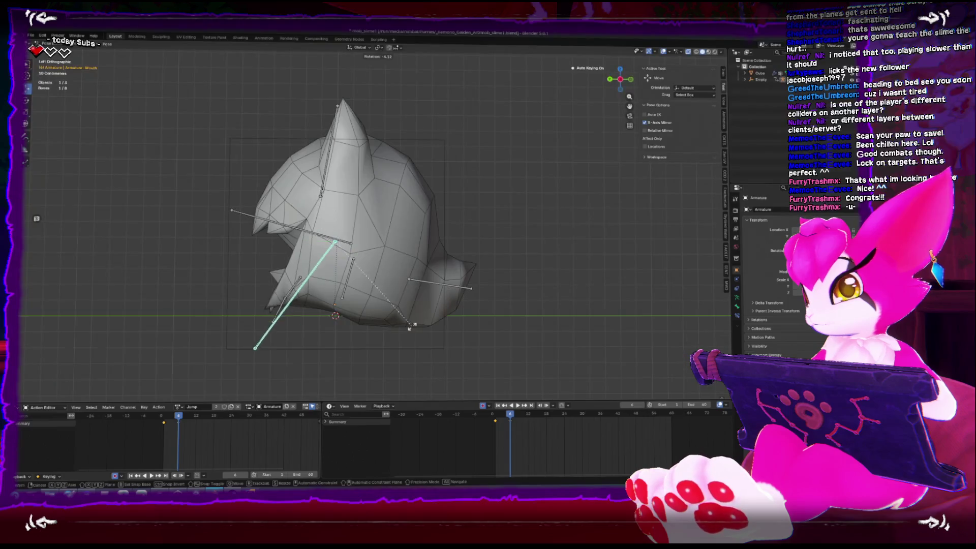
pyautogui.click(457, 322)
# Step: Inspect the Mouth.002 and Mouth.001 bone weights on the slime mesh in Weight Paint
pyautogui.hotkey('ctrl', 'Tab')
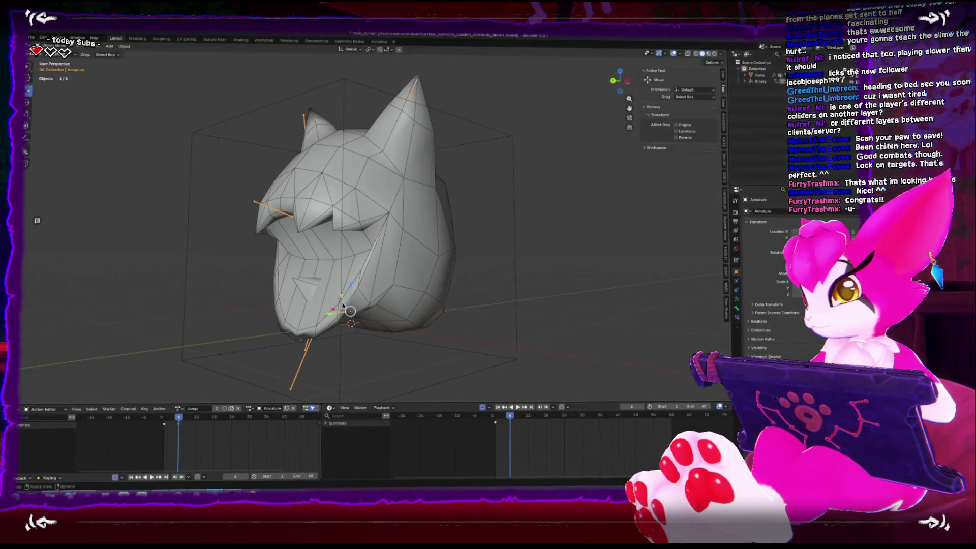
pyautogui.keyDown('shift'); pyautogui.click(321, 318); pyautogui.keyUp('shift')
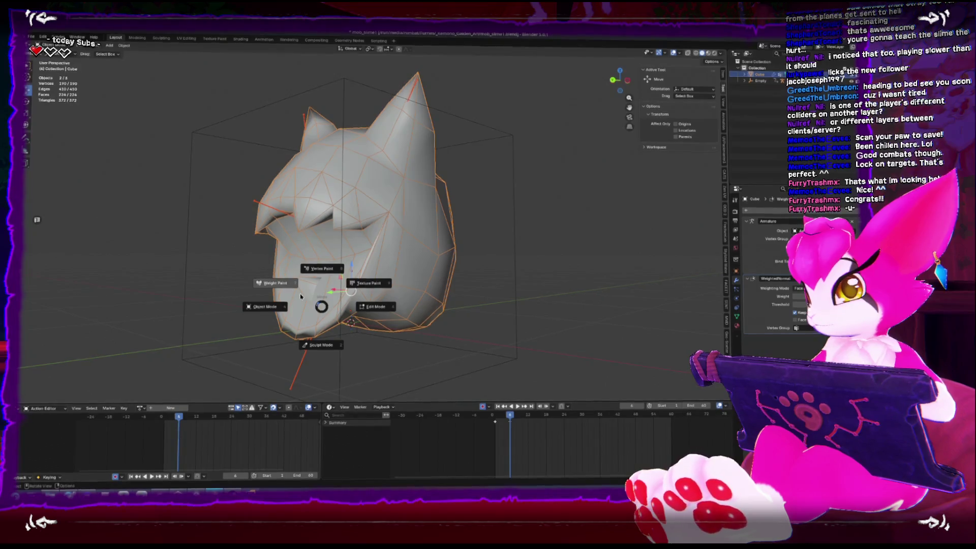
pyautogui.click(323, 316)
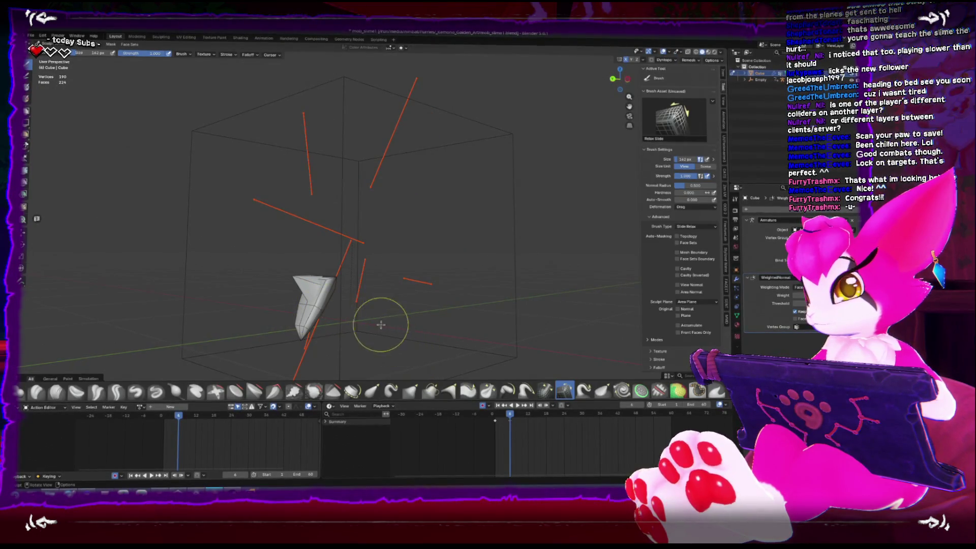
pyautogui.hotkey('ctrl', 'Tab')
pyautogui.click(305, 312)
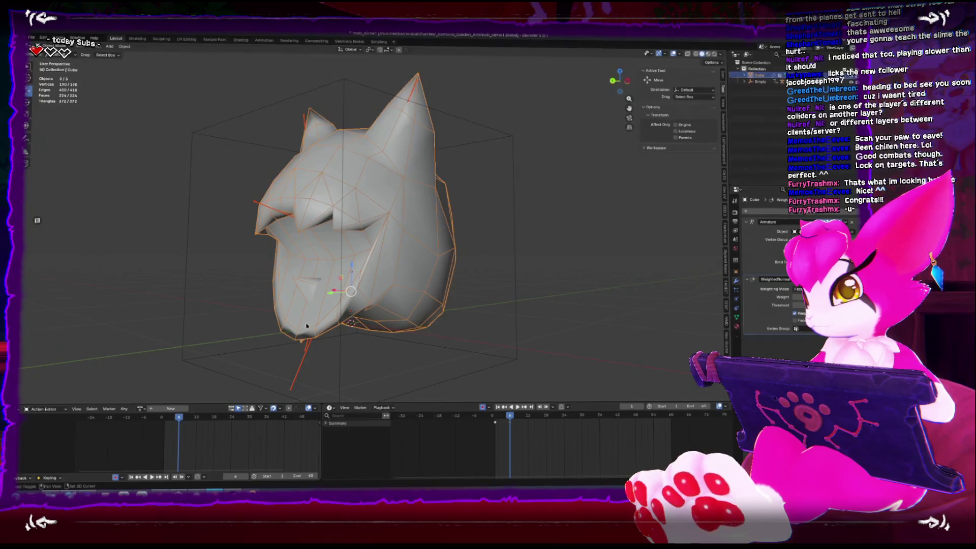
pyautogui.hotkey('ctrl', 'Tab')
pyautogui.click(278, 331)
pyautogui.keyDown('ctrl'); pyautogui.click(310, 328); pyautogui.keyUp('ctrl')
pyautogui.keyDown('ctrl'); pyautogui.click(325, 303); pyautogui.keyUp('ctrl')
pyautogui.scroll(5, 295, 318)
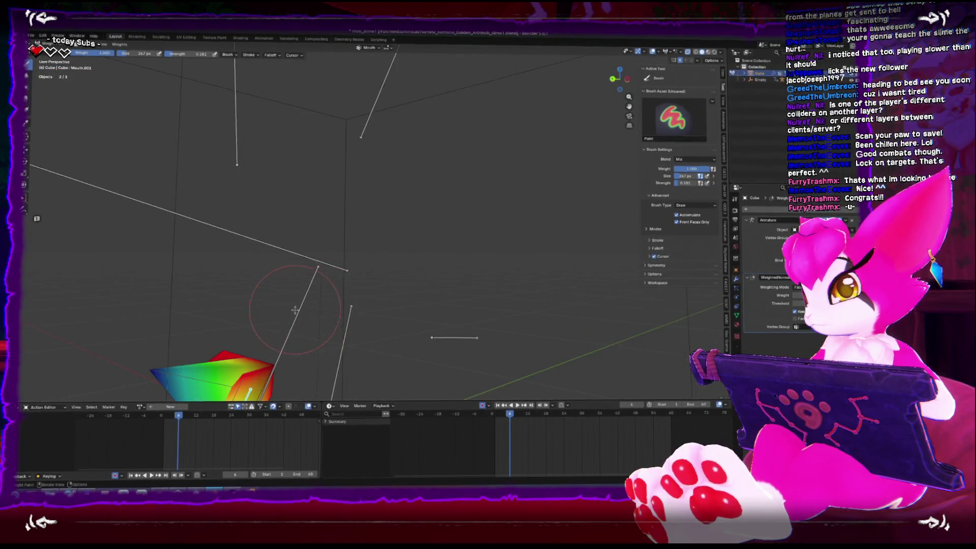
pyautogui.hotkey('ctrl', 'Tab')
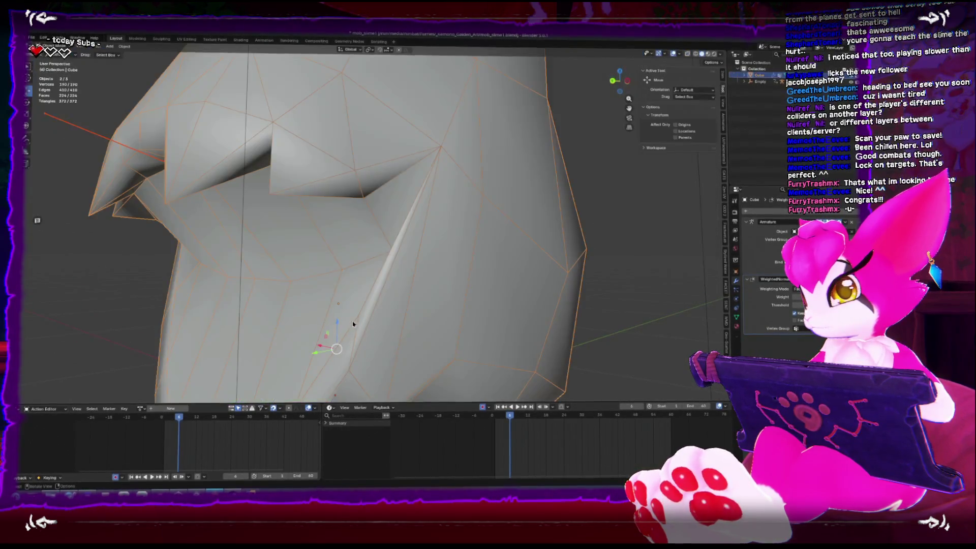
pyautogui.scroll(-5, 304, 316)
# Step: Replay from the start, then nudge the mouth bone slightly in Pose Mode from the left side
pyautogui.hotkey('shift', 'Left')
pyautogui.press('space')
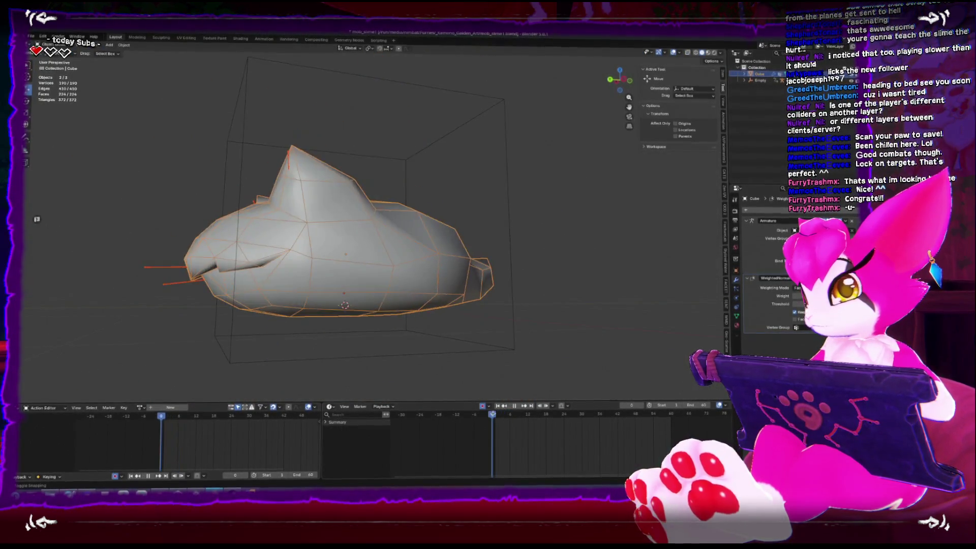
pyautogui.press('KP_1')
pyautogui.press('ctrl+KP_3')
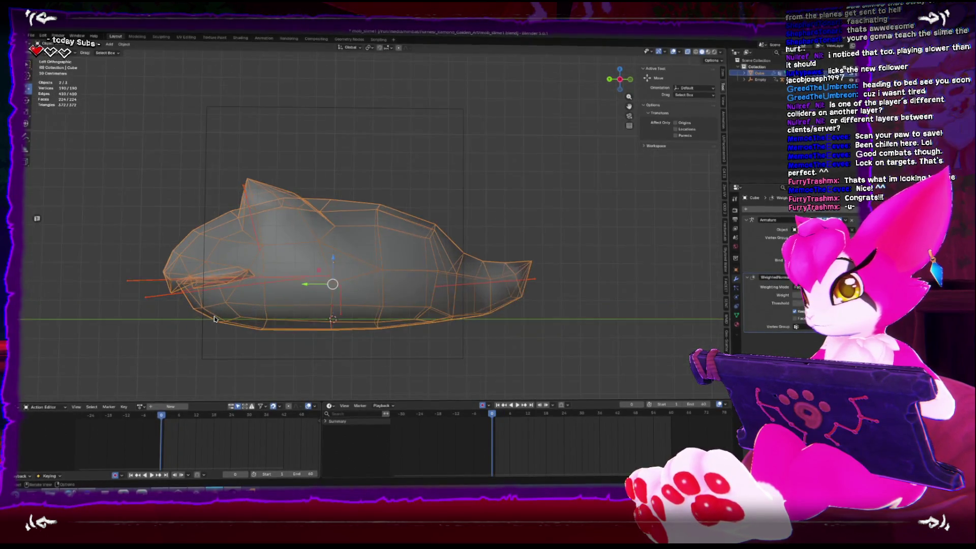
pyautogui.hotkey('ctrl', 'Tab')
pyautogui.press('g')
pyautogui.click(441, 345)
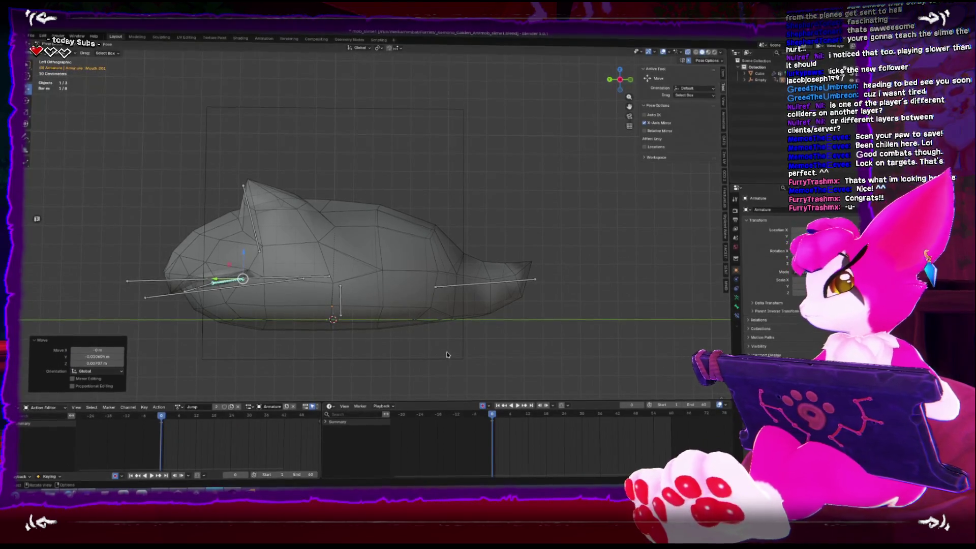
# Step: Rework the mouth bone: lengthen it about 1.6 times, lower it, and rotate it -34.5°
pyautogui.hotkey('ctrl', 'z')
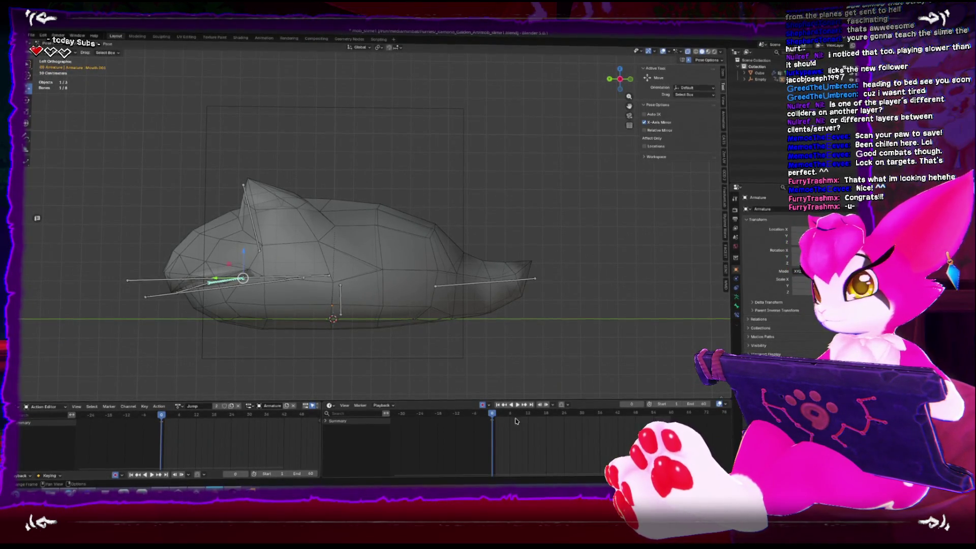
pyautogui.press('space')
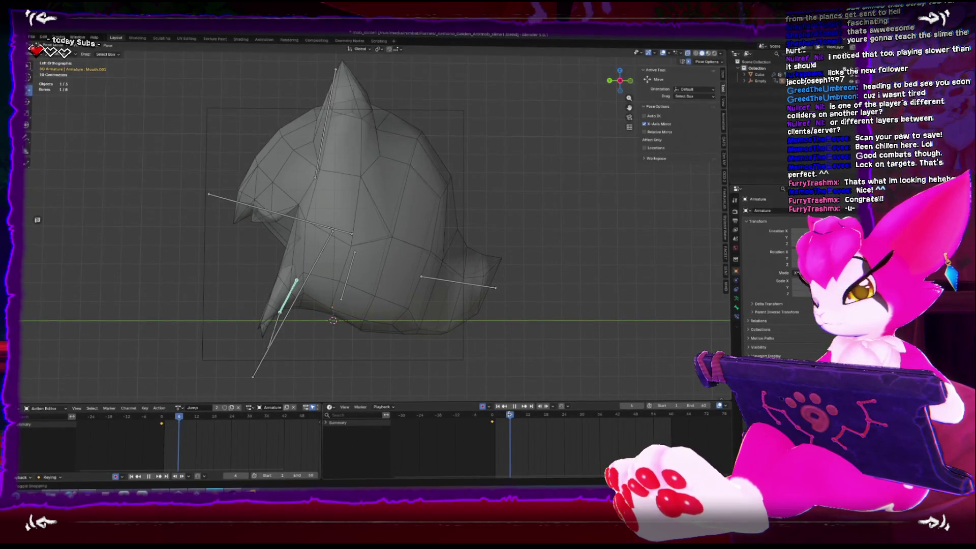
pyautogui.press('space')
pyautogui.press('g')
pyautogui.press('Return')
pyautogui.press('r')
pyautogui.press('Escape')
pyautogui.press('s')
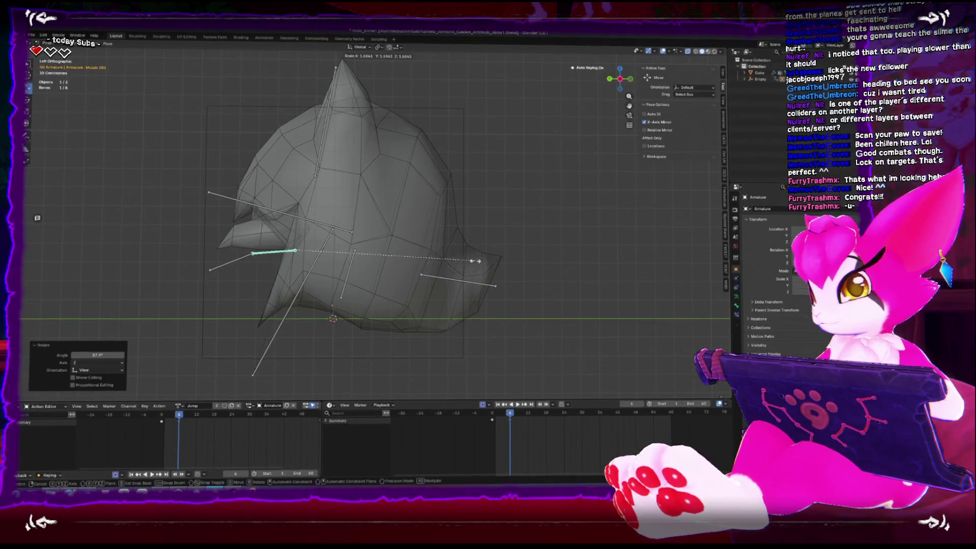
pyautogui.press('Return')
pyautogui.press('g')
pyautogui.click(441, 273)
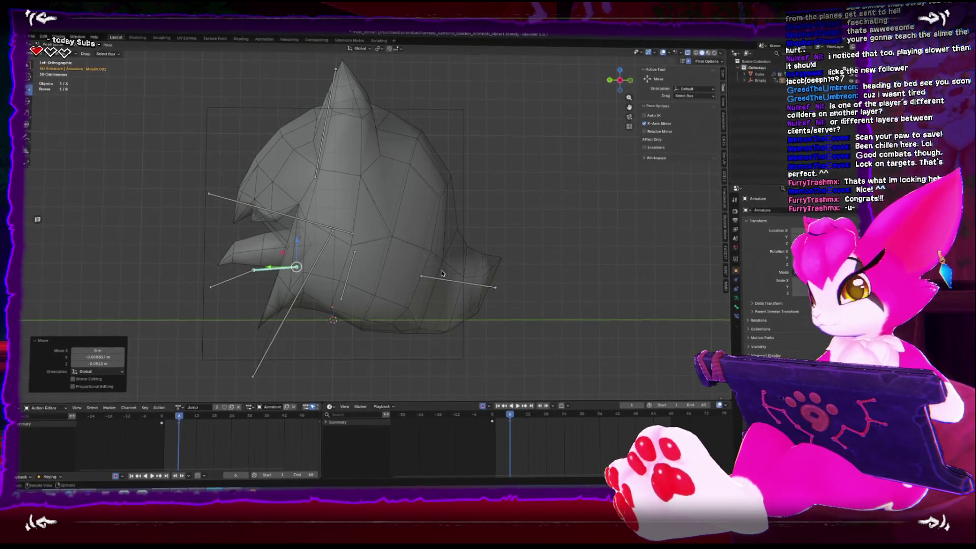
pyautogui.press('r')
pyautogui.click(245, 286)
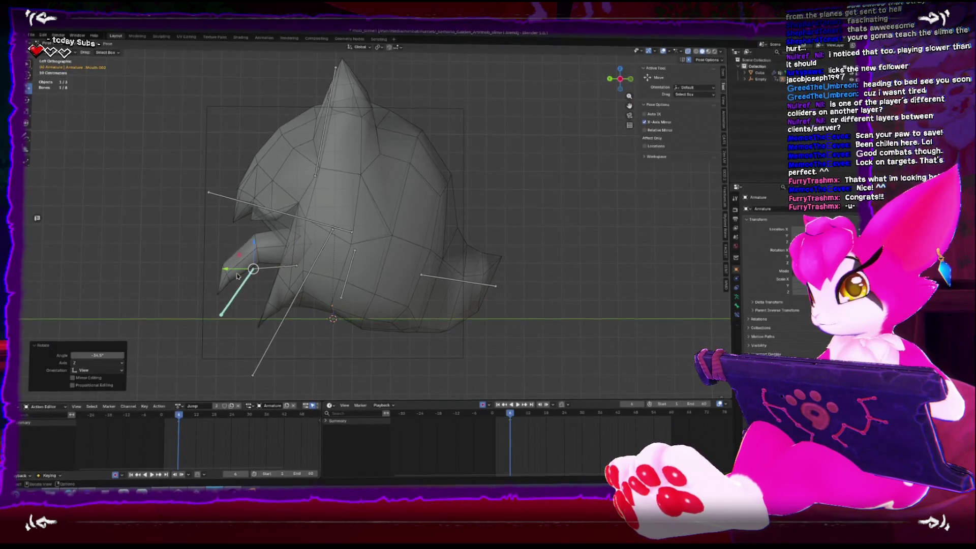
# Step: Rotate the jaw bone up toward the snout at frame 1 and review the jump
pyautogui.press('ctrl+KP_1')
pyautogui.moveTo(422, 254); pyautogui.dragTo(506, 282)
pyautogui.press('ctrl+KP_1')
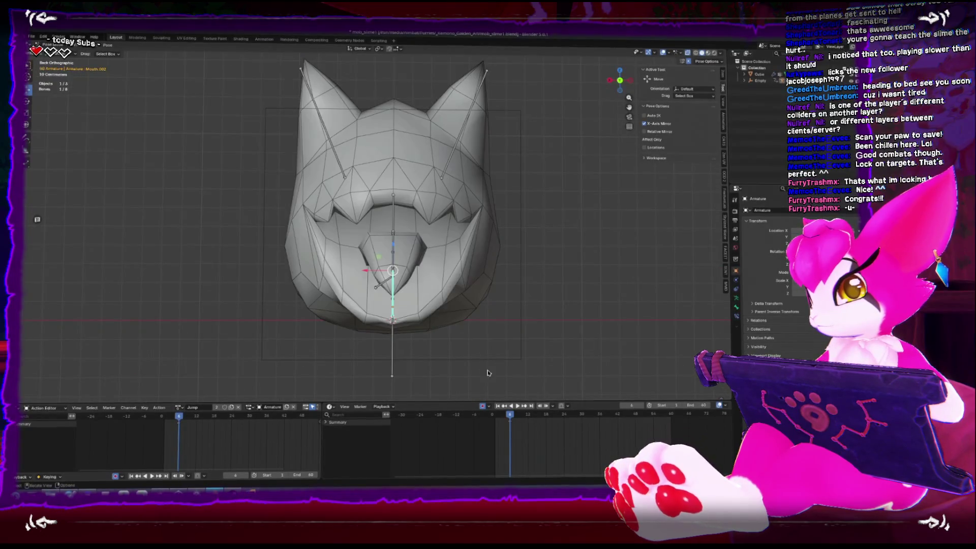
pyautogui.click(499, 418)
pyautogui.press('ctrl+KP_3')
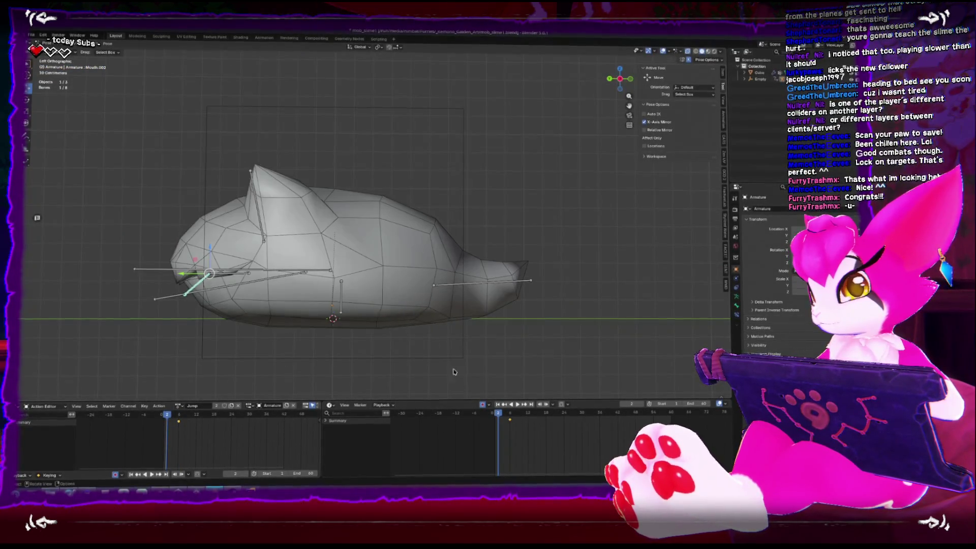
pyautogui.moveTo(499, 413); pyautogui.dragTo(494, 413)
pyautogui.press('space')
pyautogui.press('r')
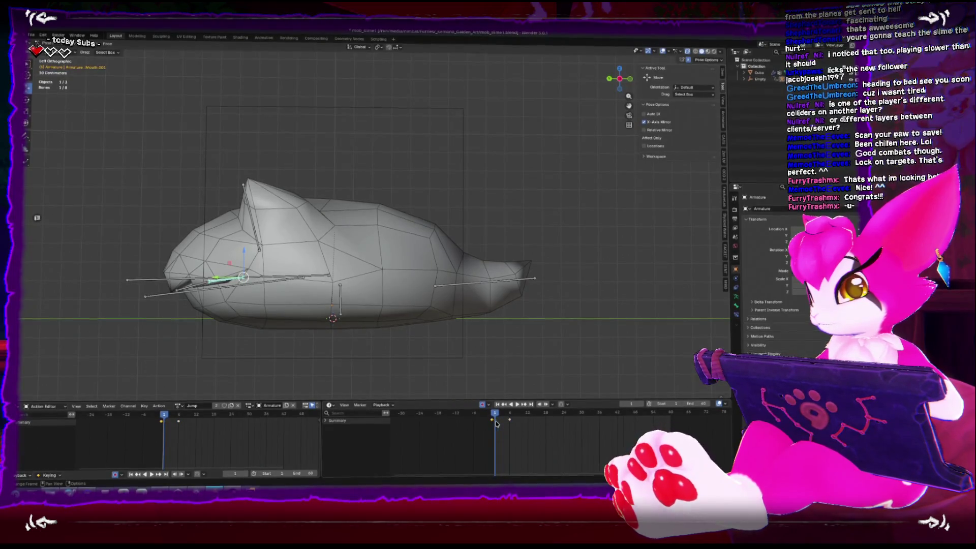
pyautogui.click(492, 420)
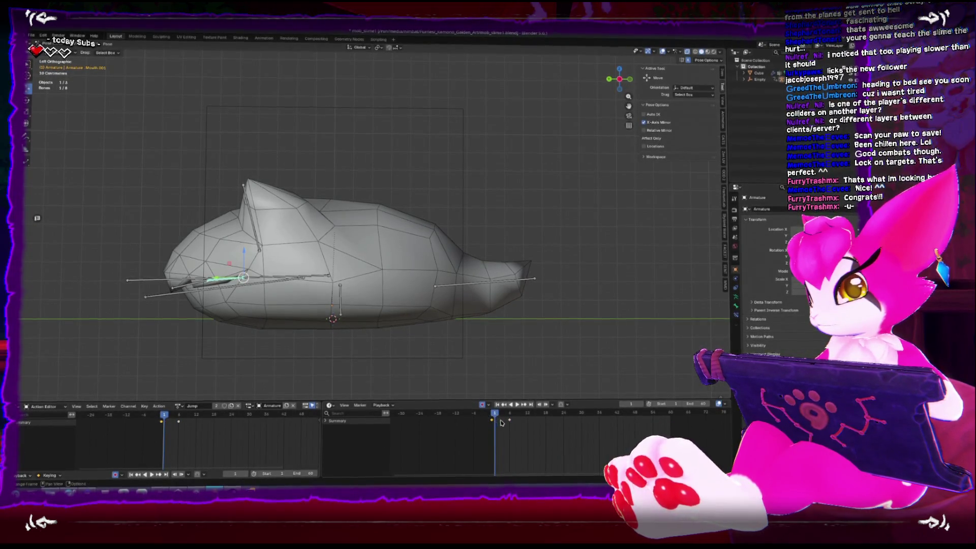
pyautogui.press('space')
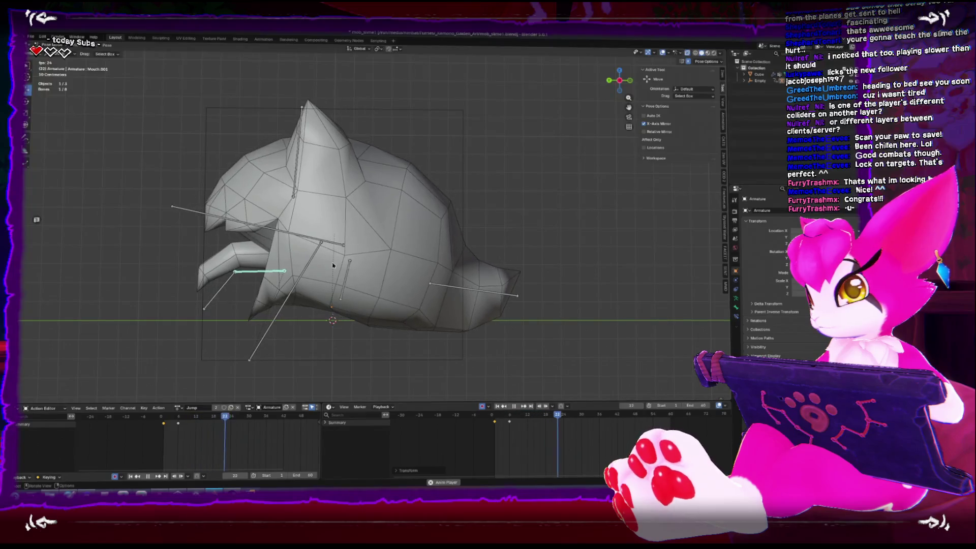
# Step: At frame 6, rotate the Head bone 26.6 degrees and play back the result
pyautogui.click(510, 415)
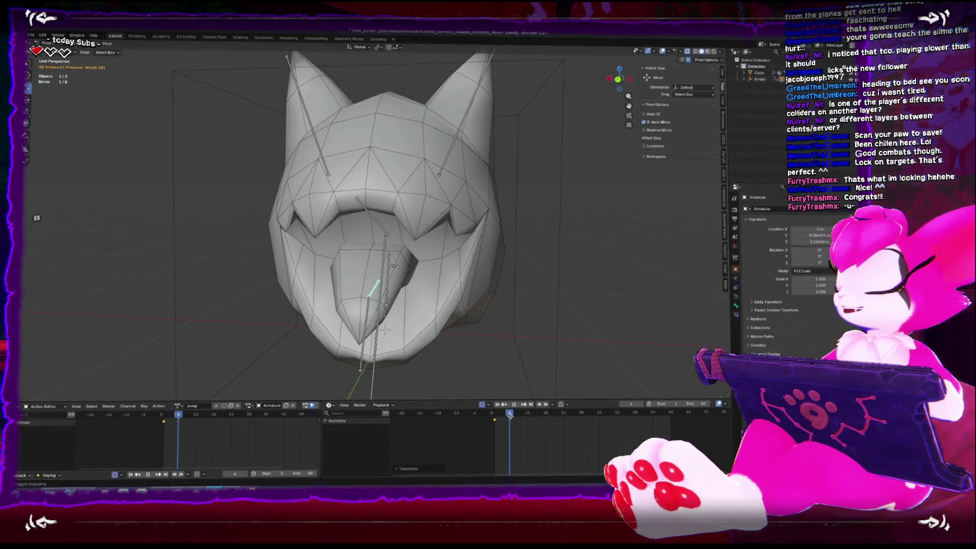
pyautogui.press('ctrl+KP_3')
pyautogui.click(301, 223)
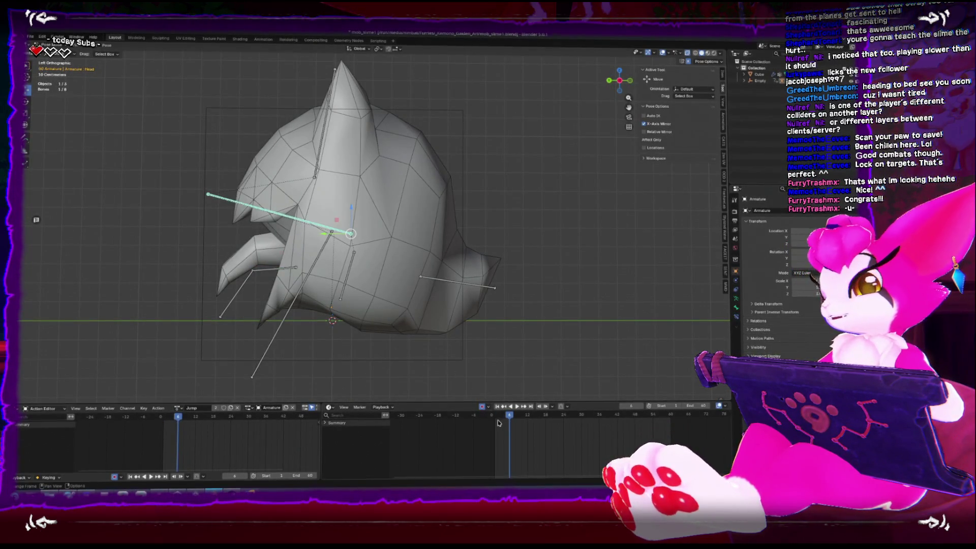
pyautogui.press('space')
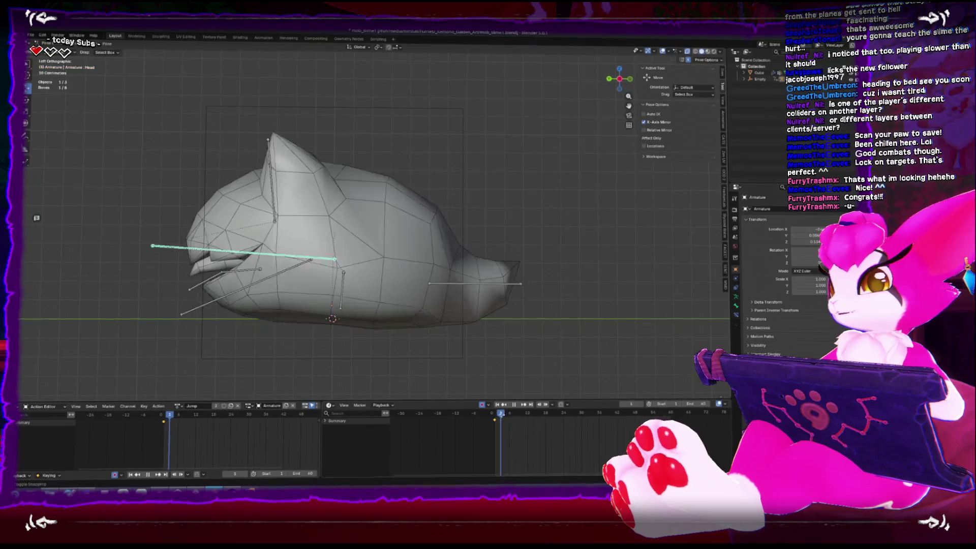
pyautogui.press('r')
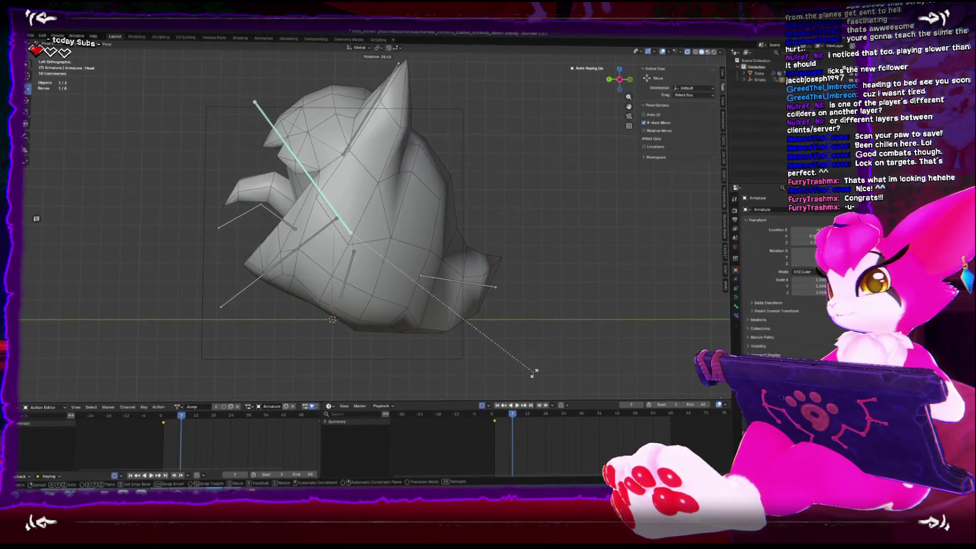
pyautogui.click(402, 312)
pyautogui.moveTo(402, 311); pyautogui.dragTo(417, 311)
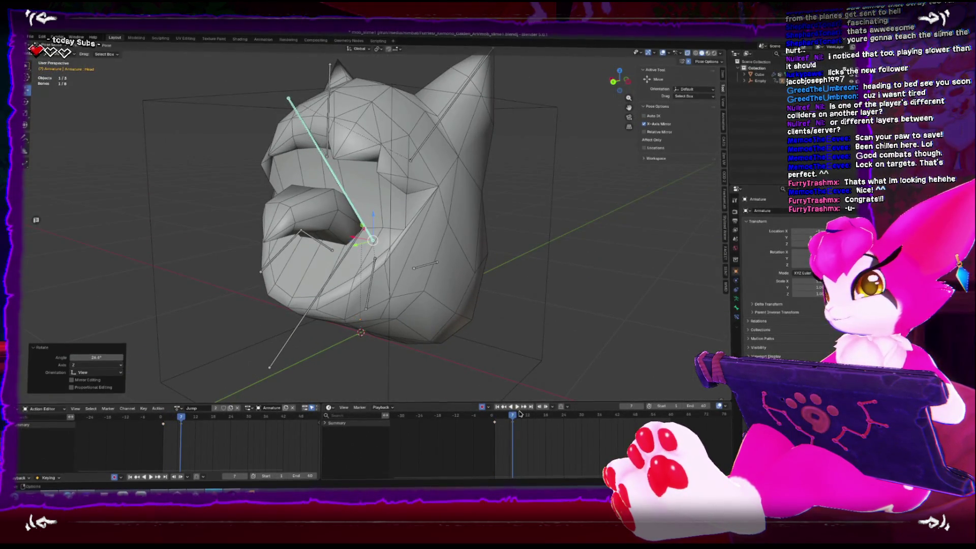
pyautogui.press('space')
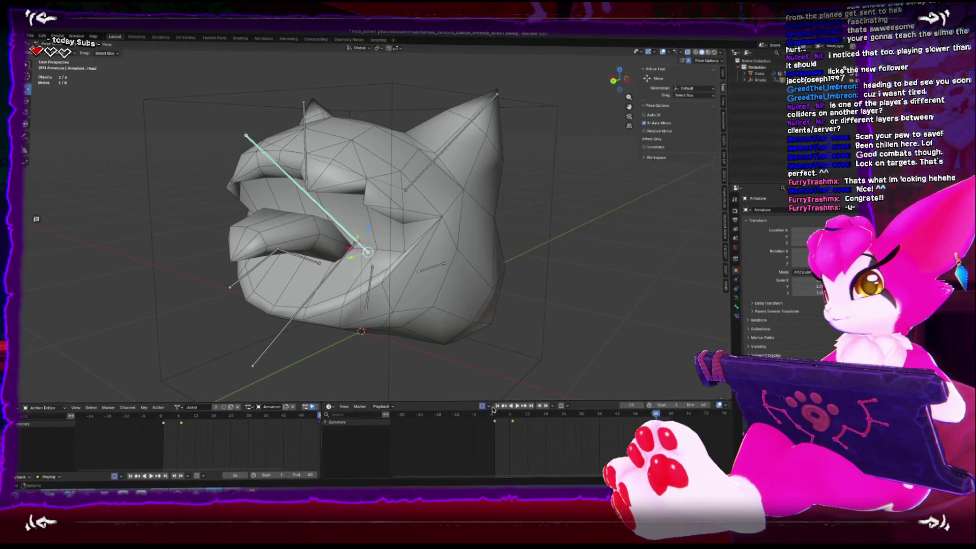
pyautogui.press('ctrl+KP_3')
pyautogui.press('Escape')
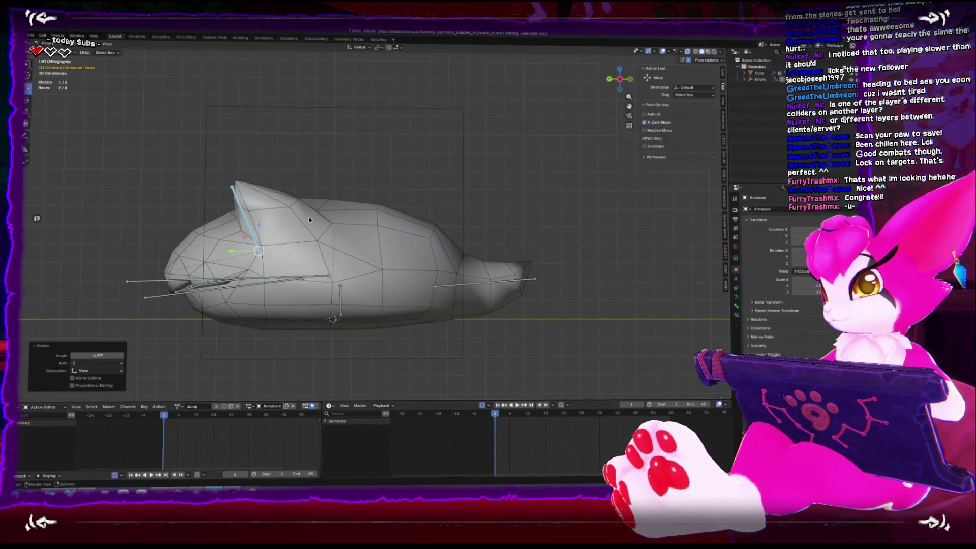
# Step: Bend the ear bone, raise the ear at frame 10, preview, and return to Object Mode
pyautogui.press('r')
pyautogui.click(340, 195)
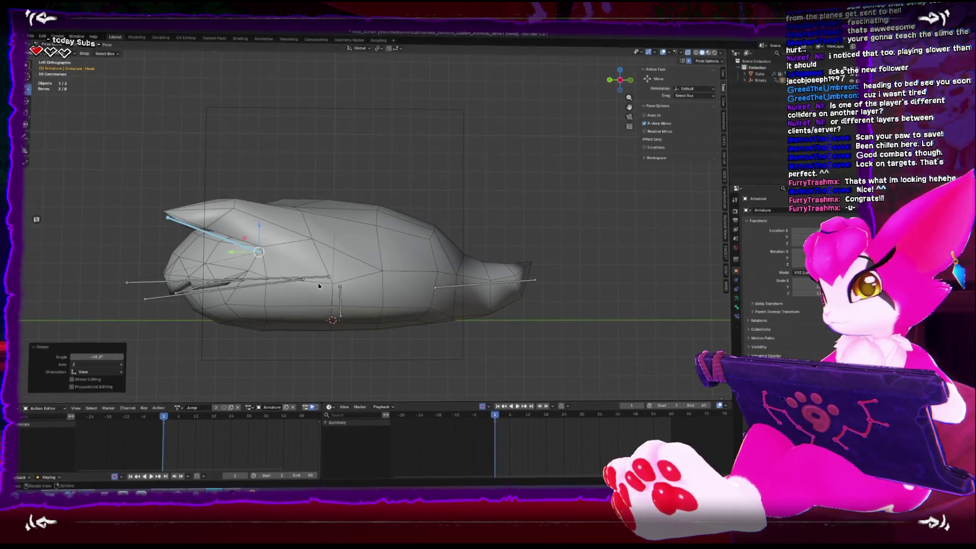
pyautogui.click(522, 417)
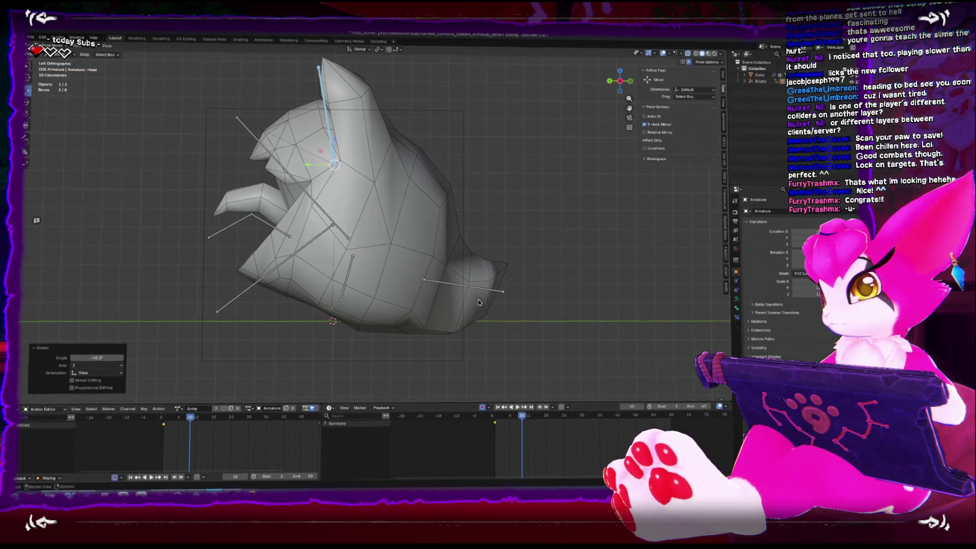
pyautogui.press('r')
pyautogui.click(371, 373)
pyautogui.moveTo(371, 373); pyautogui.dragTo(435, 352)
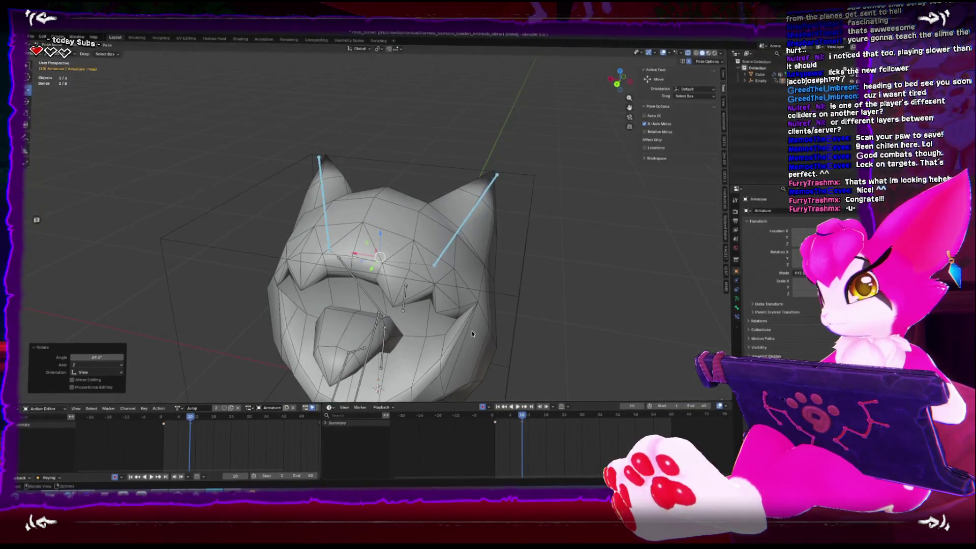
pyautogui.moveTo(531, 286); pyautogui.dragTo(456, 353)
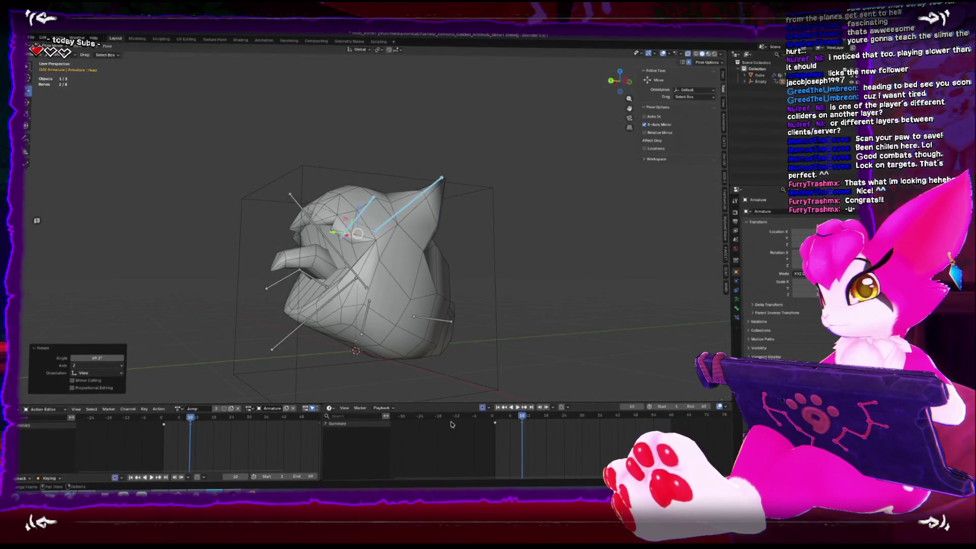
pyautogui.press('space')
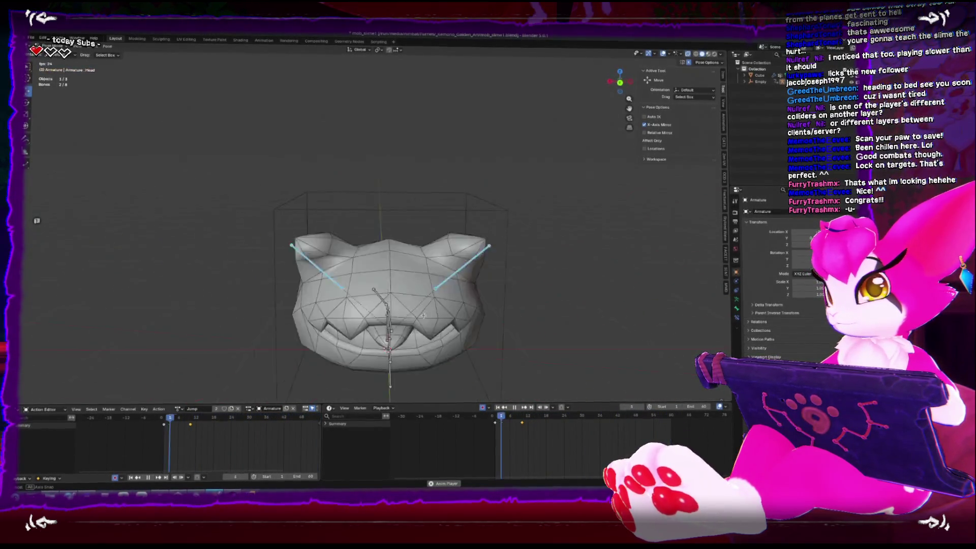
pyautogui.hotkey('ctrl', 'Tab')
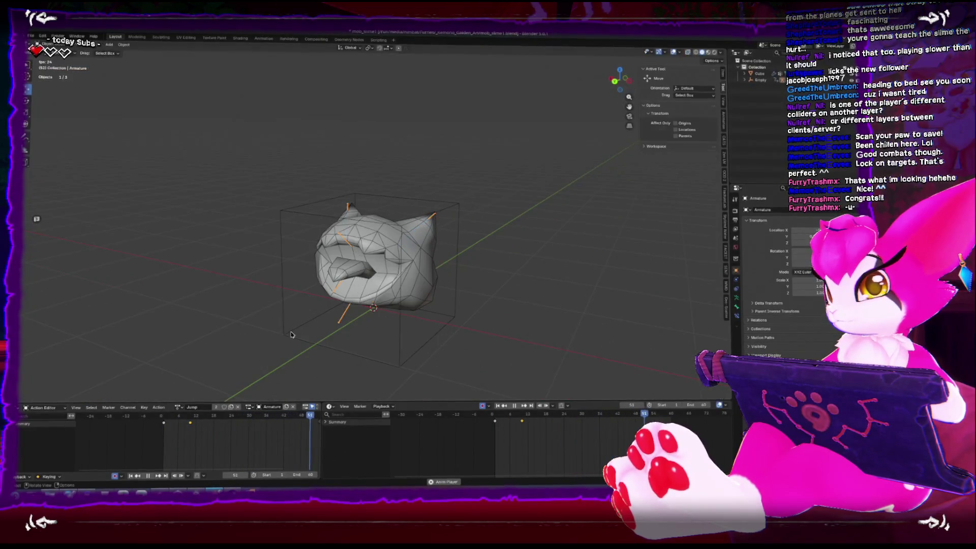
# Step: Watch the playing Jump animation from front, side and top views
pyautogui.moveTo(475, 329); pyautogui.dragTo(399, 327)
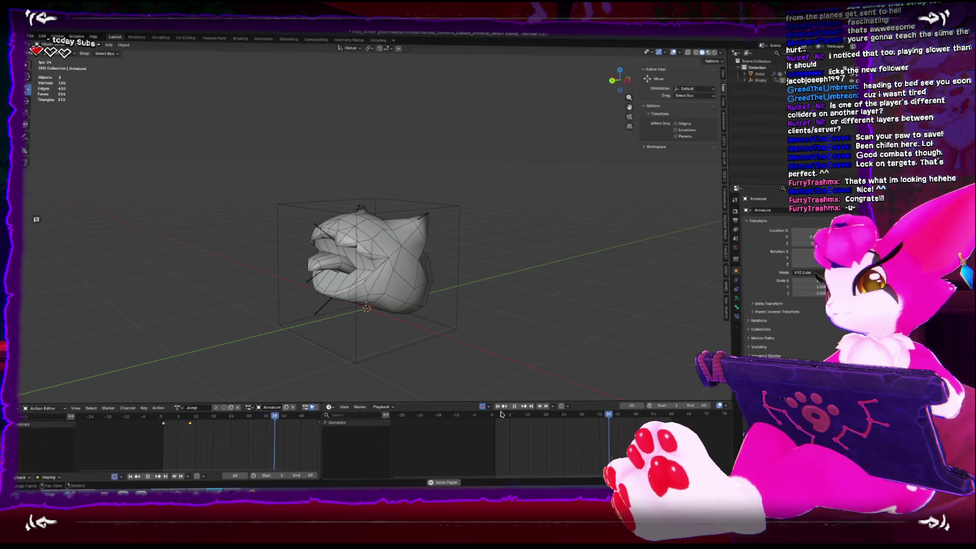
pyautogui.press('KP_1')
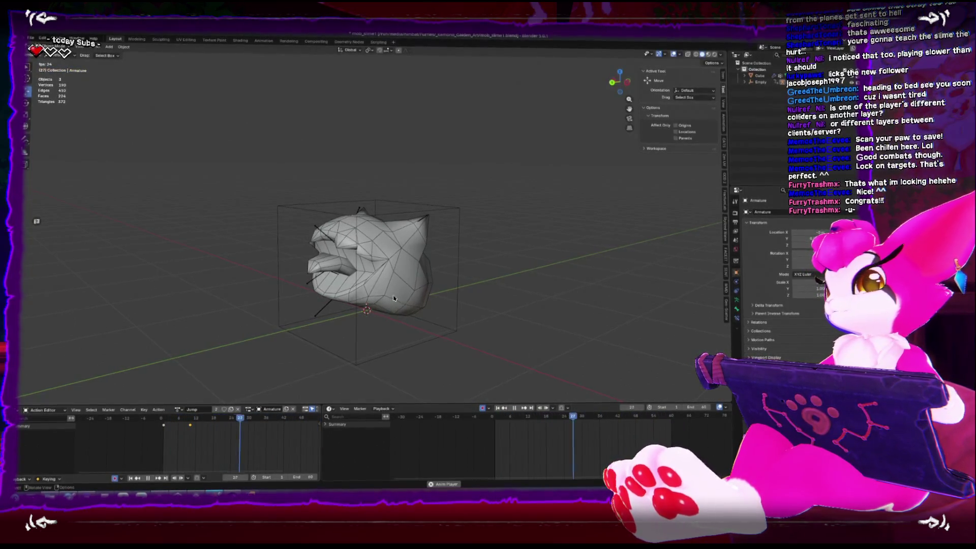
pyautogui.press('KP_4')
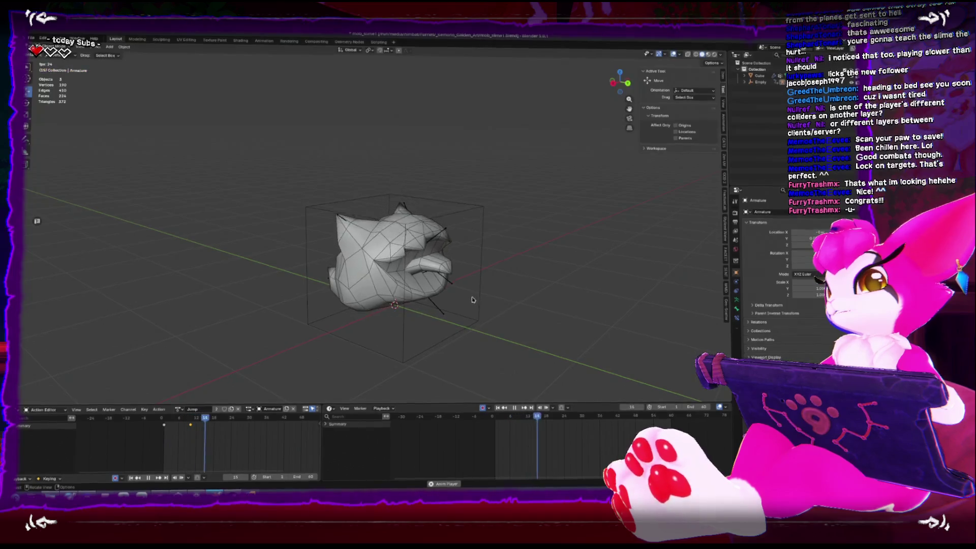
pyautogui.press('KP_3')
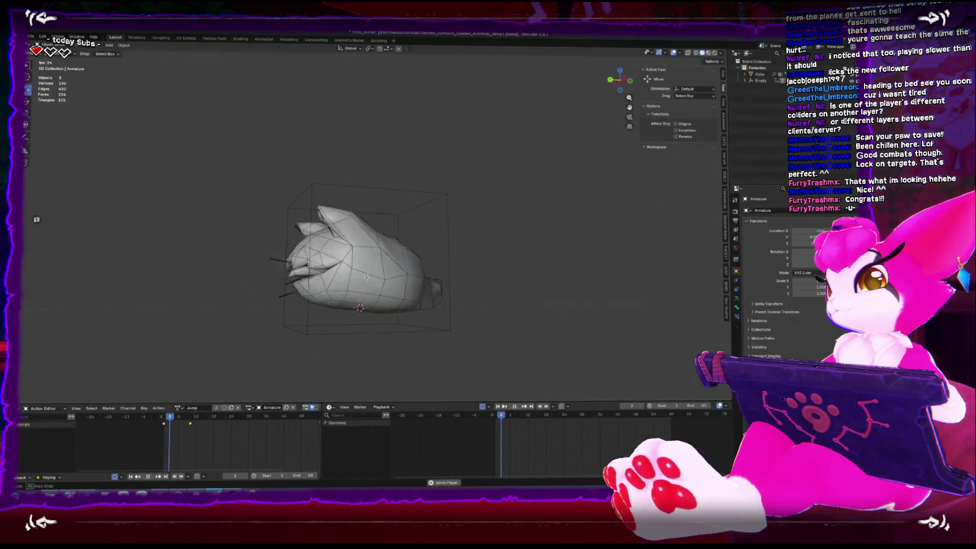
pyautogui.press('KP_8')
pyautogui.press('KP_8')
pyautogui.press('KP_4')
pyautogui.press('KP_4')
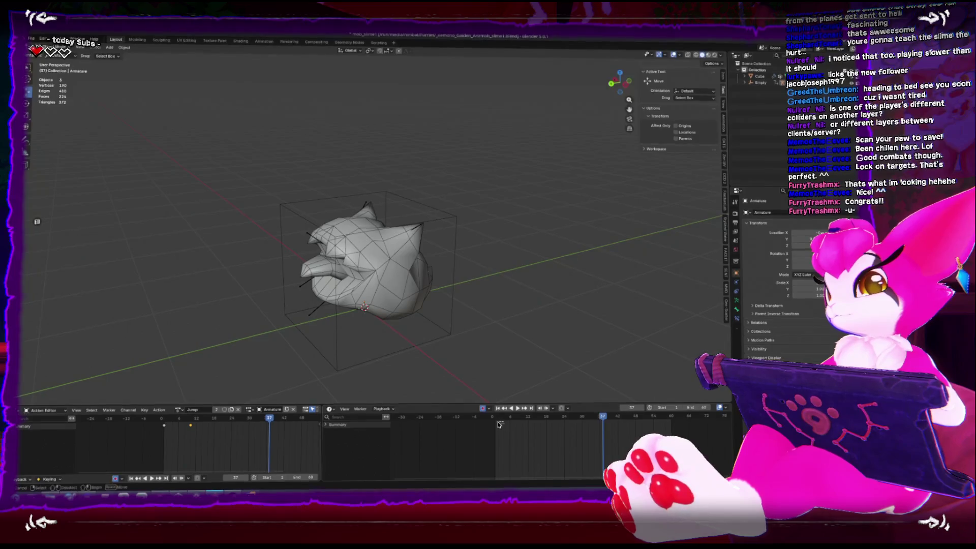
# Step: Replay the jump from the first frame, stop it, and rewind to frame 1
pyautogui.click(493, 421)
pyautogui.press('space')
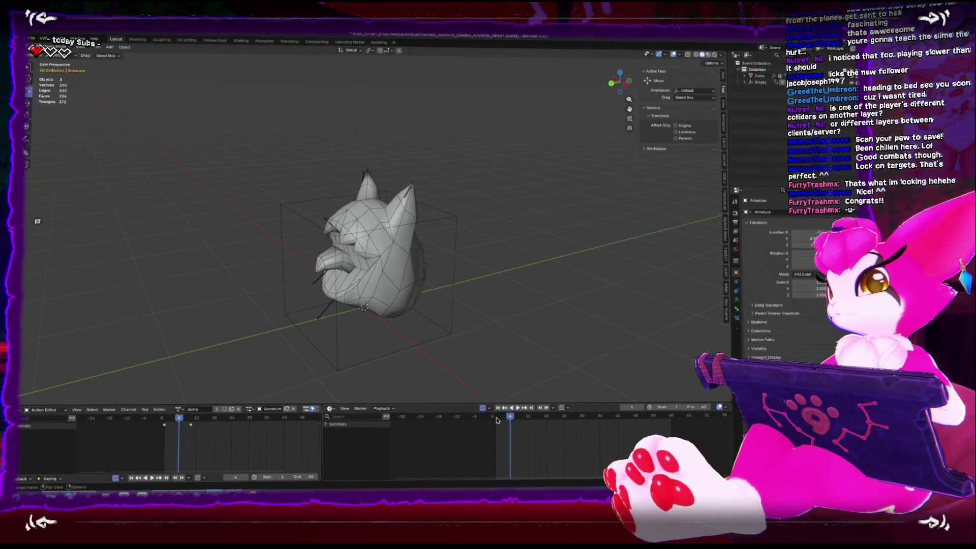
pyautogui.press('Escape')
pyautogui.press('space')
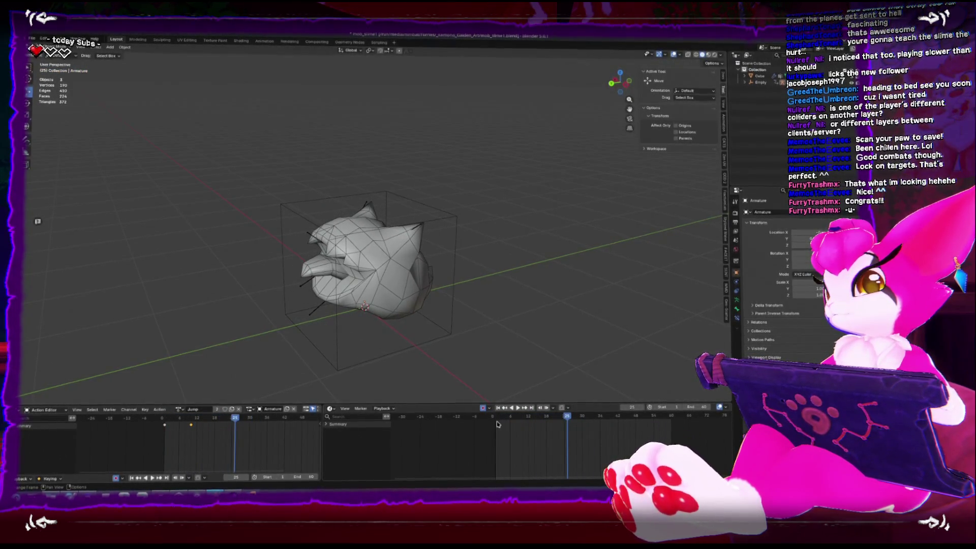
pyautogui.press('space')
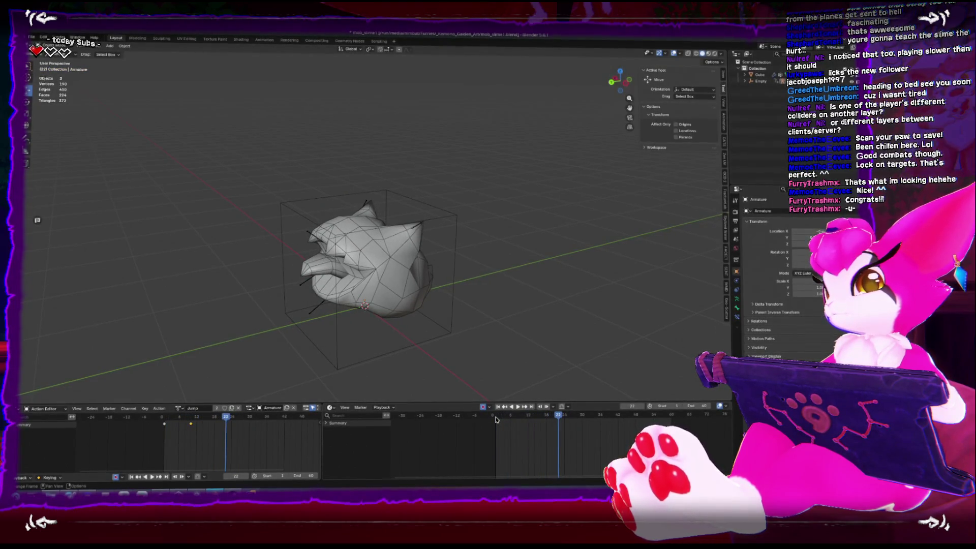
pyautogui.click(496, 416)
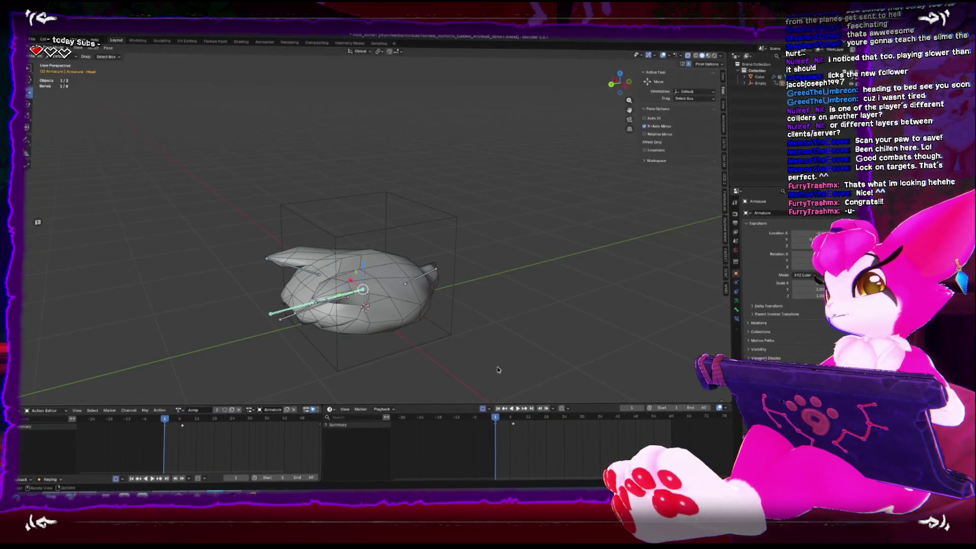
# Step: At frame 7, tilt the Head 22.3° and key it, then open the Mouth bone around frame 8
pyautogui.click(513, 416)
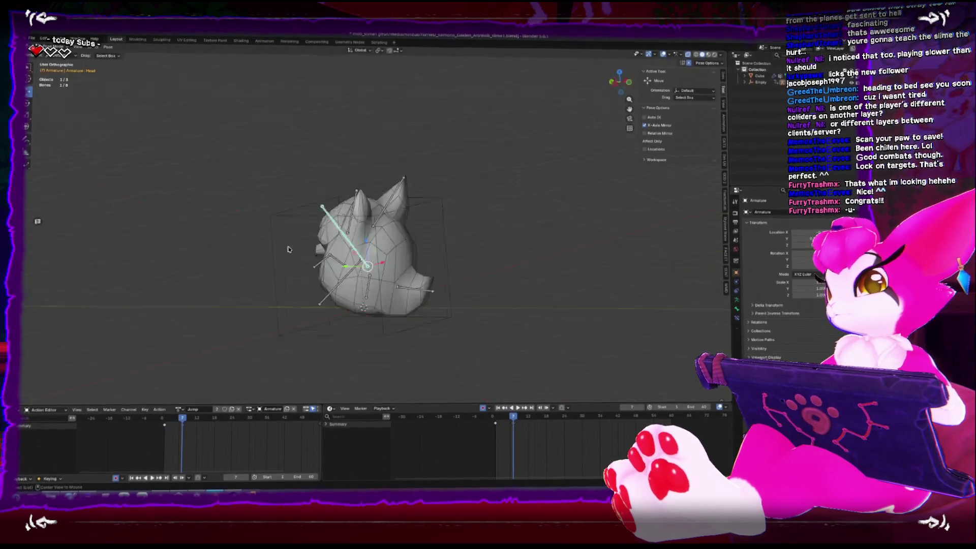
pyautogui.press('ctrl+KP_3')
pyautogui.press('r')
pyautogui.click(420, 292)
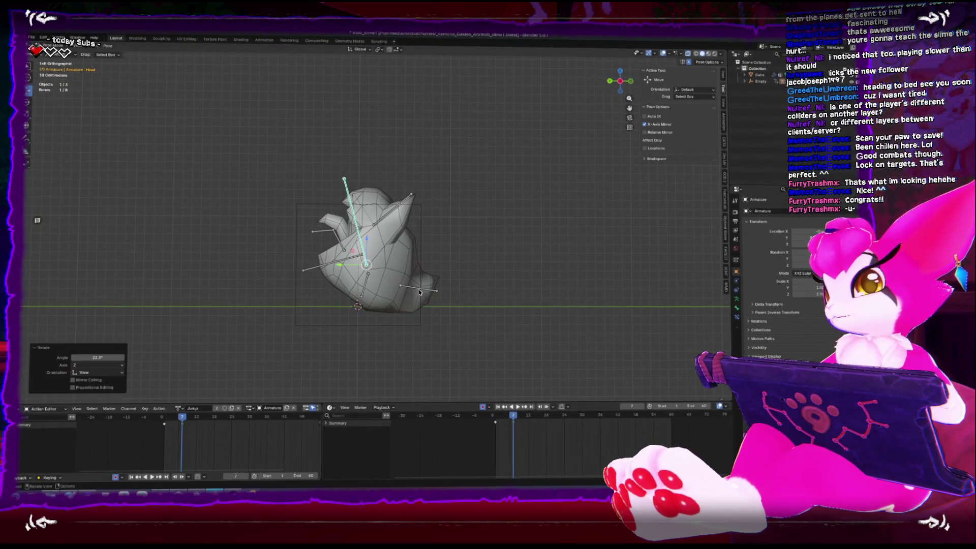
pyautogui.click(318, 268)
pyautogui.press('i')
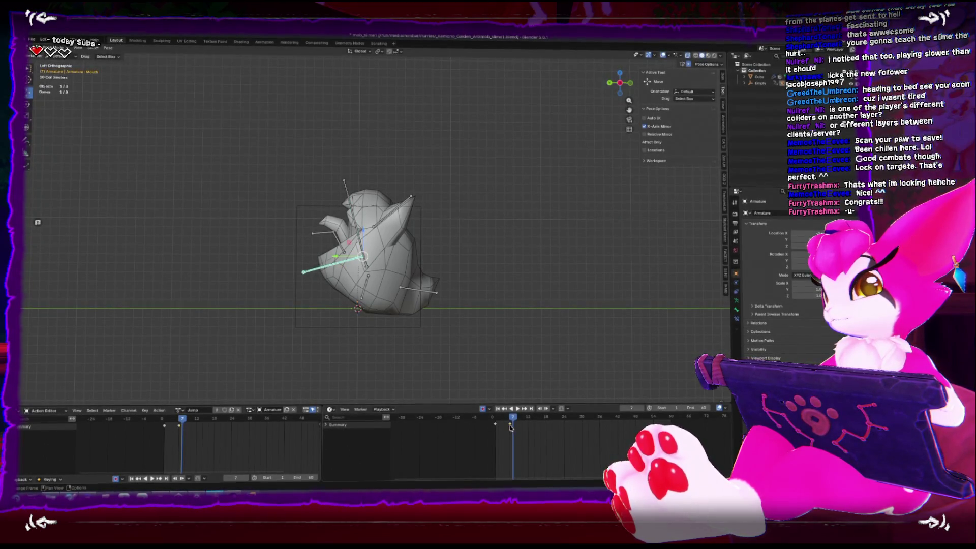
pyautogui.click(518, 431)
pyautogui.press('r')
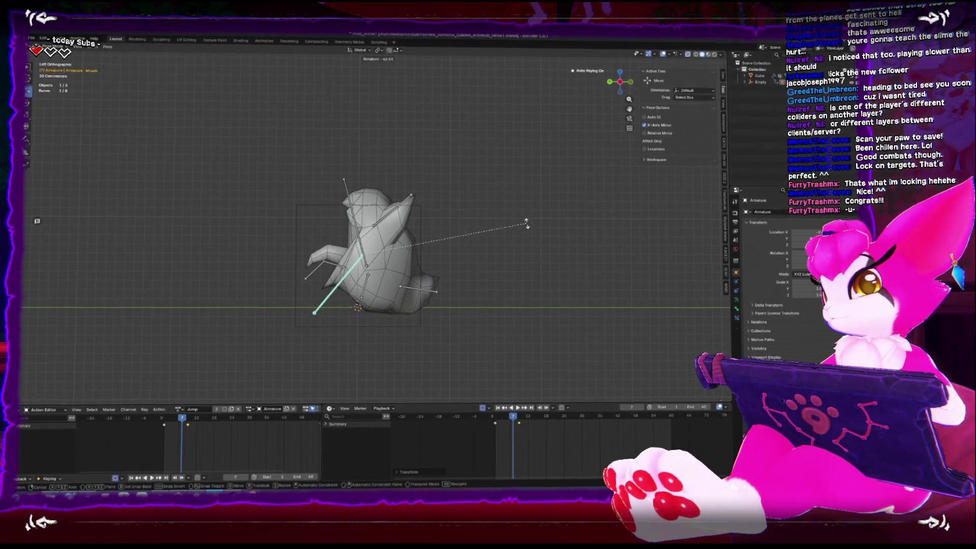
pyautogui.click(526, 243)
# Step: Tilt the Head bone back about -42° on Z near frame 19 and play to check
pyautogui.press('space')
pyautogui.click(485, 416)
pyautogui.moveTo(355, 264); pyautogui.dragTo(384, 266)
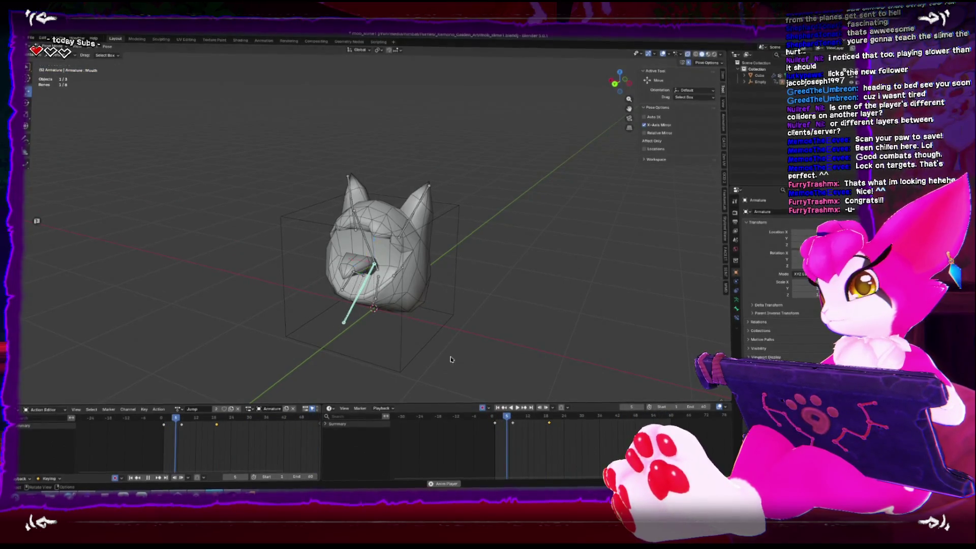
pyautogui.press('Escape')
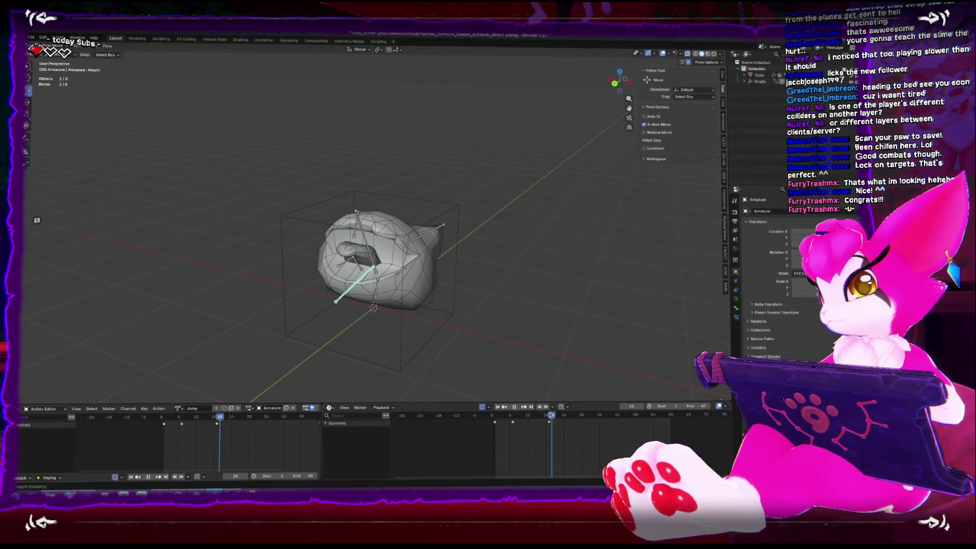
pyautogui.press('KP_3')
pyautogui.press('ctrl+KP_3')
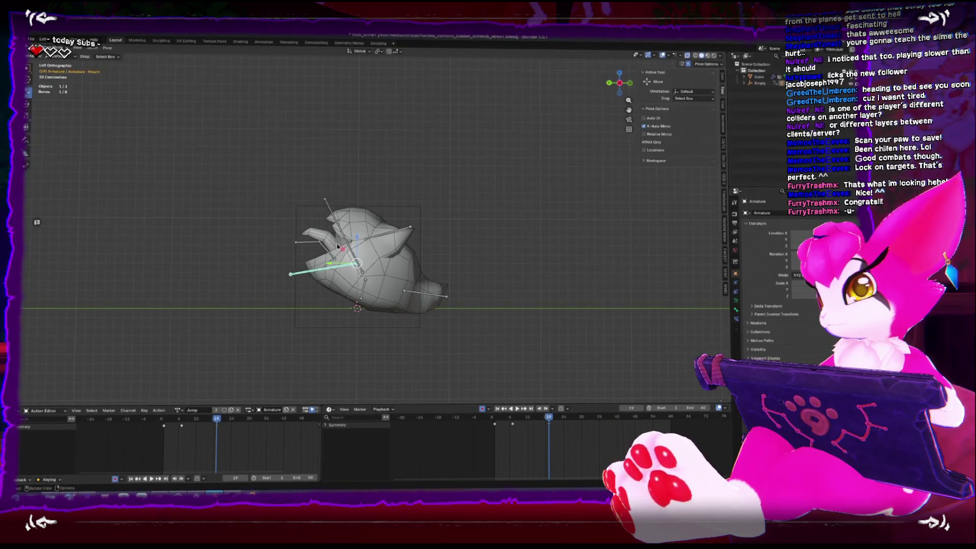
pyautogui.press('r')
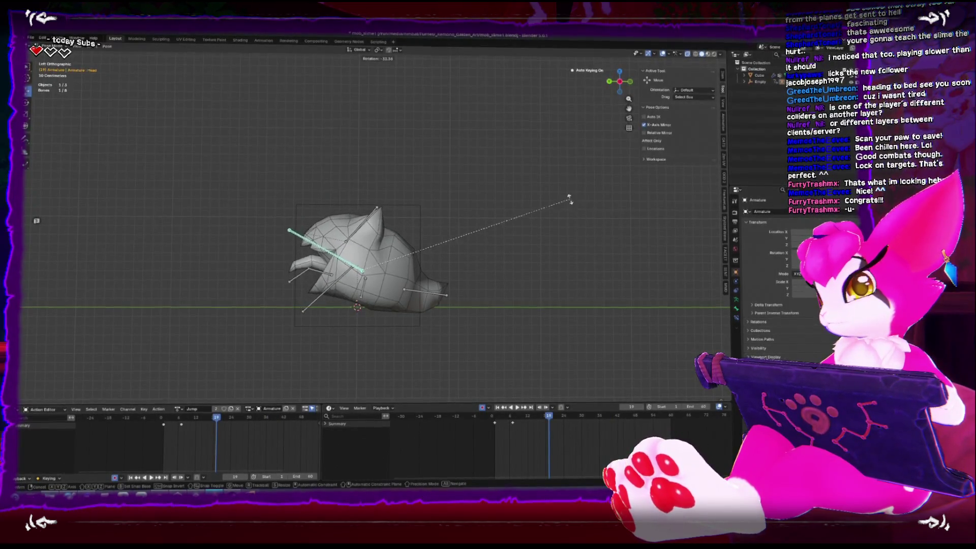
pyautogui.press('Return')
pyautogui.press('space')
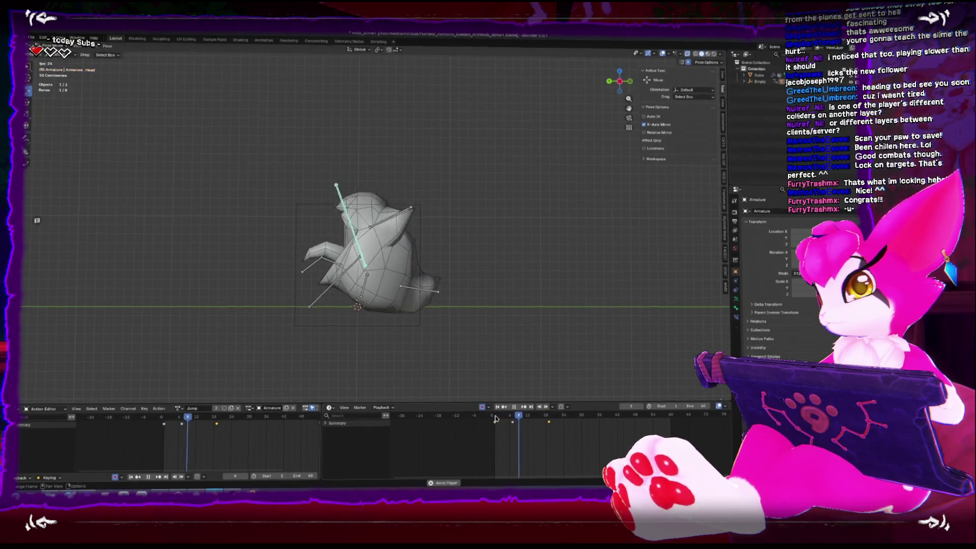
# Step: Play and scrub through the Jump action's early frames, then show the Browse Action list
pyautogui.moveTo(325, 315); pyautogui.dragTo(334, 332)
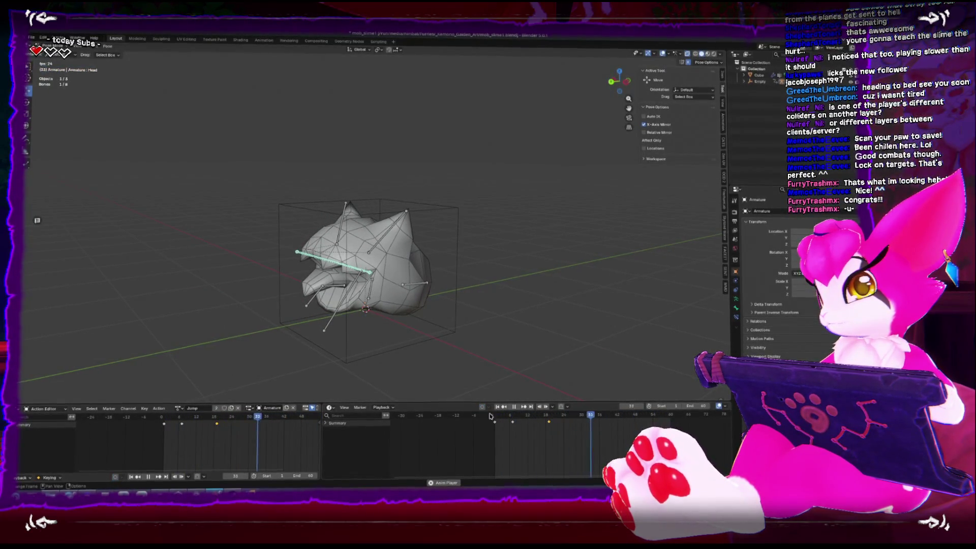
pyautogui.click(496, 421)
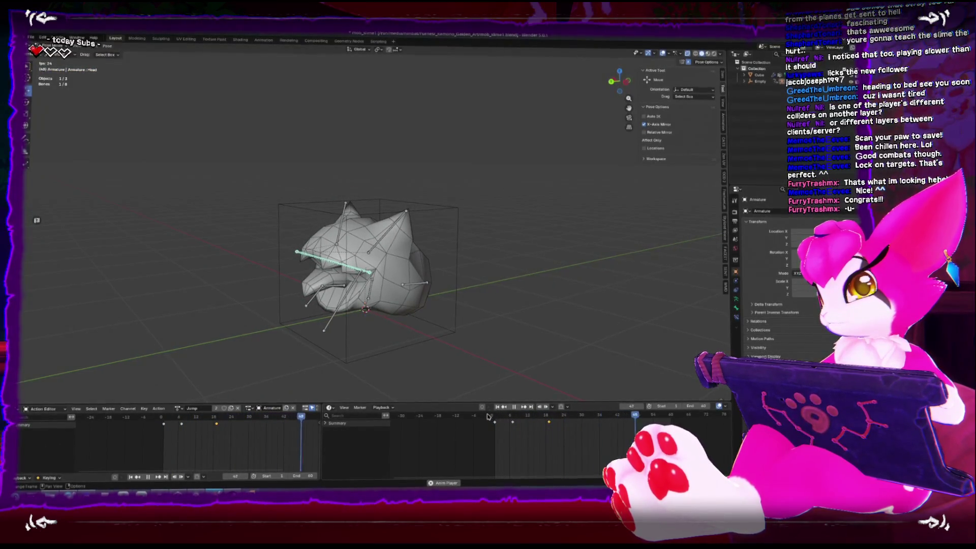
pyautogui.press('space')
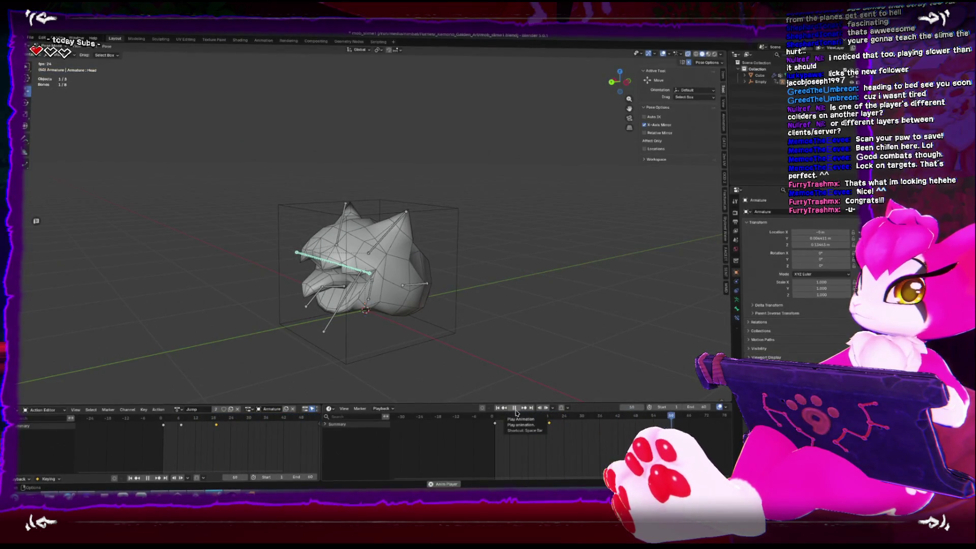
pyautogui.click(514, 405)
pyautogui.moveTo(514, 414)
pyautogui.mouseDown()
pyautogui.moveTo(500, 415)
pyautogui.moveTo(554, 416)
pyautogui.moveTo(492, 421)
pyautogui.mouseUp()
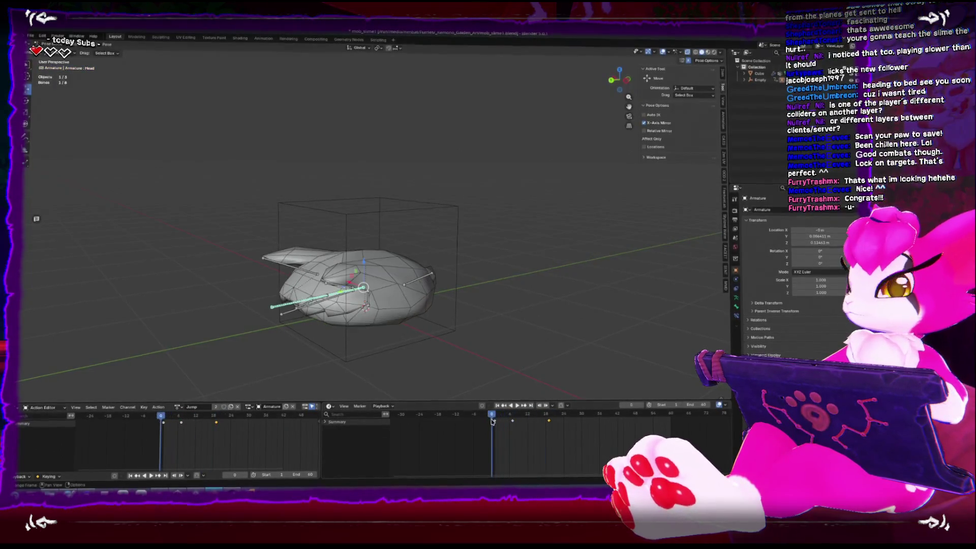
pyautogui.press('space')
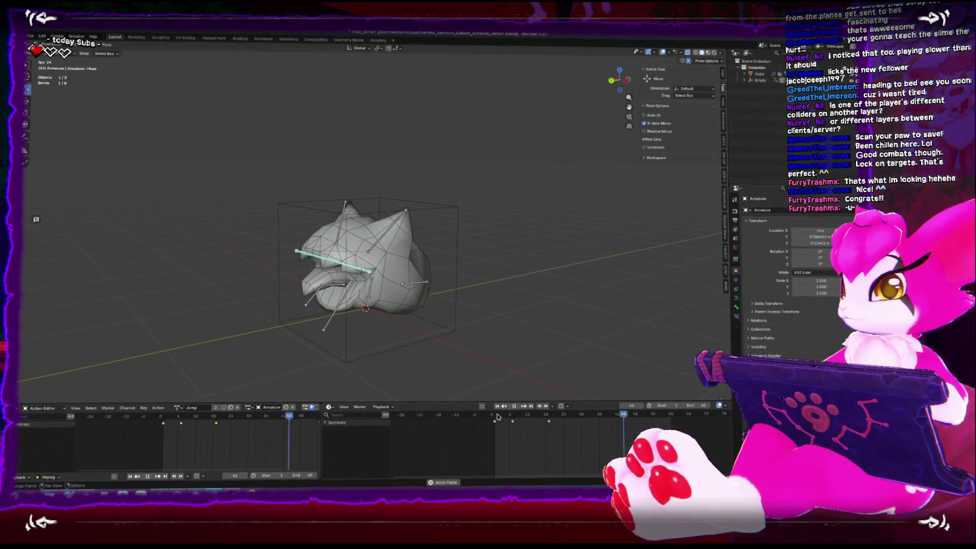
pyautogui.press('space')
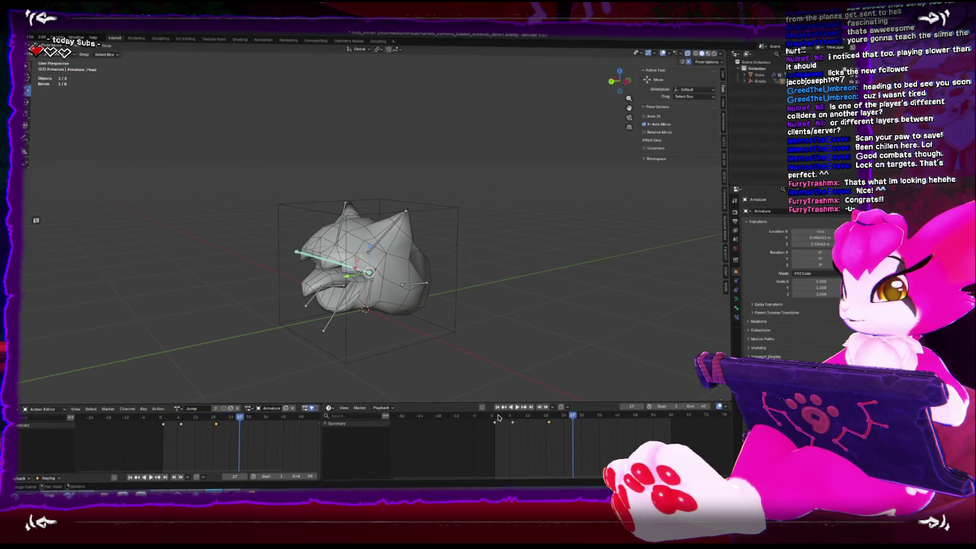
pyautogui.click(179, 407)
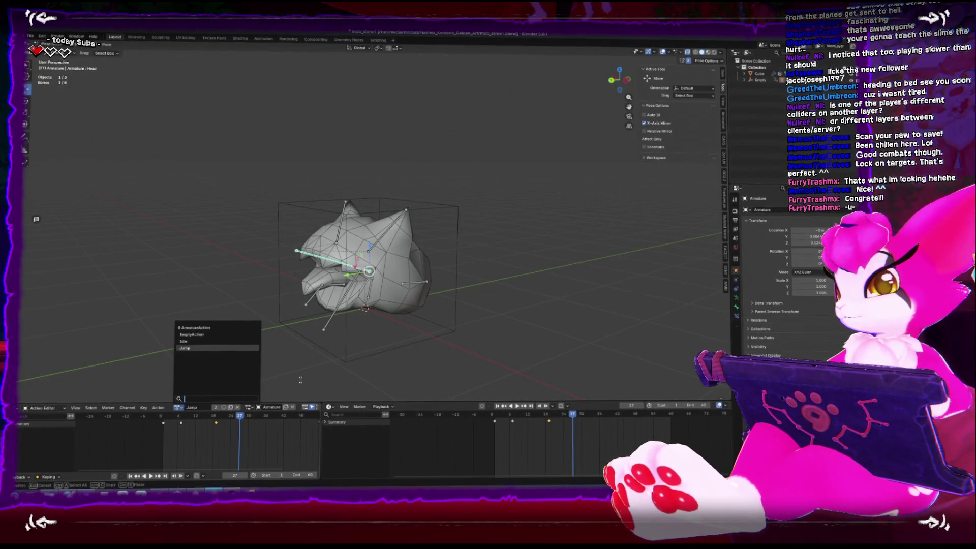
# Step: Copy the Jump action into a new action named Jump_Land
pyautogui.press('Escape')
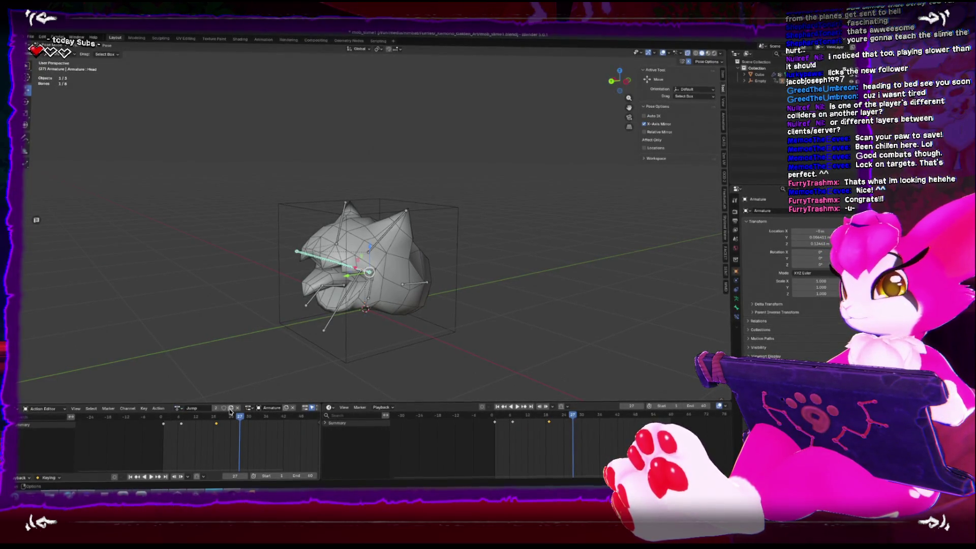
pyautogui.click(230, 407)
pyautogui.doubleClick(201, 406)
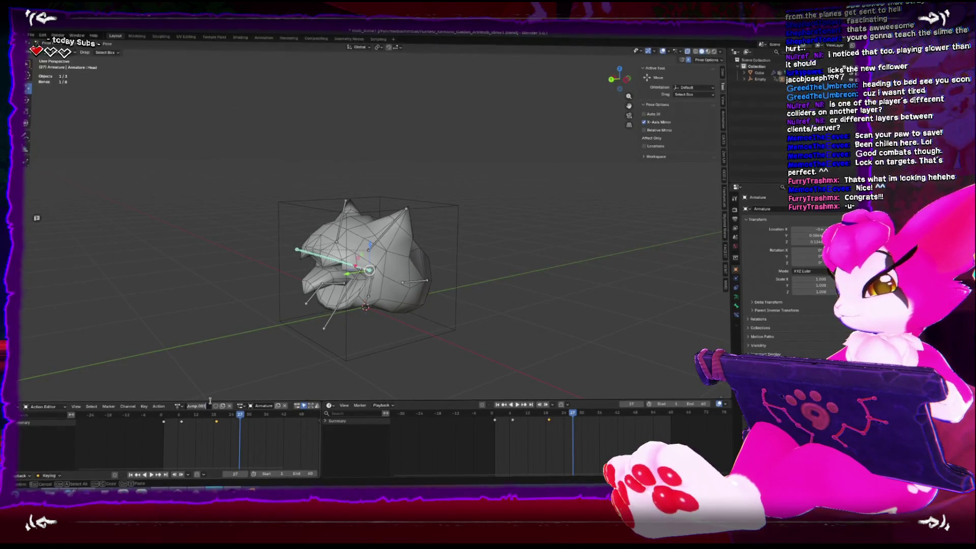
pyautogui.press('BackSpace')
pyautogui.press('BackSpace')
pyautogui.press('BackSpace')
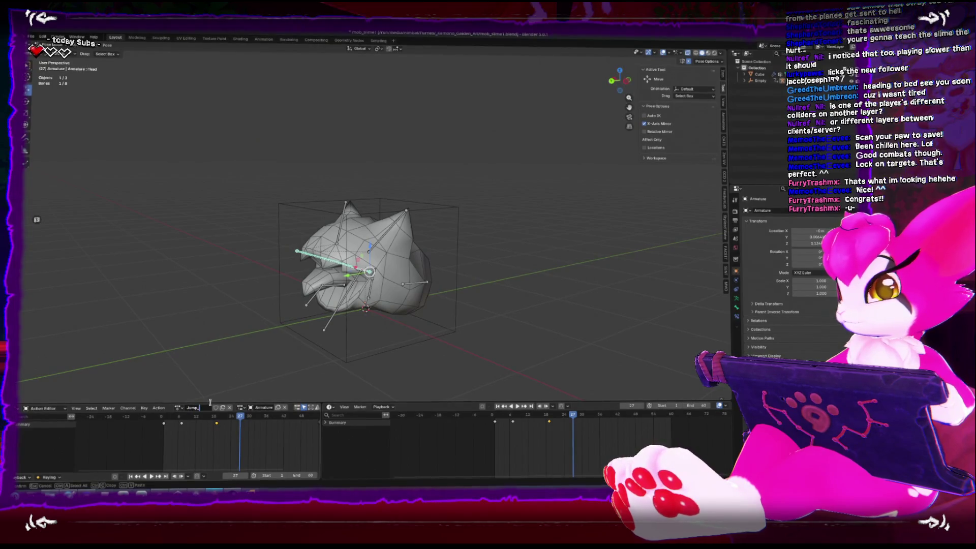
pyautogui.write('Land')
pyautogui.press('Return')
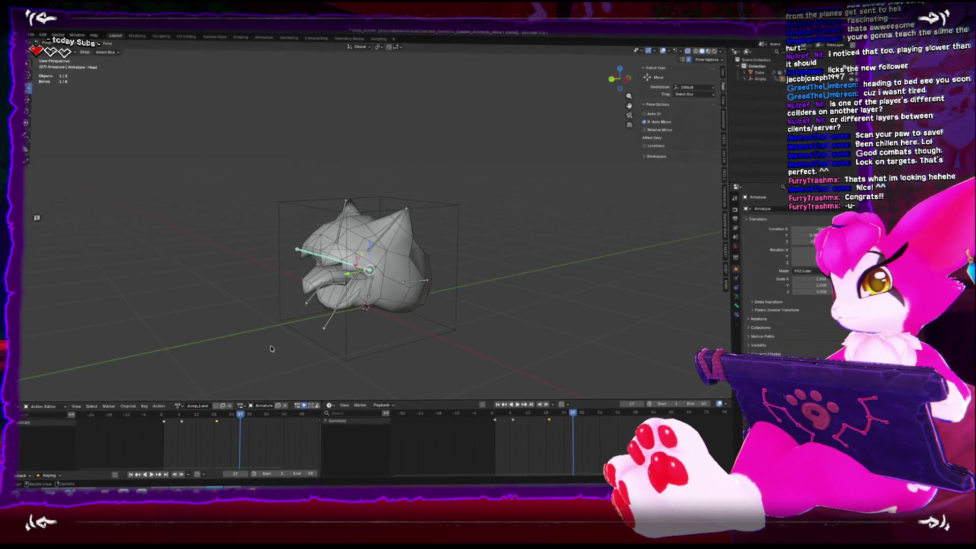
# Step: Assign Jump_Land to the Empty and remove the Empty's copied keyframes
pyautogui.hotkey('ctrl', 'Tab')
pyautogui.click(296, 337)
pyautogui.click(335, 328)
pyautogui.click(307, 343)
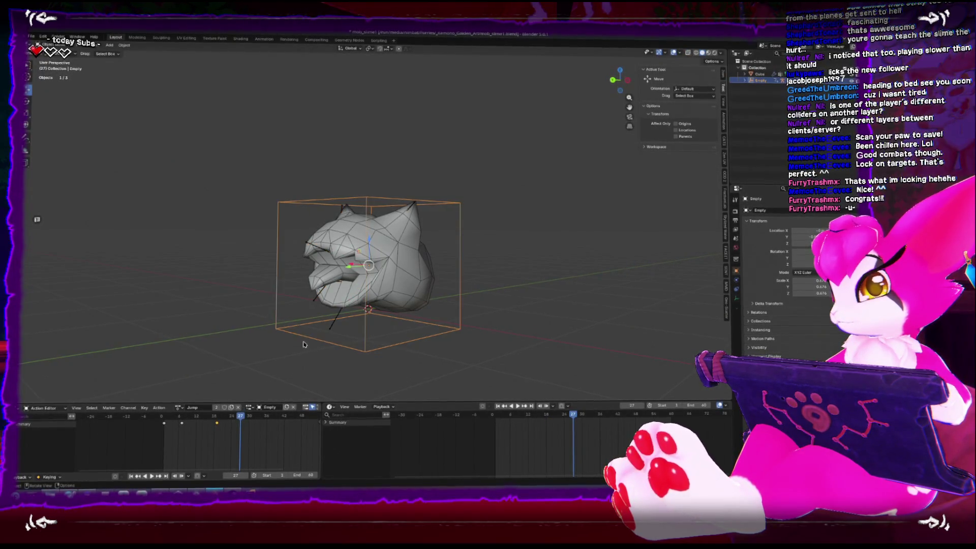
pyautogui.click(178, 406)
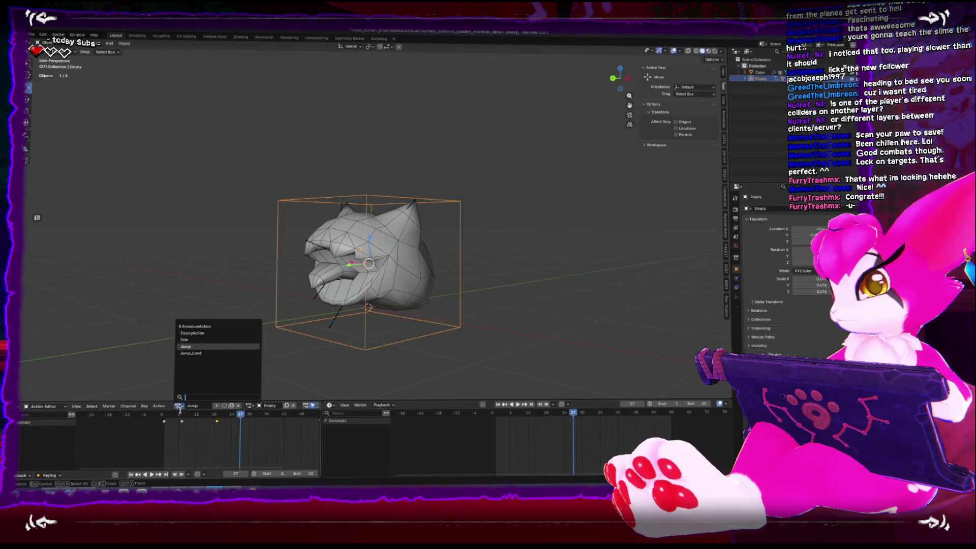
pyautogui.click(188, 356)
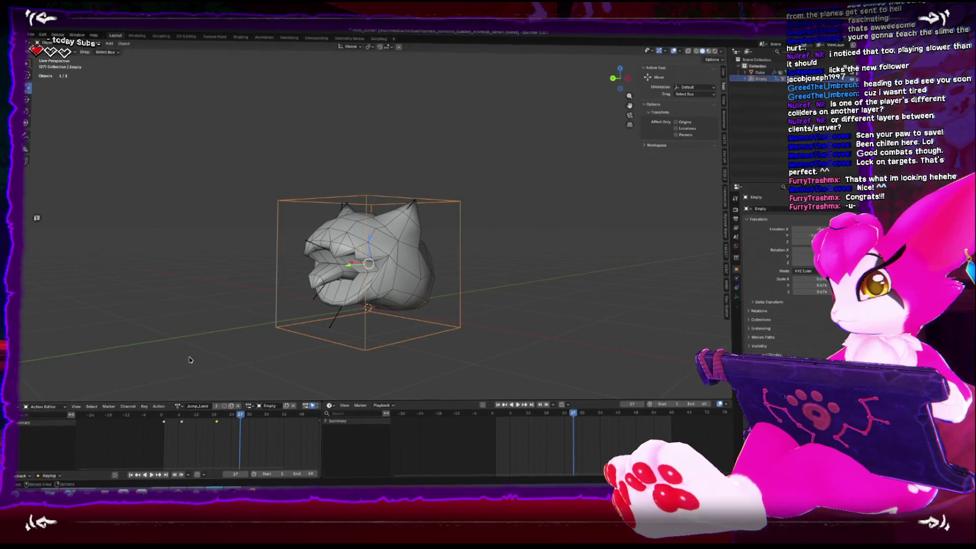
pyautogui.click(271, 436)
# Step: Delete all bones' copied keyframes, reset the pose at frame 1, and enable Auto Keying
pyautogui.click(321, 291)
pyautogui.press('a')
pyautogui.press('x')
pyautogui.click(258, 438)
pyautogui.click(164, 417)
pyautogui.press('space')
pyautogui.hotkey('alt', 'r')
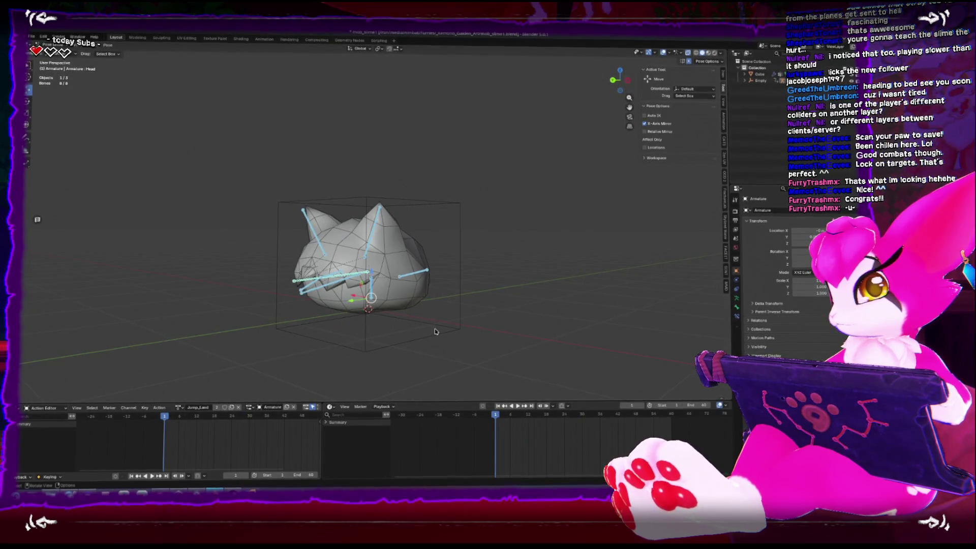
pyautogui.click(483, 405)
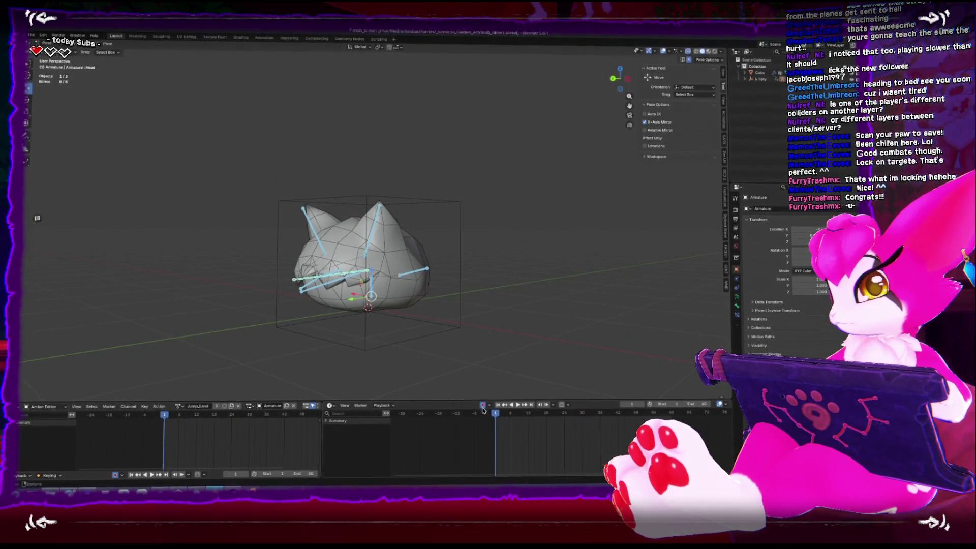
# Step: At frame 1, tilt the Body bone slightly and rotate the Head -28.9°
pyautogui.press('ctrl+KP_3')
pyautogui.press('r')
pyautogui.click(436, 316)
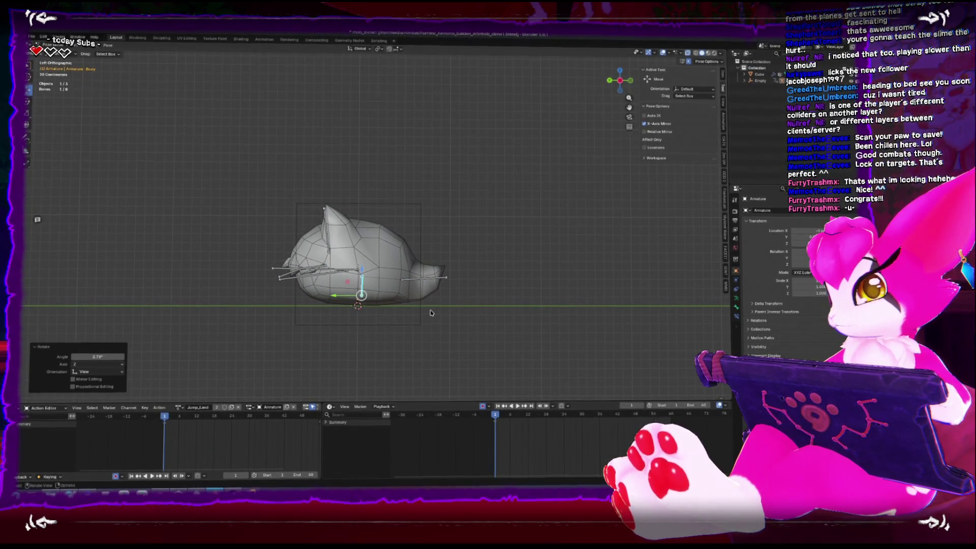
pyautogui.click(315, 277)
pyautogui.press('r')
pyautogui.click(405, 276)
# Step: Squash the body to 0.746 height and widen it to 1.2 in X and Y
pyautogui.click(360, 289)
pyautogui.hotkey('shift', 'space')
pyautogui.press('s')
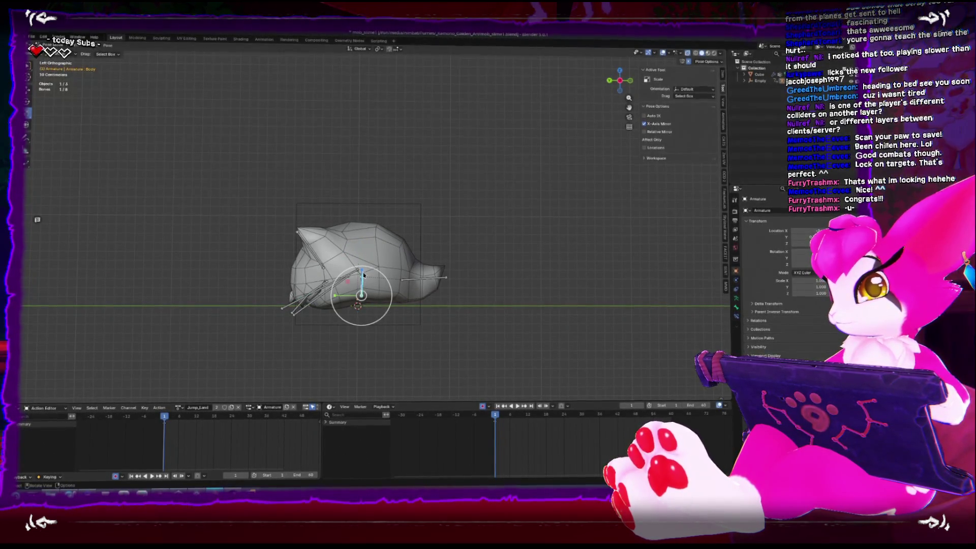
pyautogui.moveTo(361, 272); pyautogui.dragTo(361, 280)
pyautogui.press('KP_7')
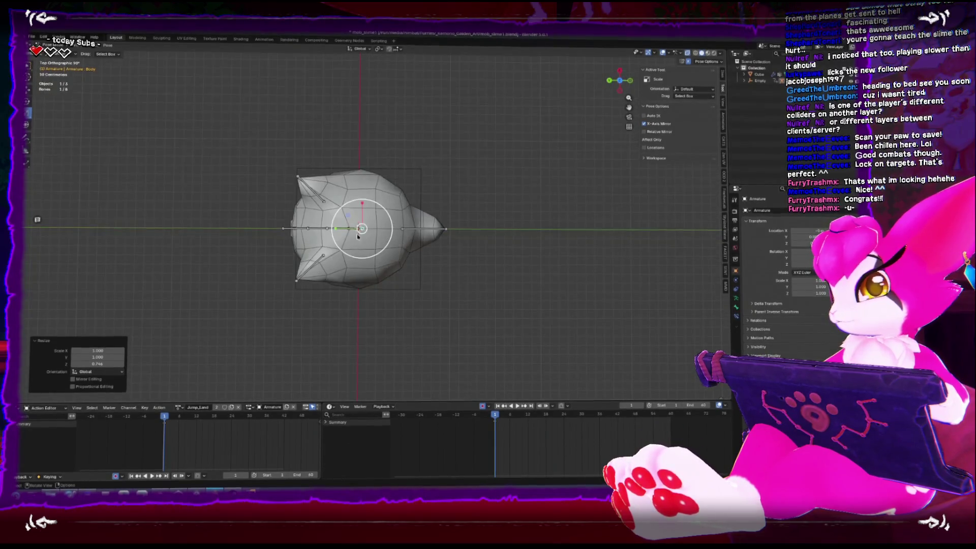
pyautogui.moveTo(346, 215); pyautogui.dragTo(343, 211)
pyautogui.press('KP_1')
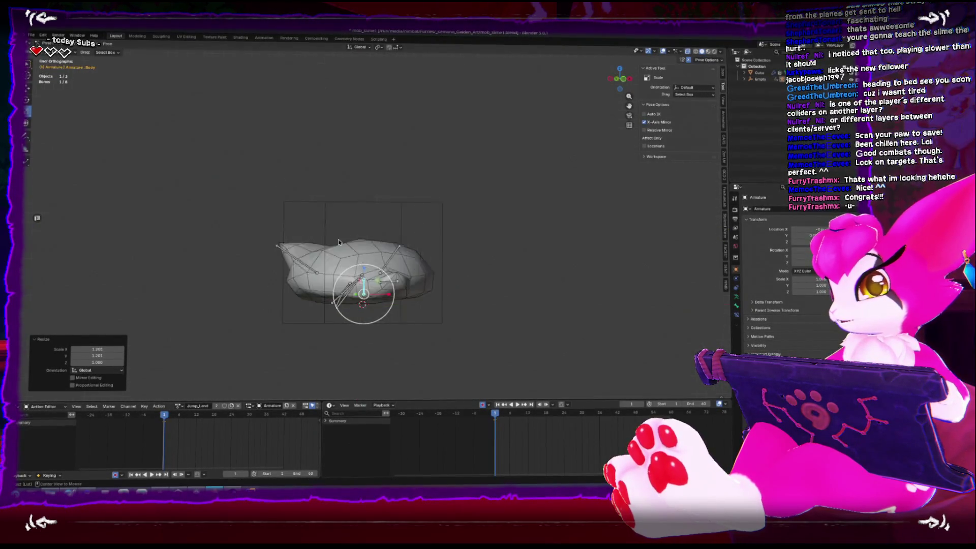
pyautogui.press('ctrl+KP_3')
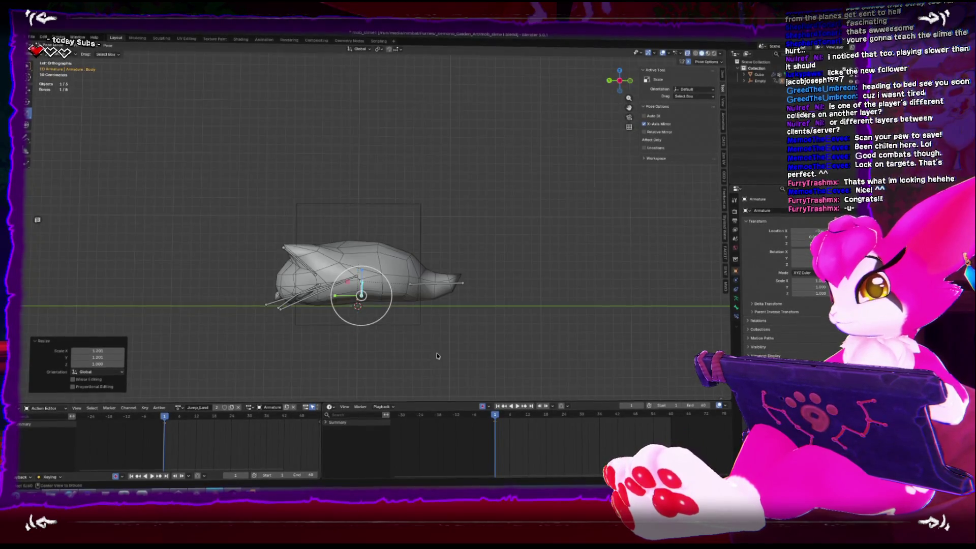
# Step: At frame 10, narrow the body to 0.776 in X/Y, stretch it to 1.229 height, and play
pyautogui.moveTo(519, 418); pyautogui.dragTo(522, 418)
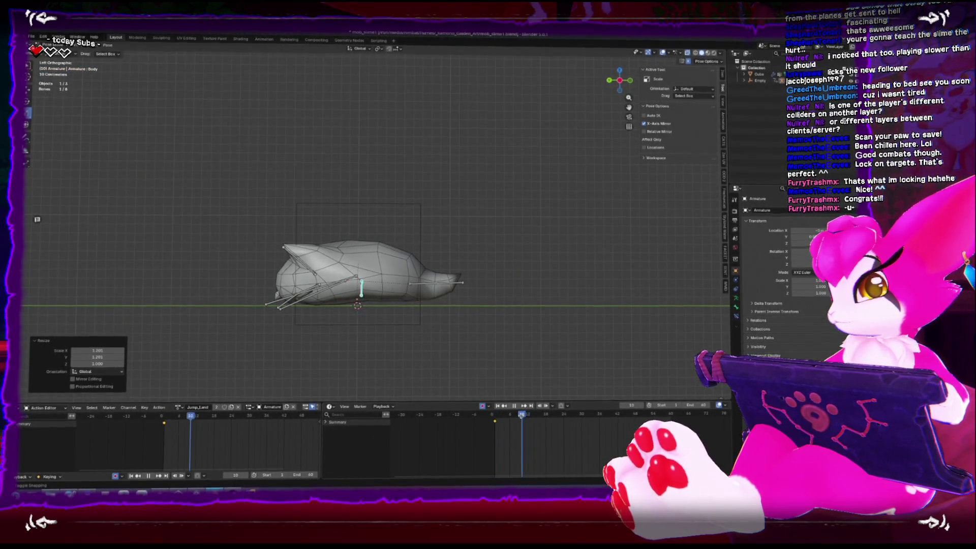
pyautogui.press('KP_7')
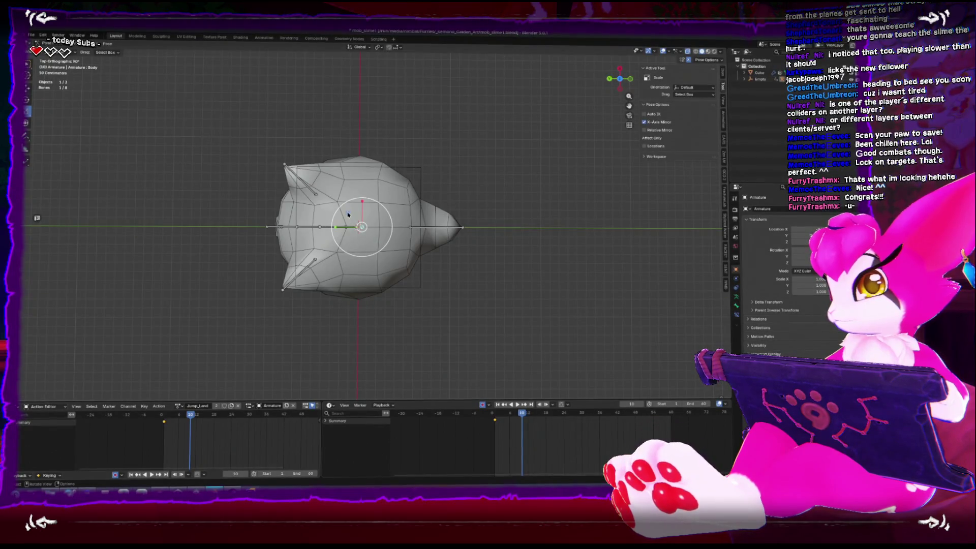
pyautogui.press('s')
pyautogui.hotkey('shift', 'z')
pyautogui.click(352, 218)
pyautogui.press('ctrl+KP_3')
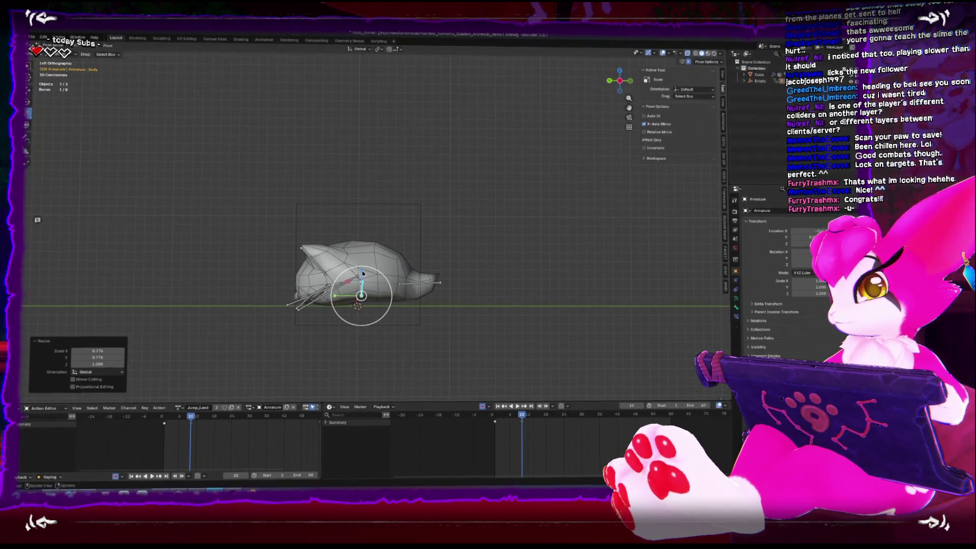
pyautogui.press('s')
pyautogui.press('z')
pyautogui.click(359, 267)
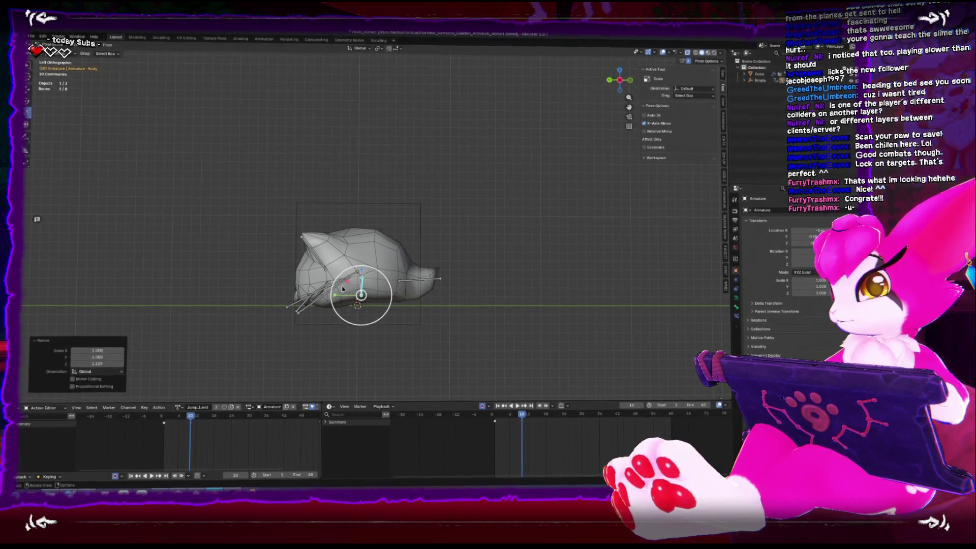
pyautogui.click(352, 293)
pyautogui.press('space')
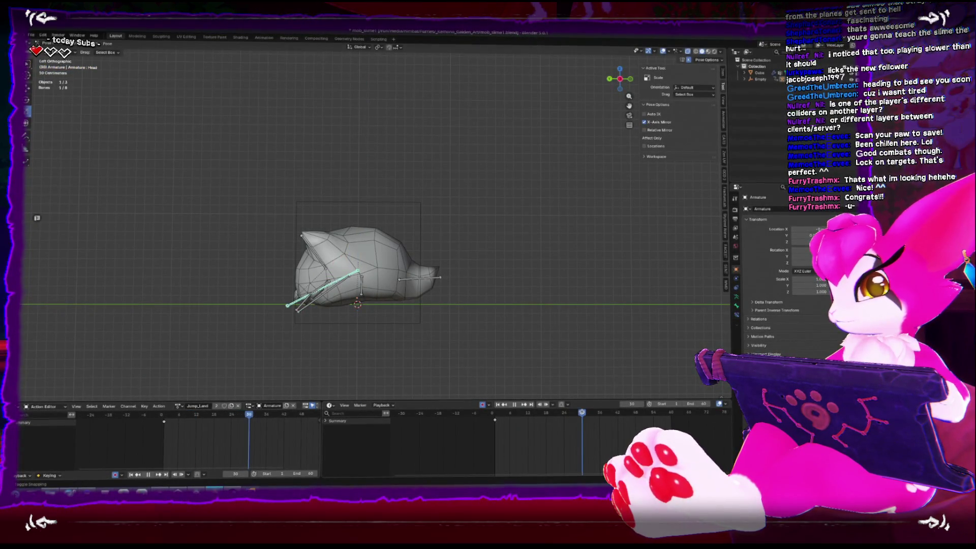
pyautogui.press('space')
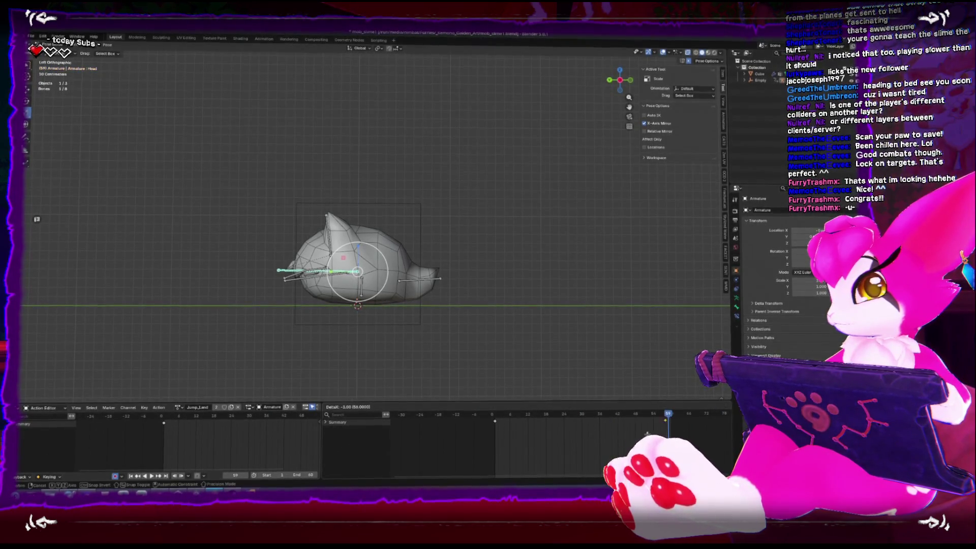
# Step: Shift the selected keyframes 10 and 17 frames earlier and play the retimed landing
pyautogui.click(620, 436)
pyautogui.press('space')
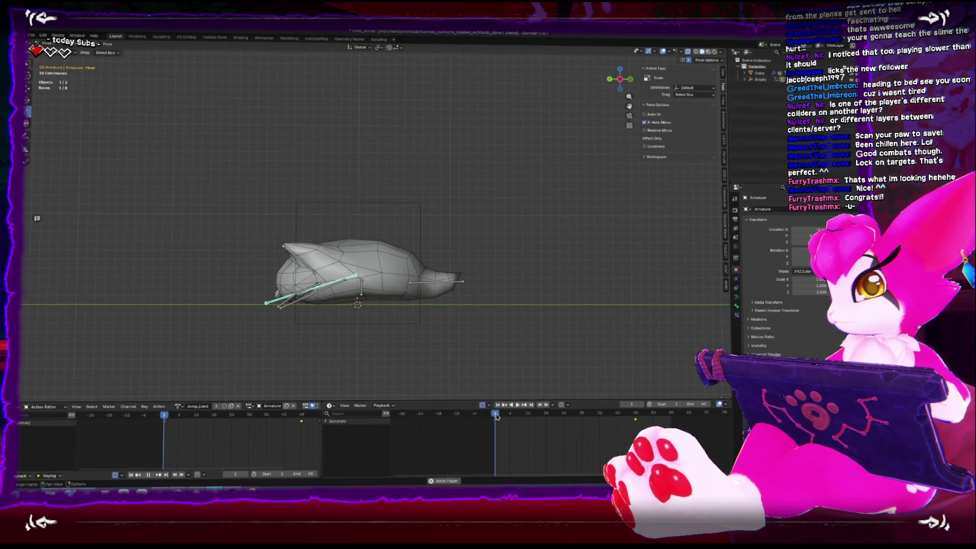
pyautogui.press('space')
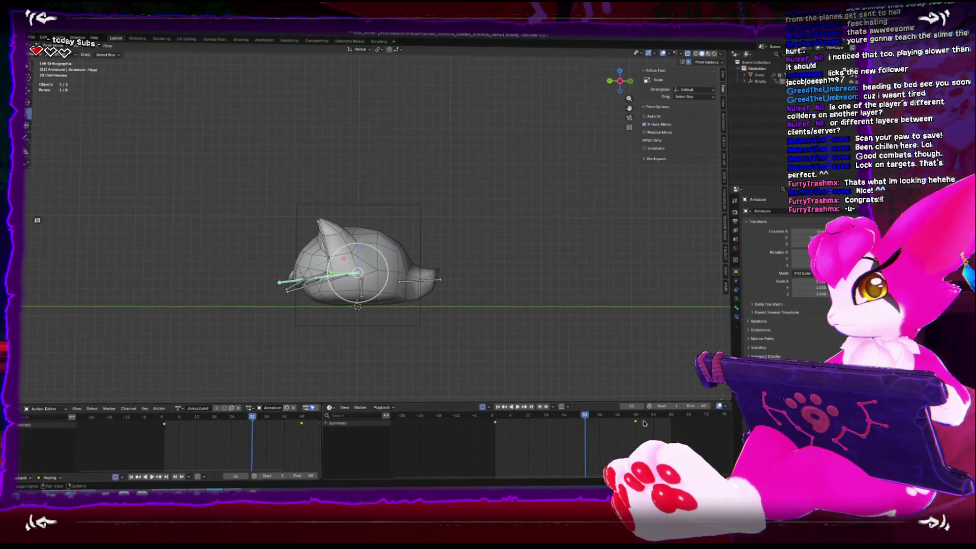
pyautogui.click(564, 436)
pyautogui.press('space')
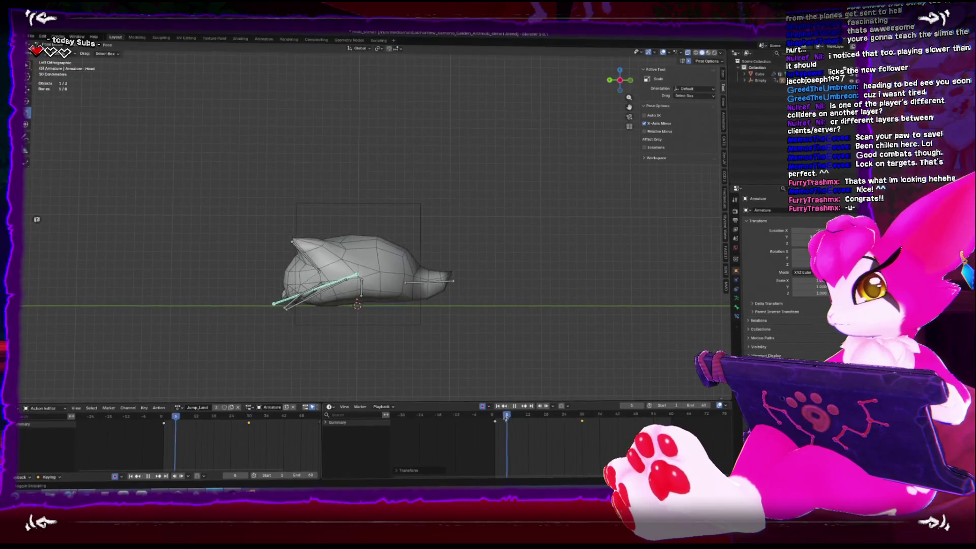
pyautogui.press('space')
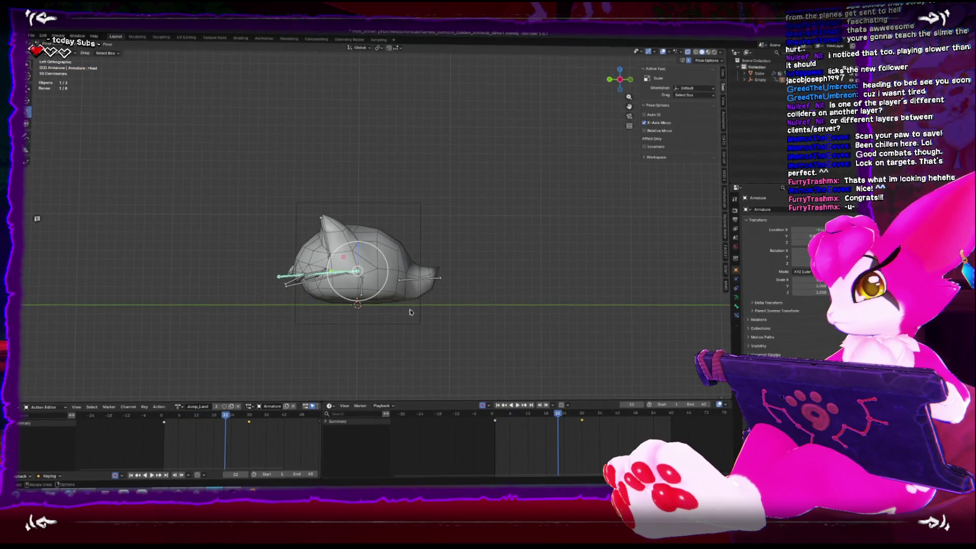
# Step: Move a key to about frame 19, then duplicate the keys about eight frames later
pyautogui.moveTo(386, 300); pyautogui.dragTo(372, 292)
pyautogui.press('g')
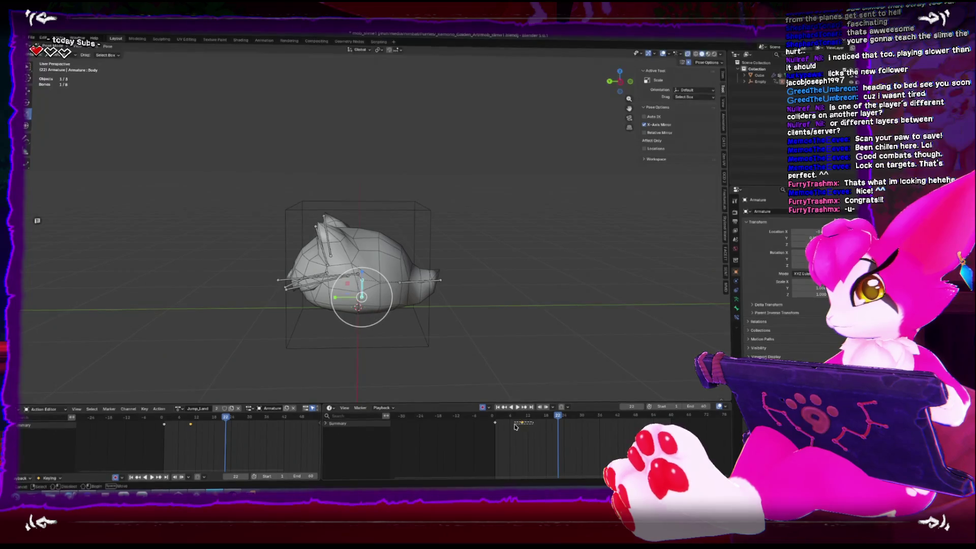
pyautogui.click(529, 440)
pyautogui.press('a')
pyautogui.hotkey('shift', 'd')
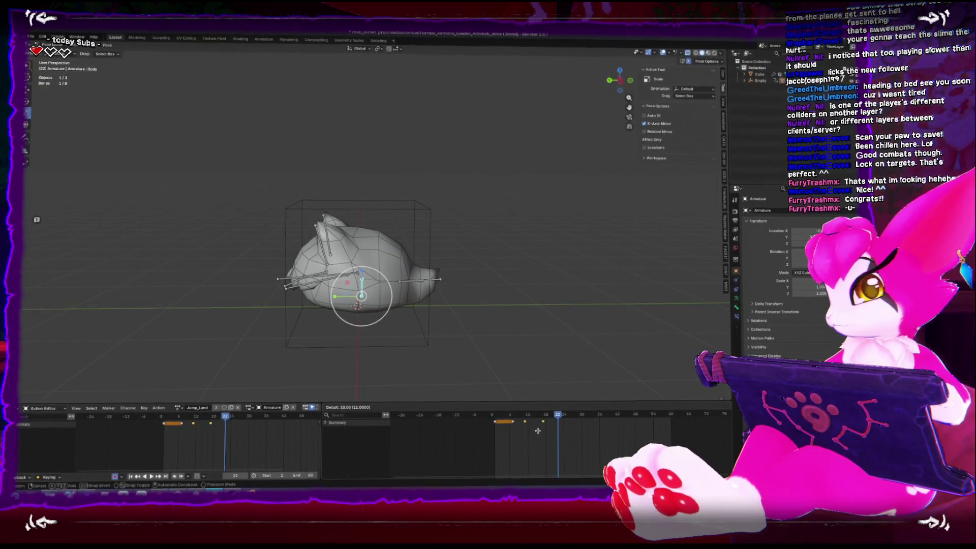
pyautogui.press('g')
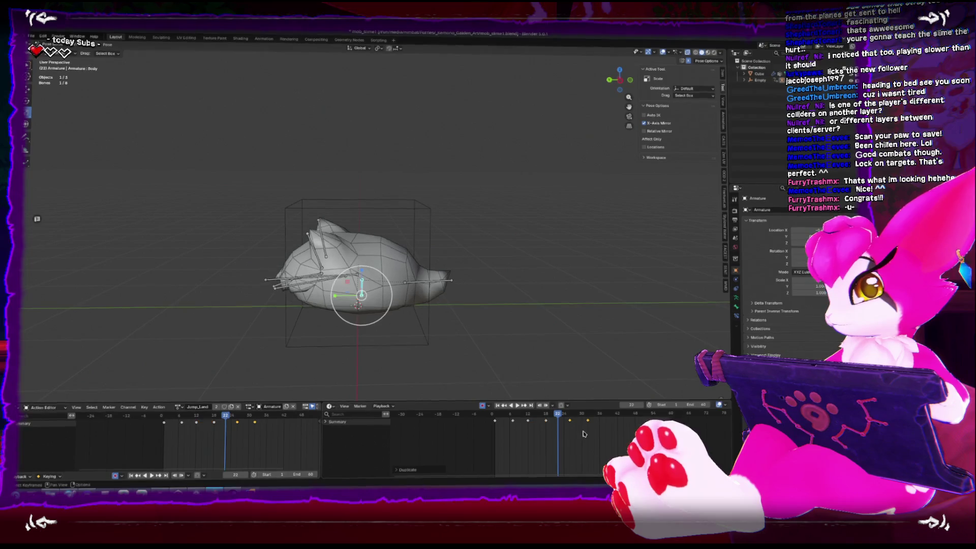
pyautogui.press('Down')
pyautogui.press('Down')
# Step: Shift the selected keyframes earlier in time and preview the new timing
pyautogui.press('g')
pyautogui.click(532, 432)
pyautogui.press('space')
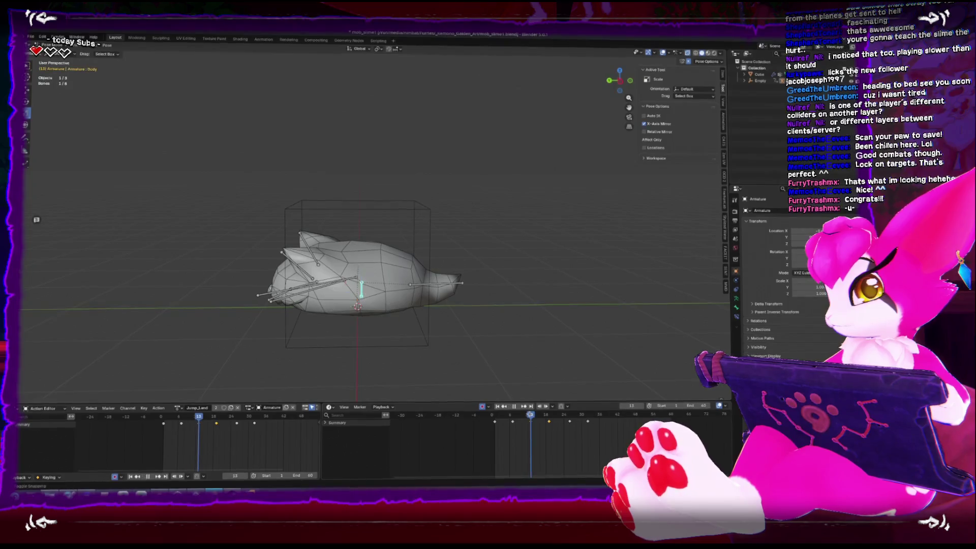
# Step: Stretch the Body bone to 0.892 width and 1.124 height and keyframe it at frame 13
pyautogui.press('KP_7')
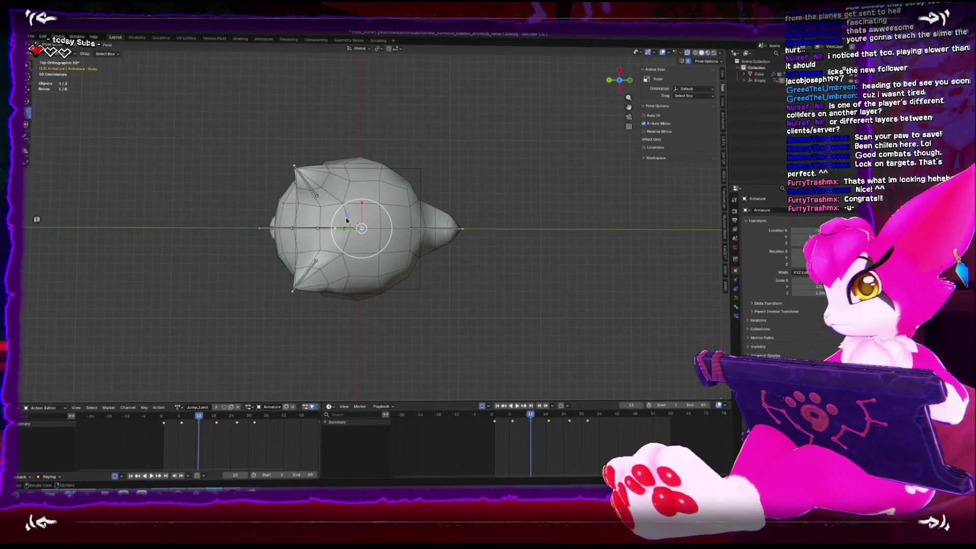
pyautogui.hotkey('alt', 'a')
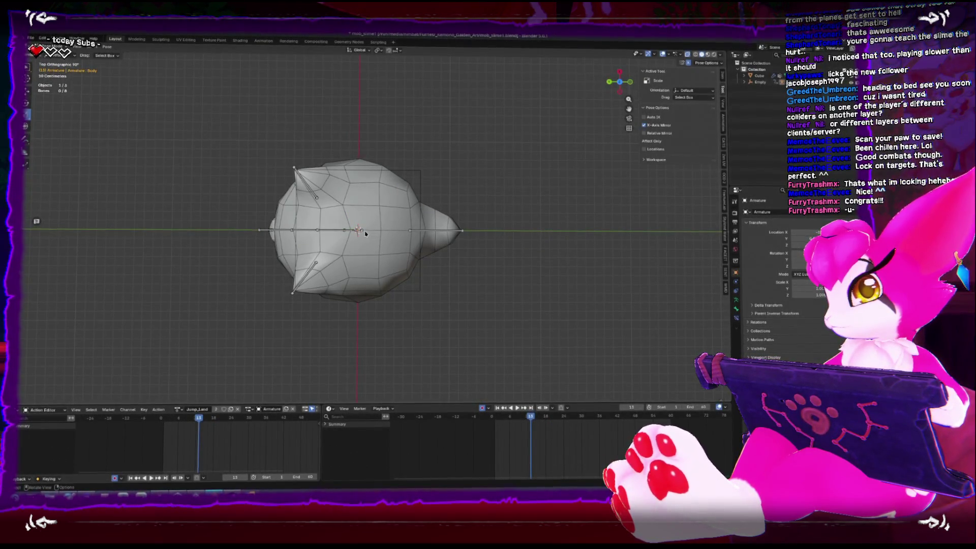
pyautogui.press('ctrl+KP_3')
pyautogui.press('s')
pyautogui.hotkey('shift', 'z')
pyautogui.click(363, 260)
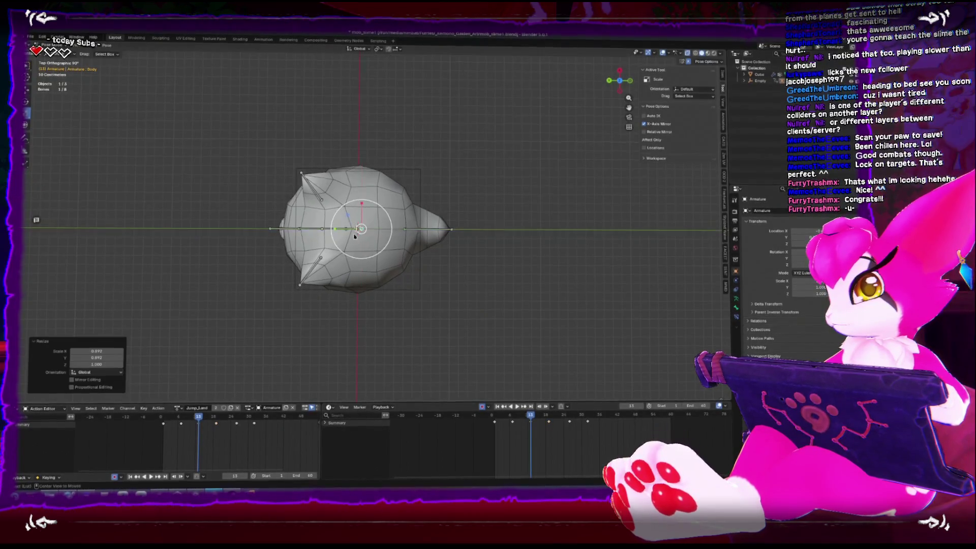
pyautogui.press('s')
pyautogui.press('z')
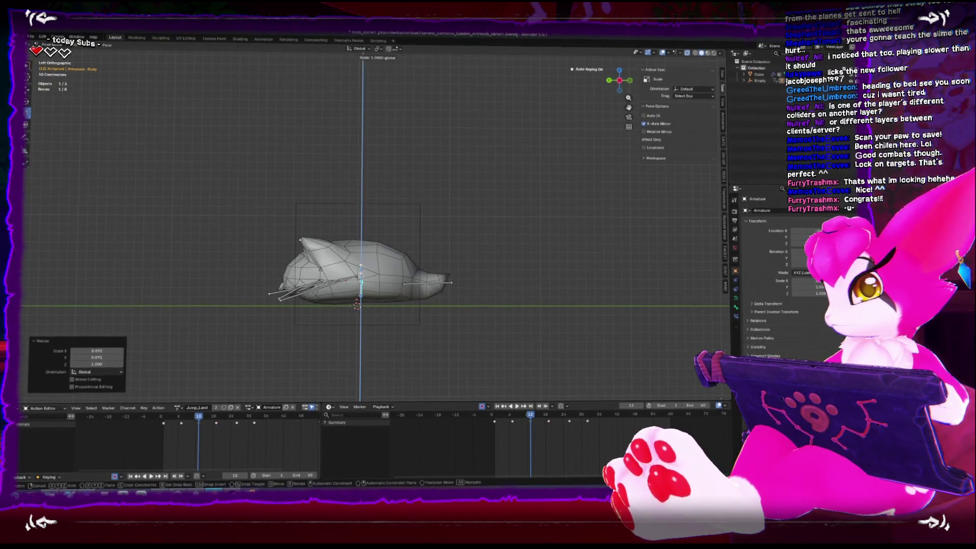
pyautogui.click(362, 272)
pyautogui.press('i')
# Step: At frame 19, squash the Body bone to 0.936 height and 1.070 width and keyframe it
pyautogui.press('Up')
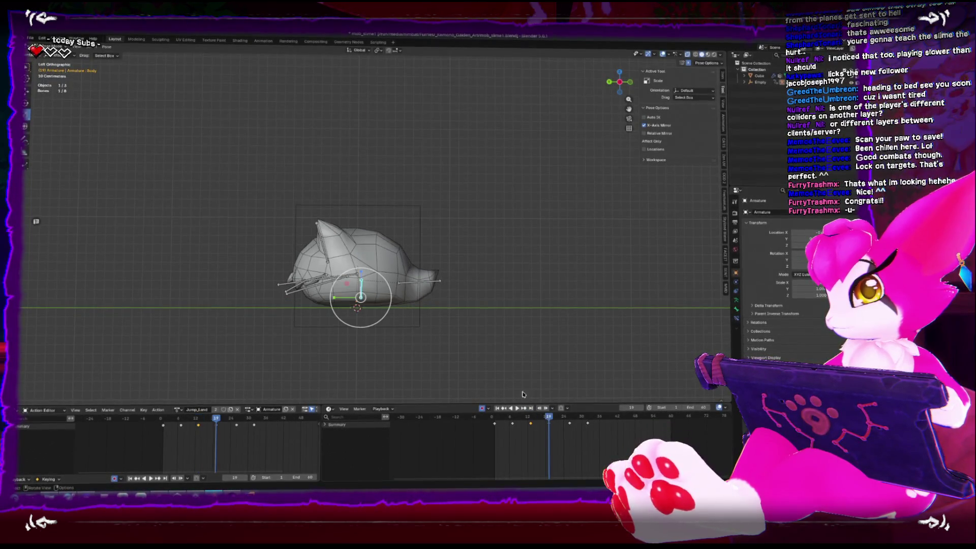
pyautogui.press('s')
pyautogui.press('z')
pyautogui.click(361, 275)
pyautogui.press('KP_7')
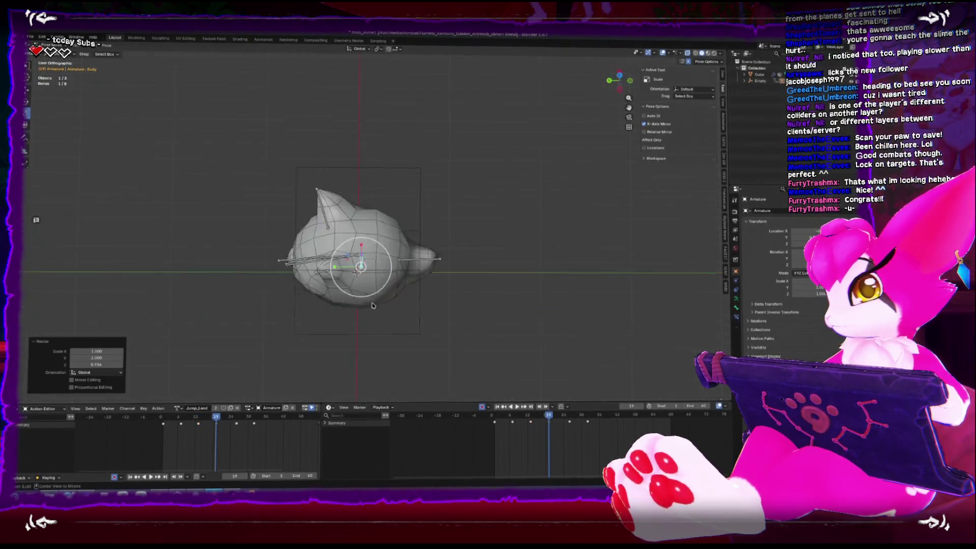
pyautogui.press('s')
pyautogui.hotkey('shift', 'z')
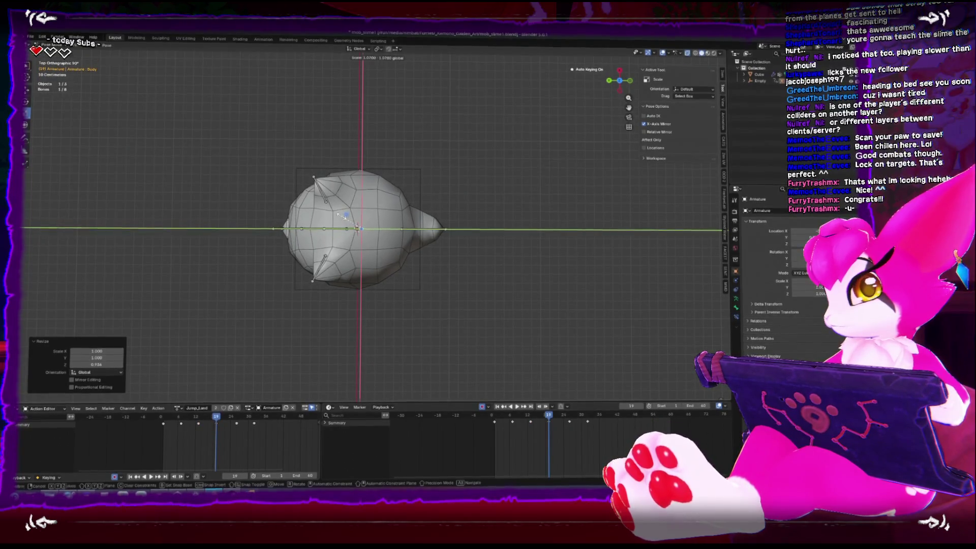
pyautogui.click(343, 217)
pyautogui.press('i')
pyautogui.press('Up')
# Step: Keyframe frame 25, preview the bounce, and squash the body height to 0.918
pyautogui.press('i')
pyautogui.press('space')
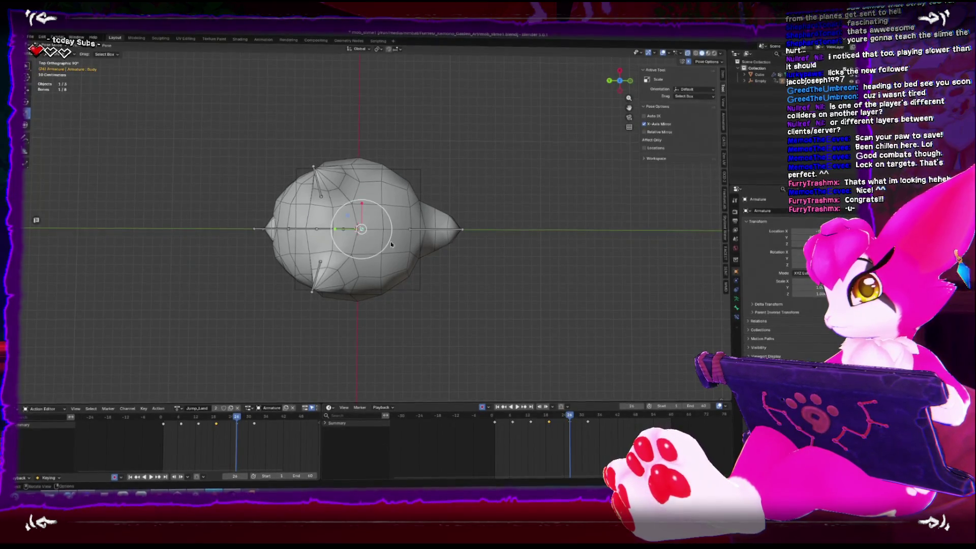
pyautogui.press('ctrl+KP_3')
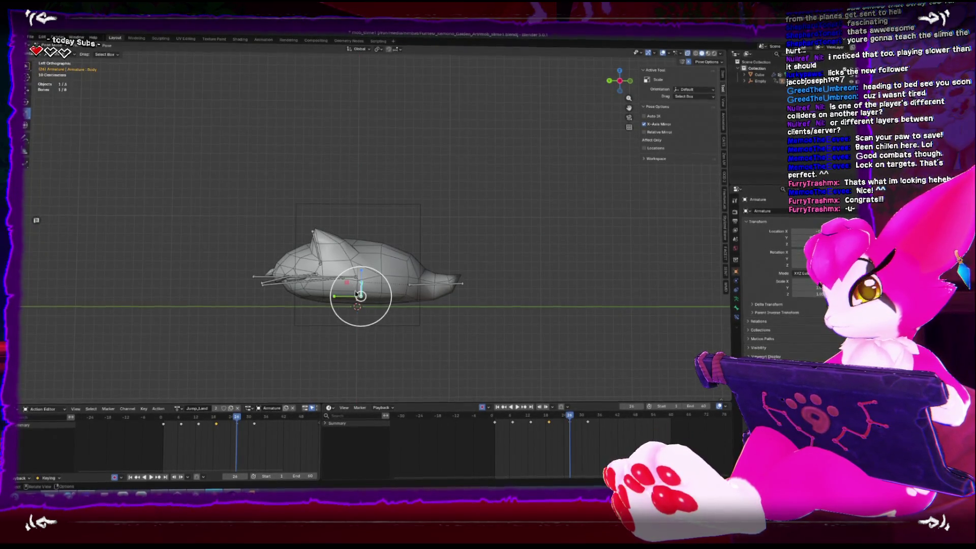
pyautogui.press('KP_7')
pyautogui.press('ctrl+KP_3')
pyautogui.moveTo(359, 273); pyautogui.dragTo(360, 275)
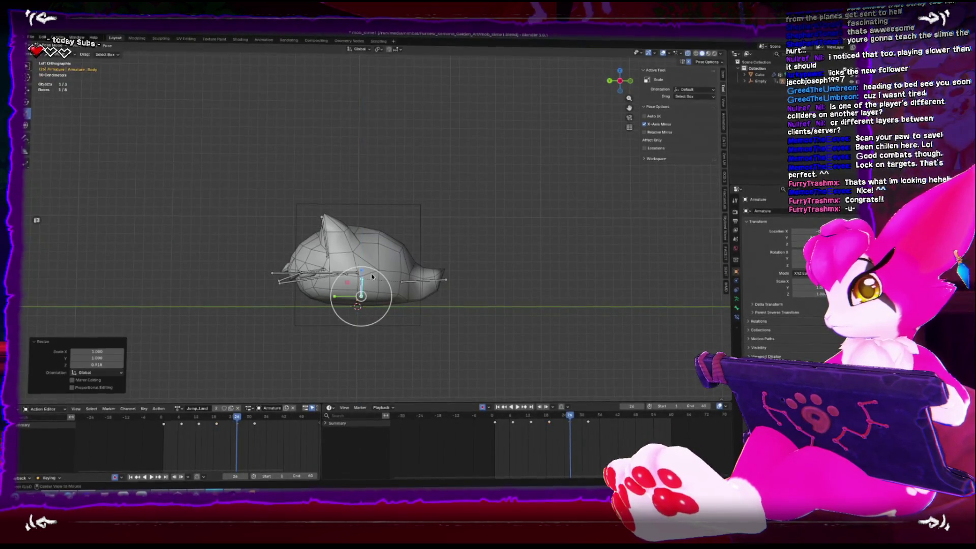
# Step: At frame 32, stretch the body to 1.092 height and narrow it to 0.935 width
pyautogui.press('KP_7')
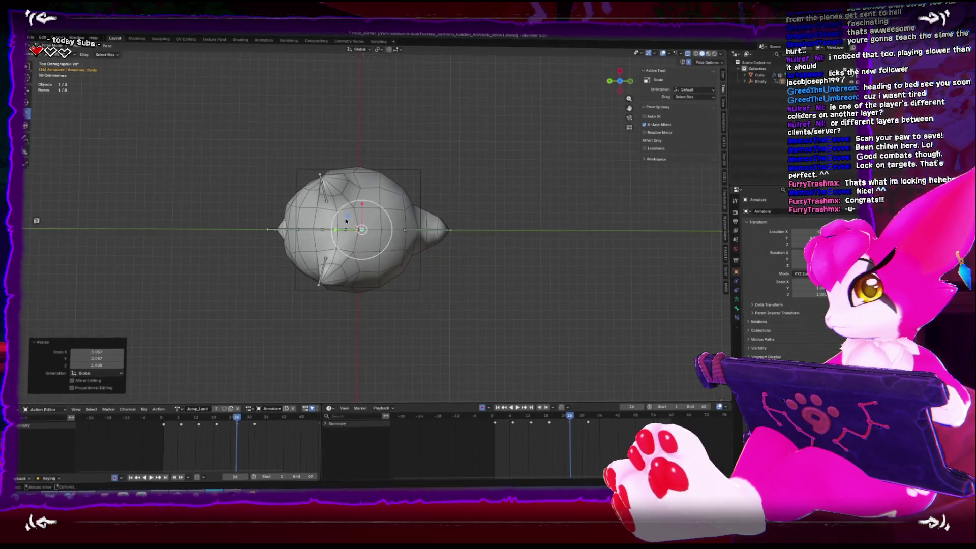
pyautogui.click(588, 417)
pyautogui.press('ctrl+KP_3')
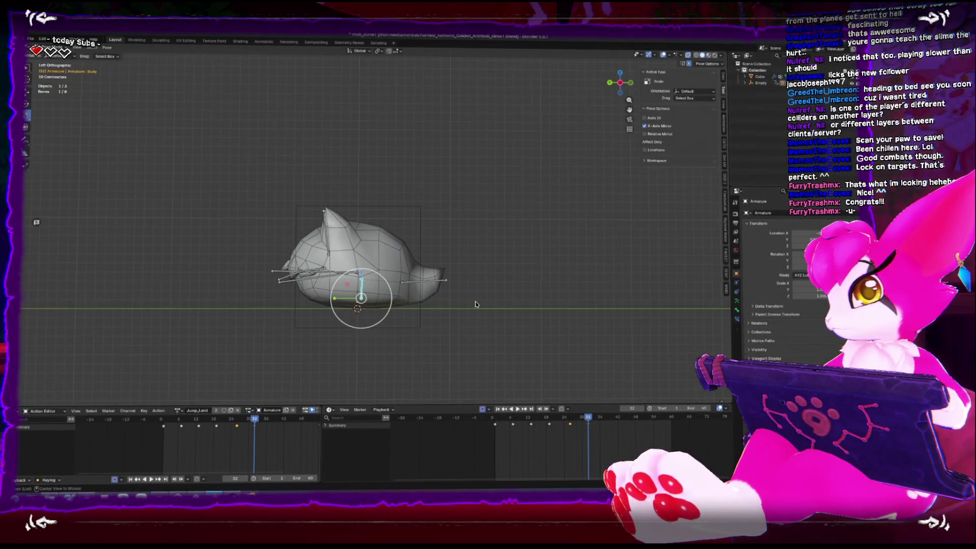
pyautogui.moveTo(360, 271); pyautogui.dragTo(361, 261)
pyautogui.press('KP_7')
pyautogui.press('s')
pyautogui.hotkey('shift', 'z')
pyautogui.click(347, 218)
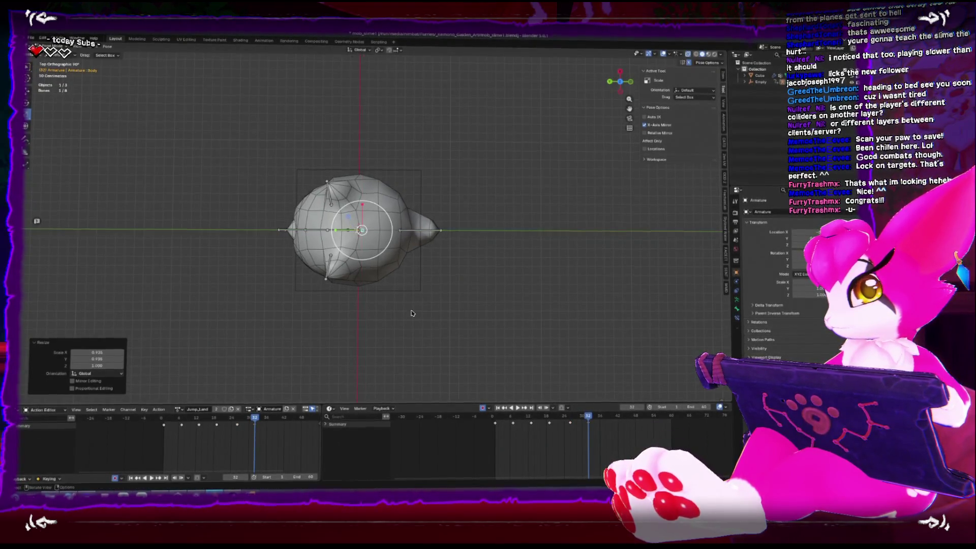
# Step: Play the bounce animation from an angled view to check the squash and stretch
pyautogui.press('space')
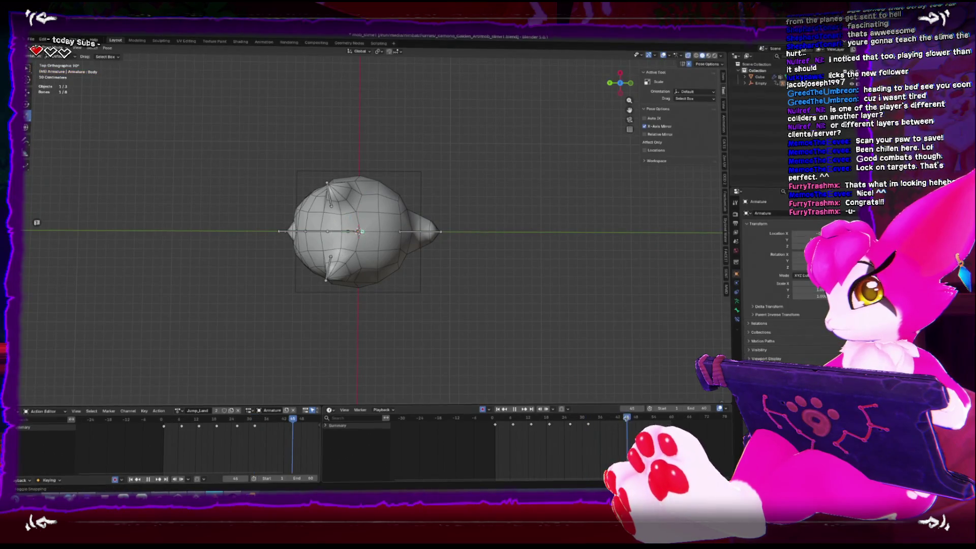
pyautogui.press('Escape')
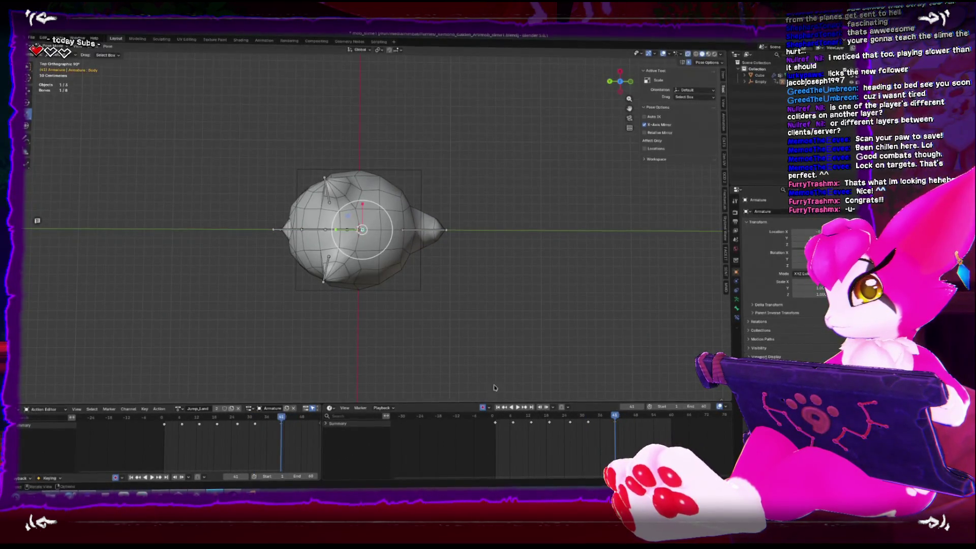
pyautogui.press('space')
pyautogui.moveTo(376, 254); pyautogui.dragTo(400, 243)
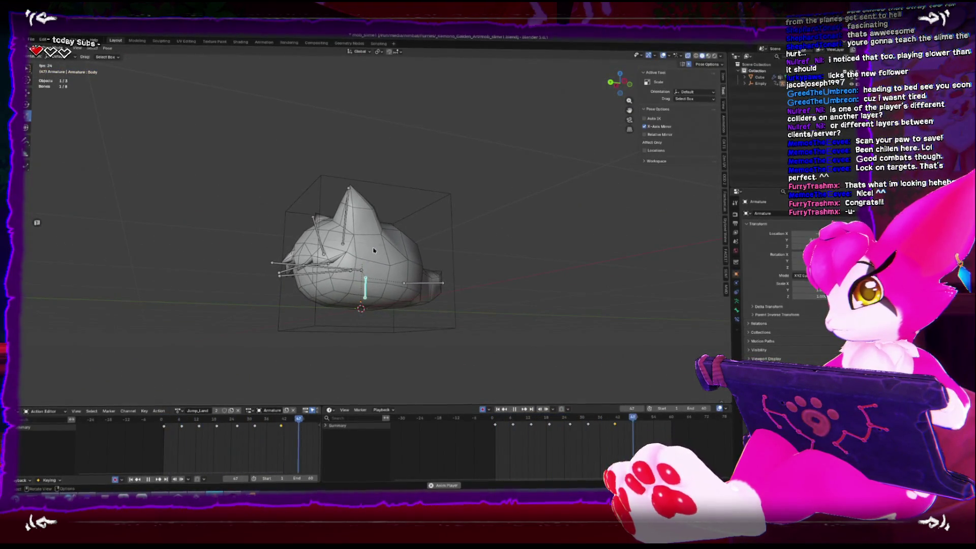
pyautogui.press('Escape')
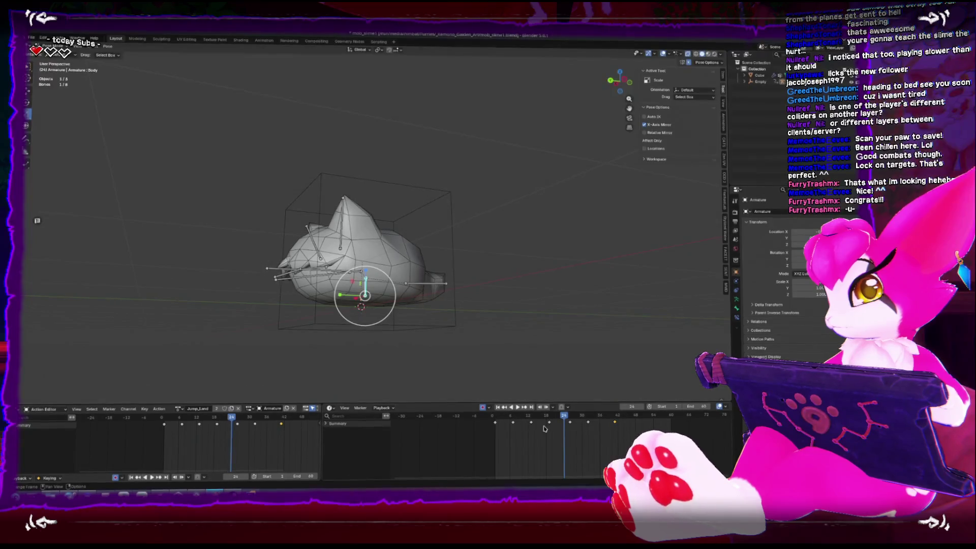
# Step: Delete the extra keyframes and play the animation to check the result
pyautogui.click(591, 427)
pyautogui.press('Right')
pyautogui.press('Right')
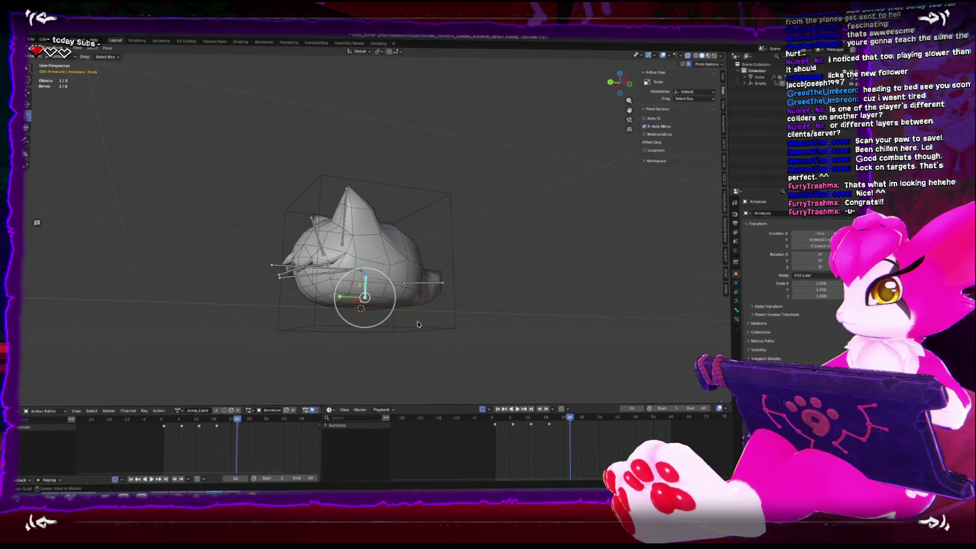
pyautogui.press('space')
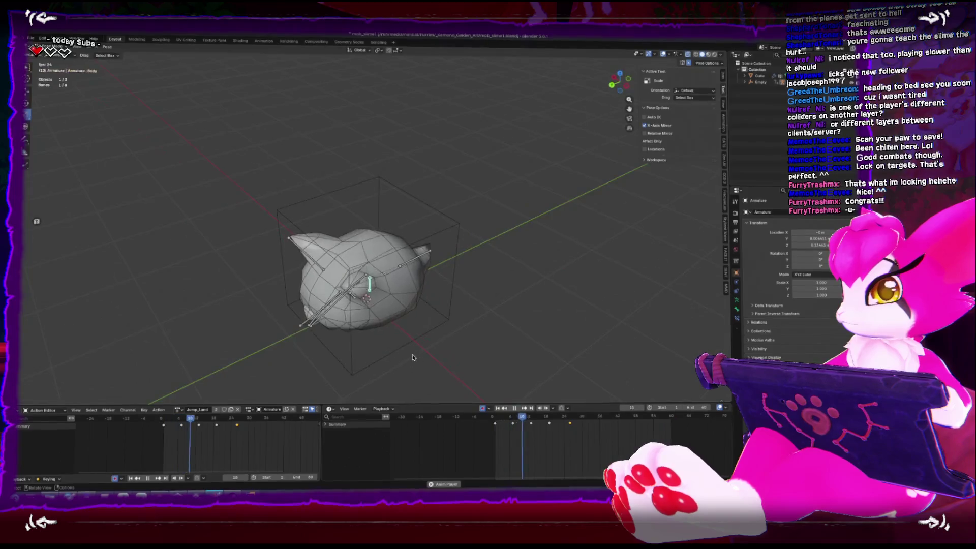
pyautogui.moveTo(405, 329); pyautogui.dragTo(396, 330)
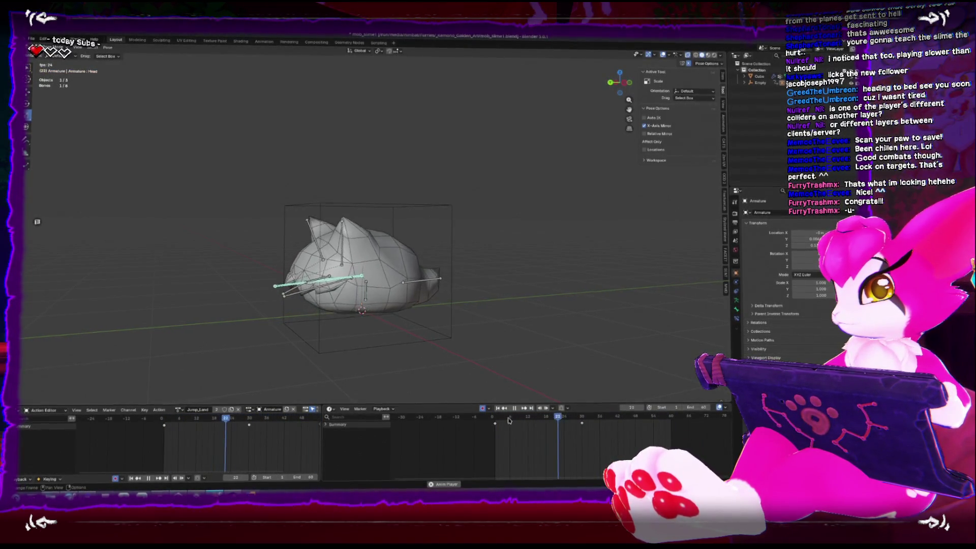
pyautogui.press('space')
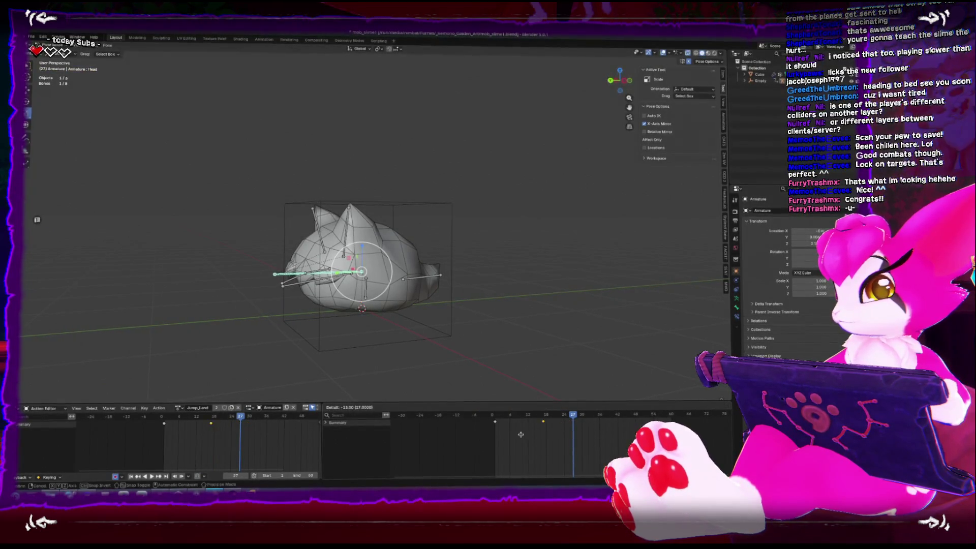
pyautogui.press('space')
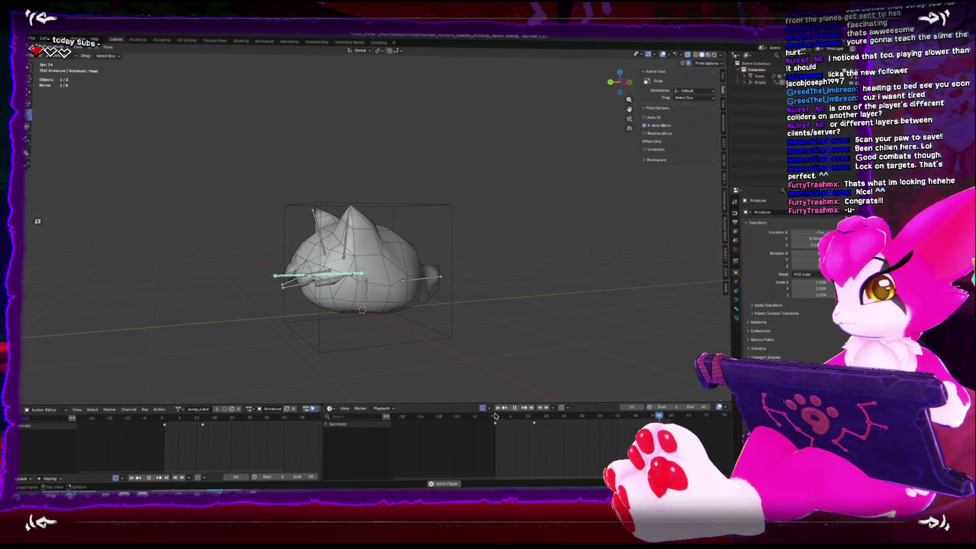
# Step: Tilt the Head bone about 9 degrees from the side view and keyframe it
pyautogui.press('KP_1')
pyautogui.press('ctrl+KP_3')
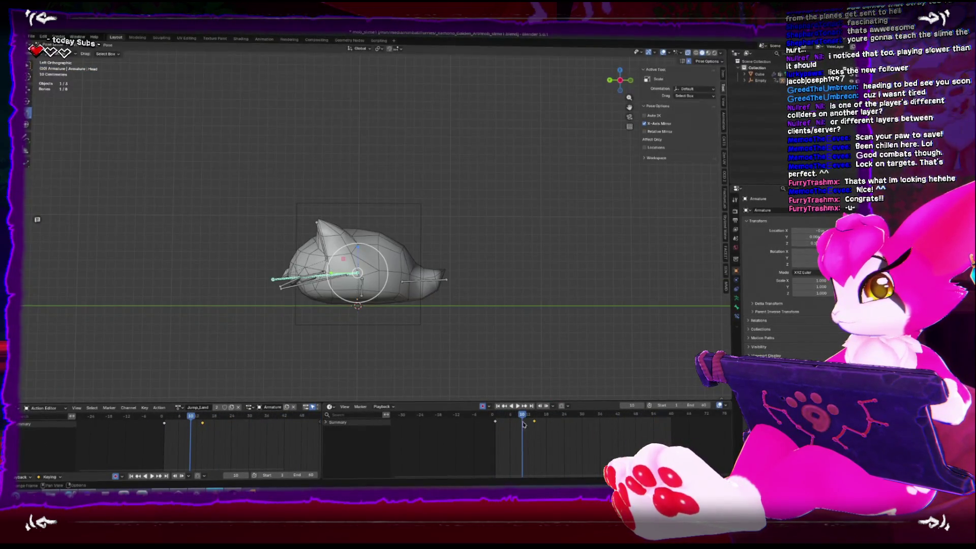
pyautogui.press('r')
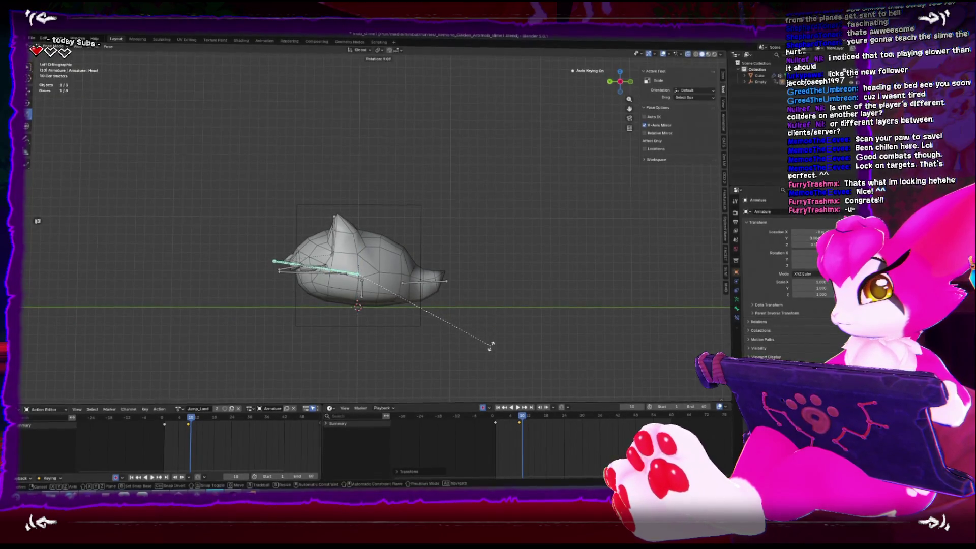
pyautogui.click(490, 346)
pyautogui.press('i')
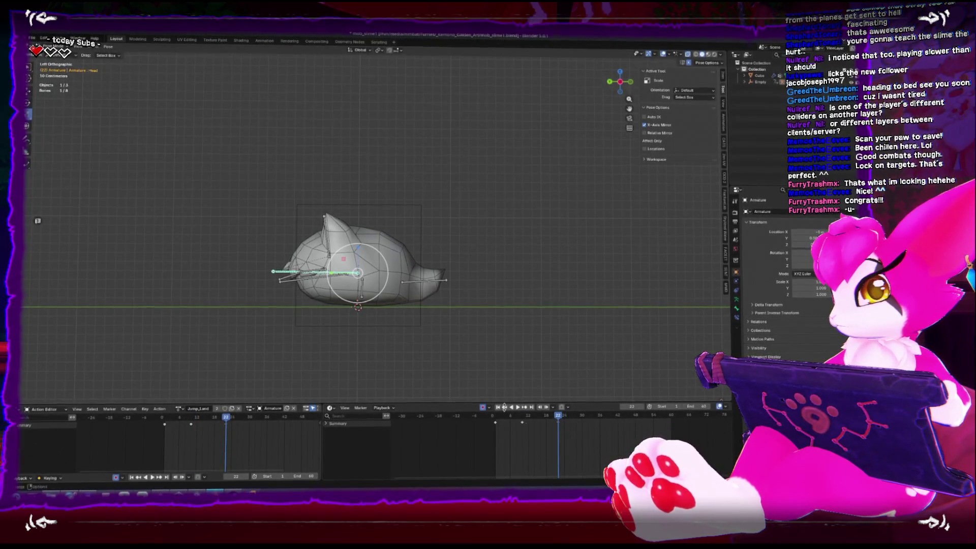
# Step: Switch the armature into Pose Mode and scrub back through frames 19 and 13
pyautogui.moveTo(416, 330); pyautogui.dragTo(389, 325)
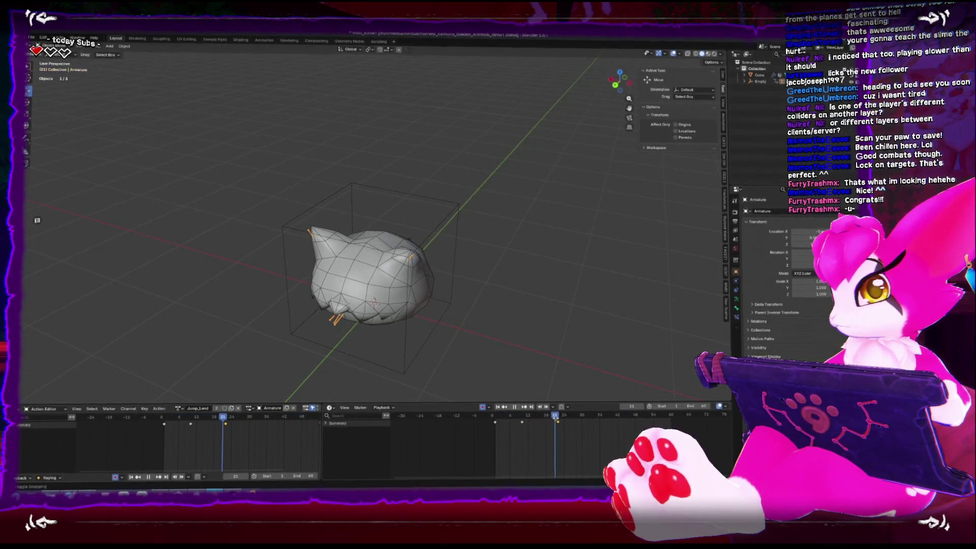
pyautogui.moveTo(386, 285); pyautogui.dragTo(362, 277)
pyautogui.hotkey('ctrl', 'Tab')
pyautogui.moveTo(556, 422); pyautogui.dragTo(531, 416)
pyautogui.moveTo(386, 305)
pyautogui.mouseDown()
pyautogui.moveTo(329, 318)
pyautogui.moveTo(381, 308)
pyautogui.moveTo(351, 218)
pyautogui.mouseUp()
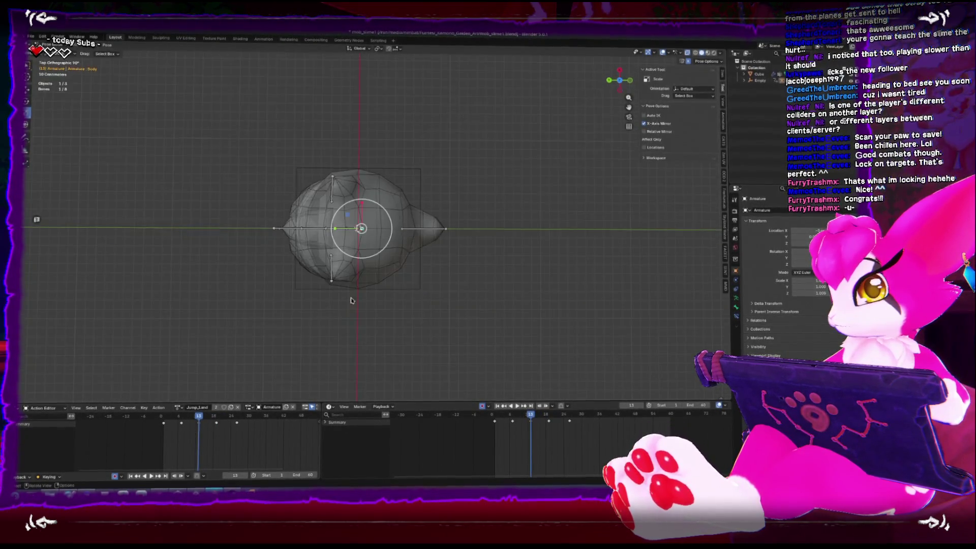
# Step: Rescale the body to 1.044 width and 0.976 height, then play the bounce
pyautogui.press('s')
pyautogui.click(348, 224)
pyautogui.press('s')
pyautogui.click(340, 243)
pyautogui.moveTo(346, 145); pyautogui.dragTo(337, 207)
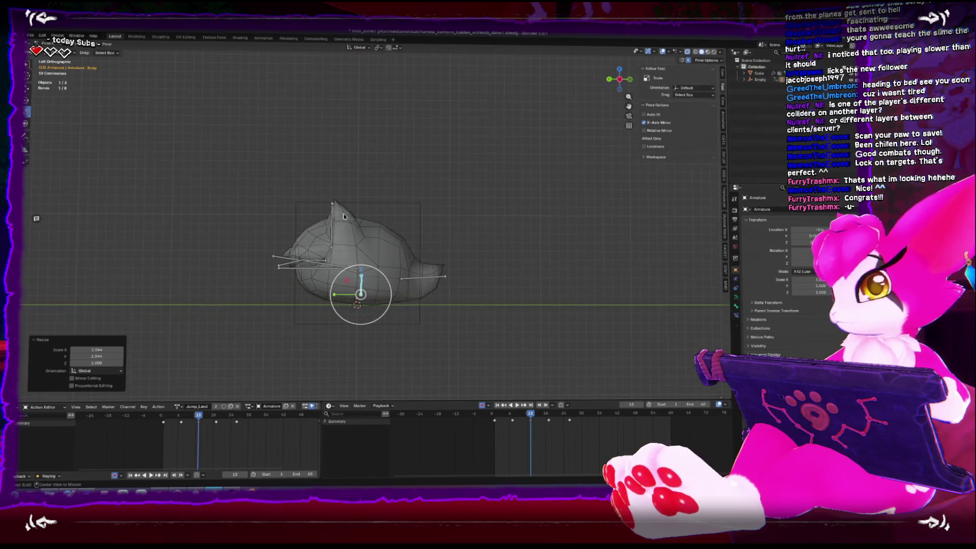
pyautogui.press('z')
pyautogui.click(361, 272)
pyautogui.press('space')
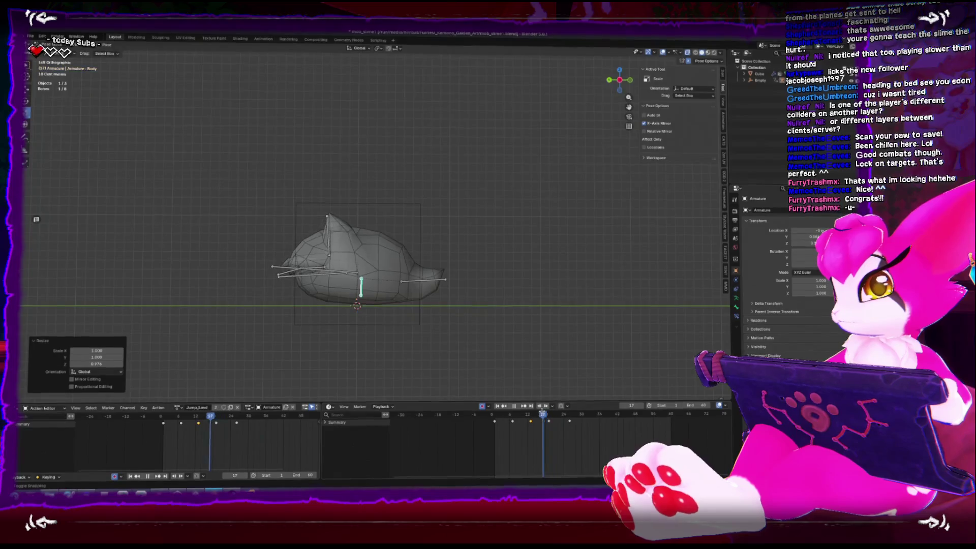
# Step: Stop playback, rewind to frame 1, and select the Mouth.001 bone from the side view
pyautogui.moveTo(441, 309); pyautogui.dragTo(422, 313)
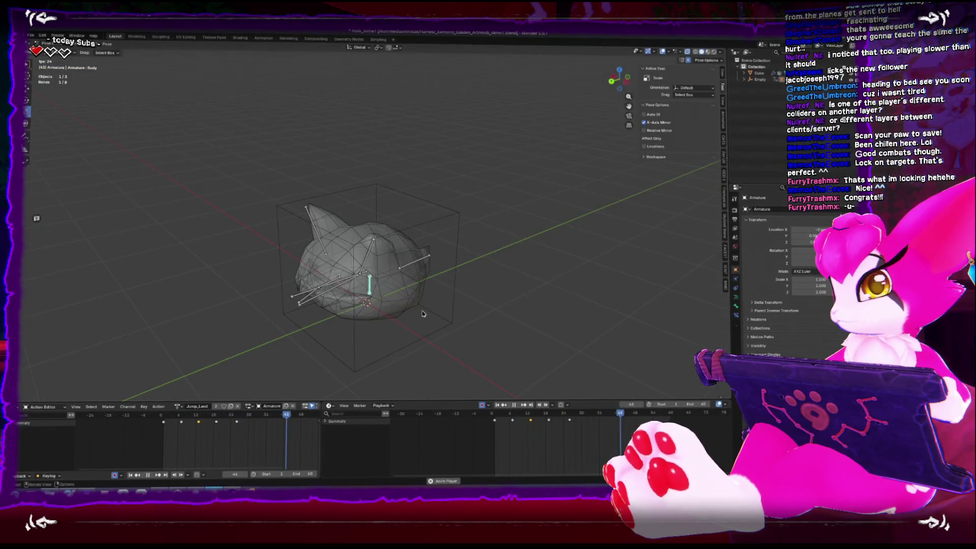
pyautogui.hotkey('ctrl', 'Tab')
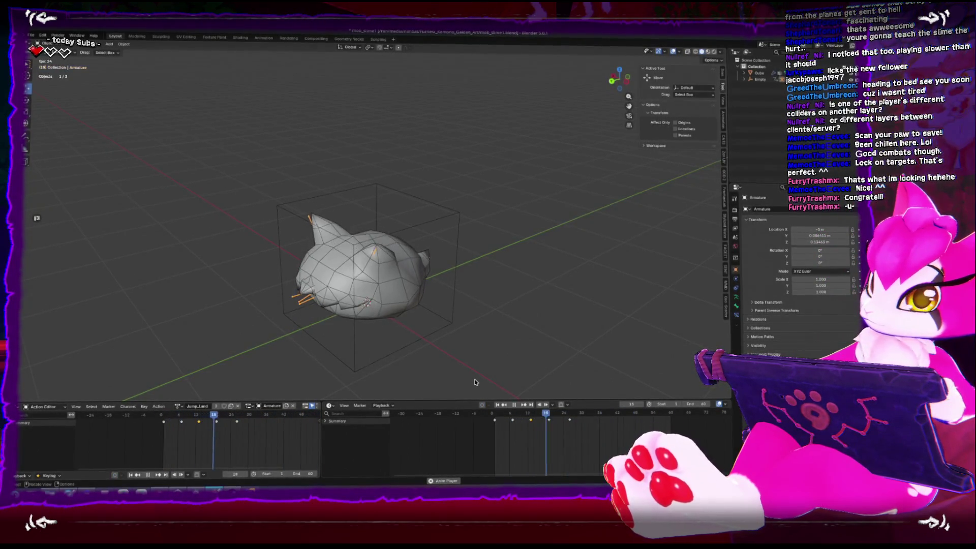
pyautogui.click(513, 406)
pyautogui.moveTo(571, 419); pyautogui.dragTo(494, 417)
pyautogui.hotkey('ctrl', 'Tab')
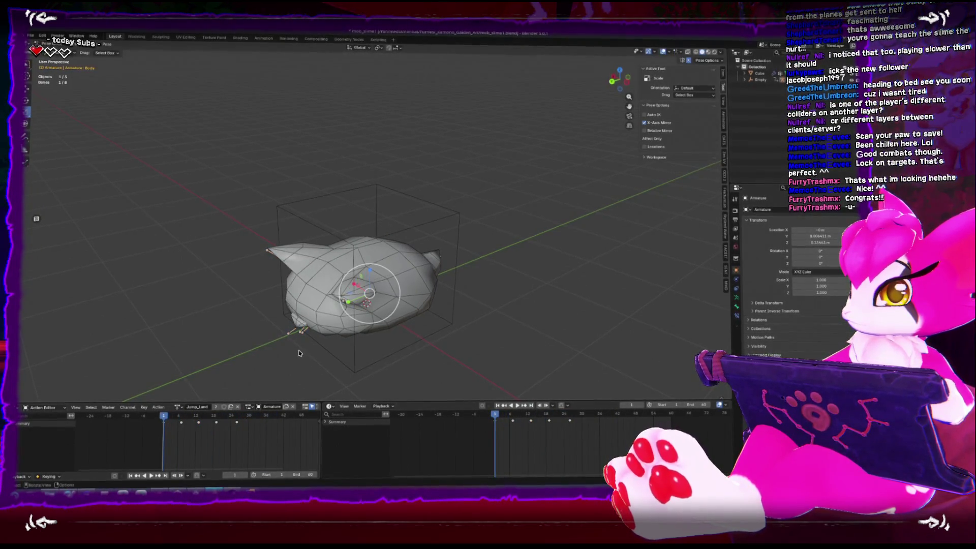
pyautogui.press('ctrl+KP_3')
pyautogui.click(287, 317)
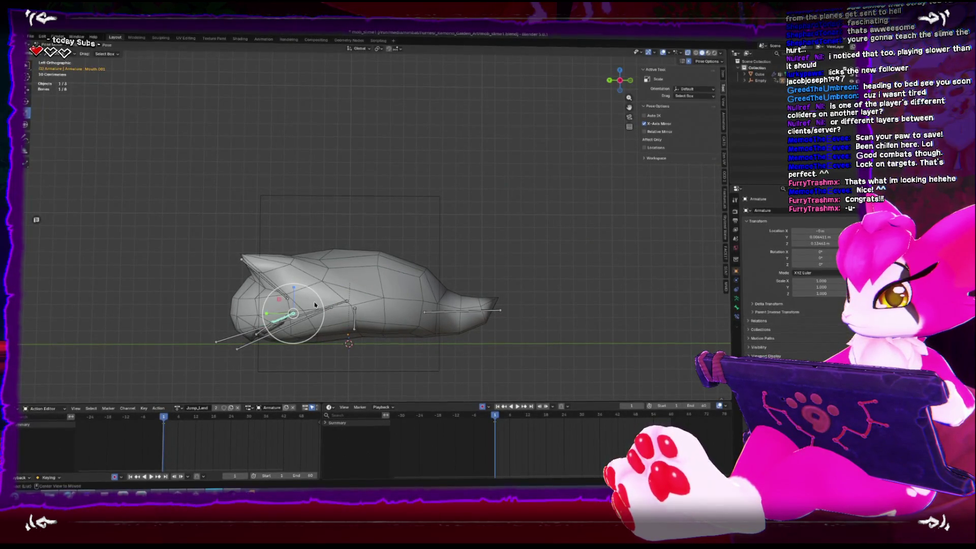
pyautogui.hotkey('ctrl', 'Tab')
# Step: Play Jump_Land from perspective and frontal views, then select mesh and armature together
pyautogui.moveTo(315, 305); pyautogui.dragTo(274, 327)
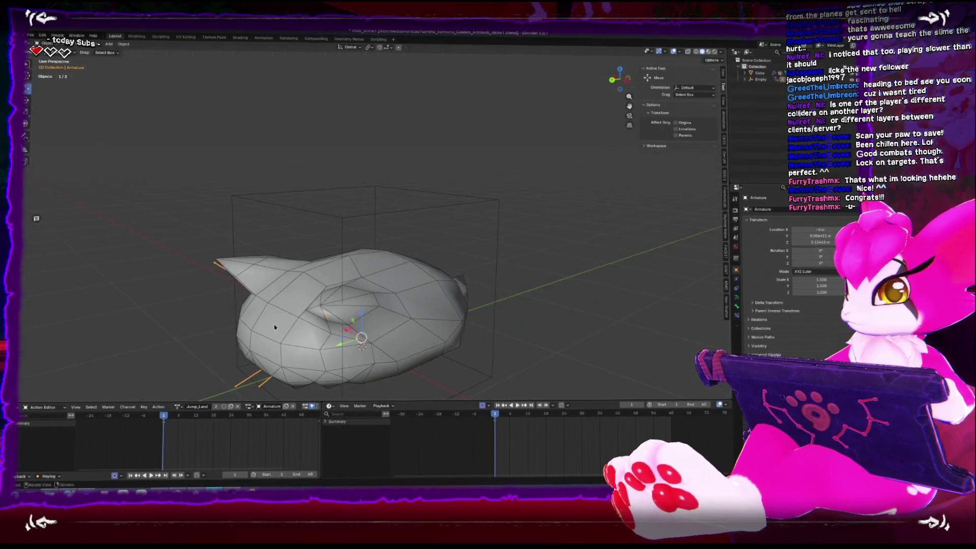
pyautogui.press('space')
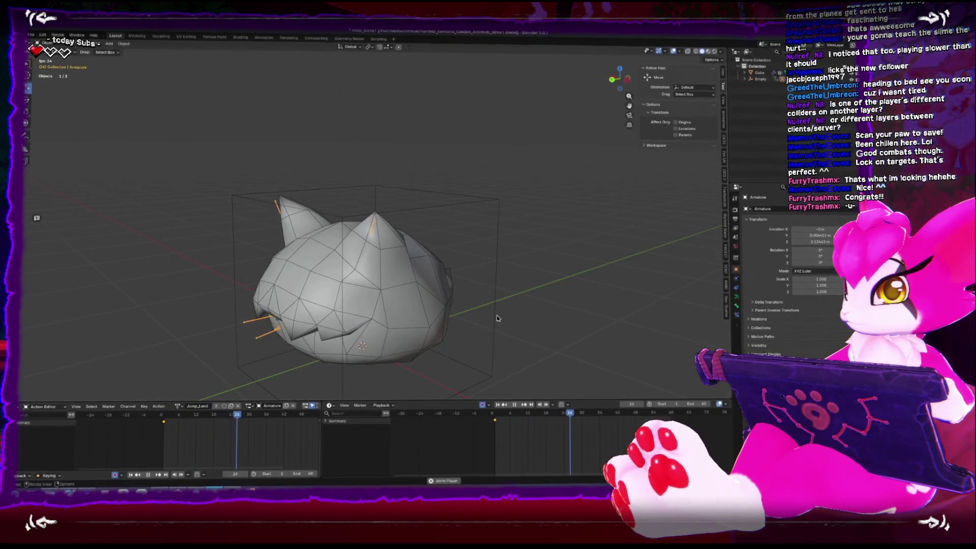
pyautogui.click(512, 409)
pyautogui.moveTo(343, 348)
pyautogui.mouseDown()
pyautogui.moveTo(359, 336)
pyautogui.moveTo(249, 331)
pyautogui.mouseUp()
pyautogui.press('space')
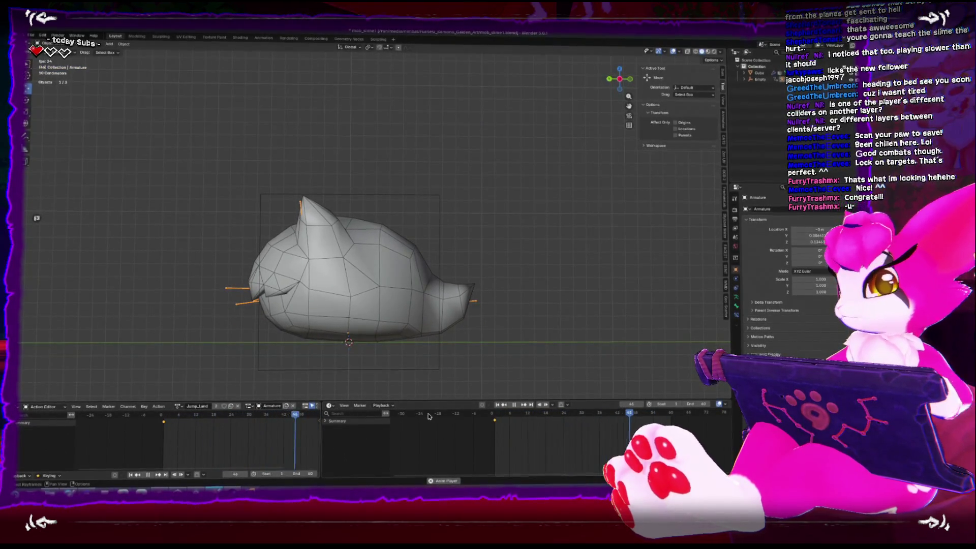
pyautogui.moveTo(266, 160); pyautogui.dragTo(478, 338)
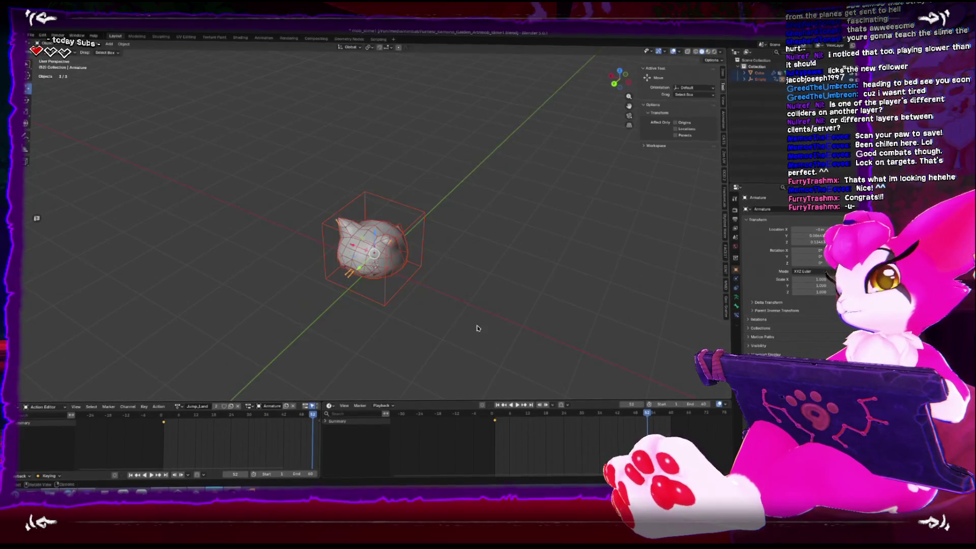
# Step: Save the .blend file, export FBX over mob_slime.fbx, and return to Unity
pyautogui.hotkey('ctrl', 's')
pyautogui.click(31, 37)
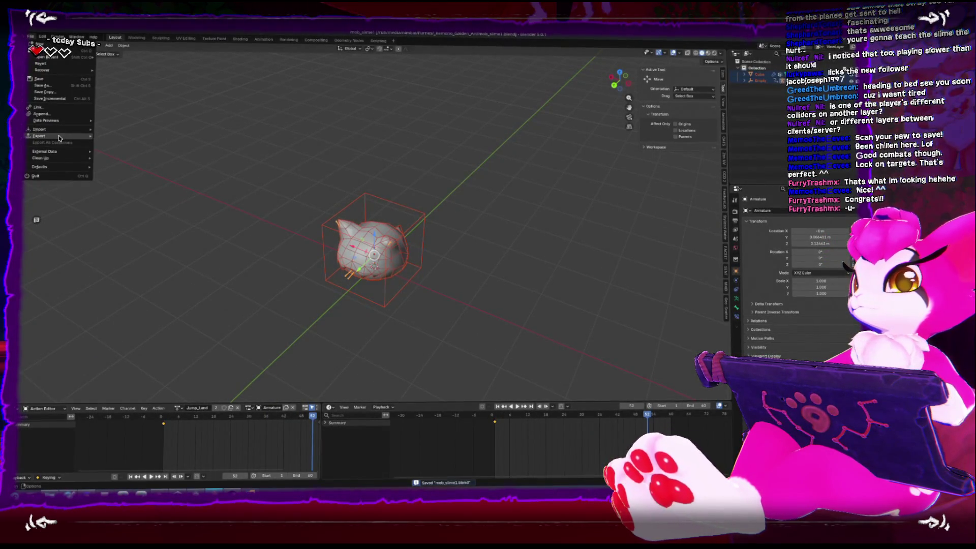
pyautogui.moveTo(59, 136)
pyautogui.click(114, 188)
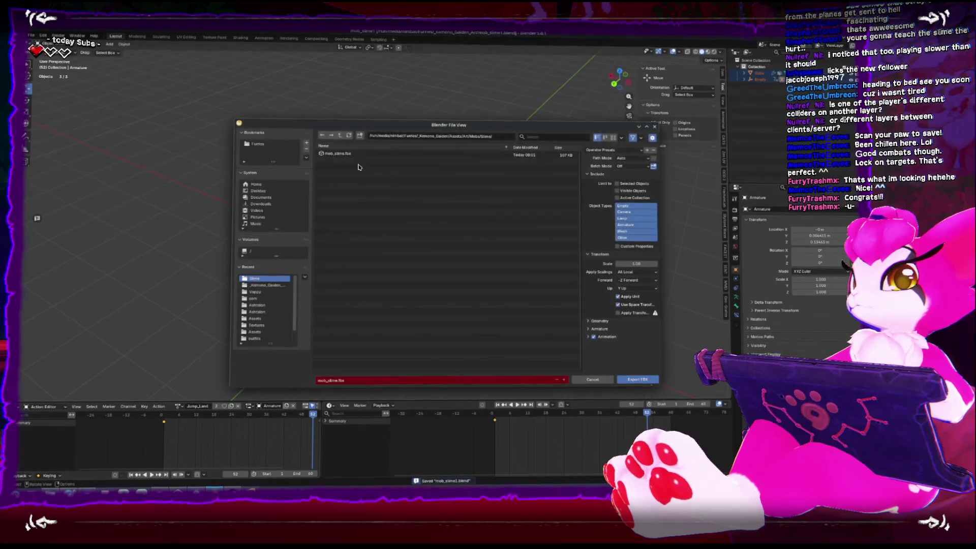
pyautogui.click(332, 154)
pyautogui.doubleClick(331, 154)
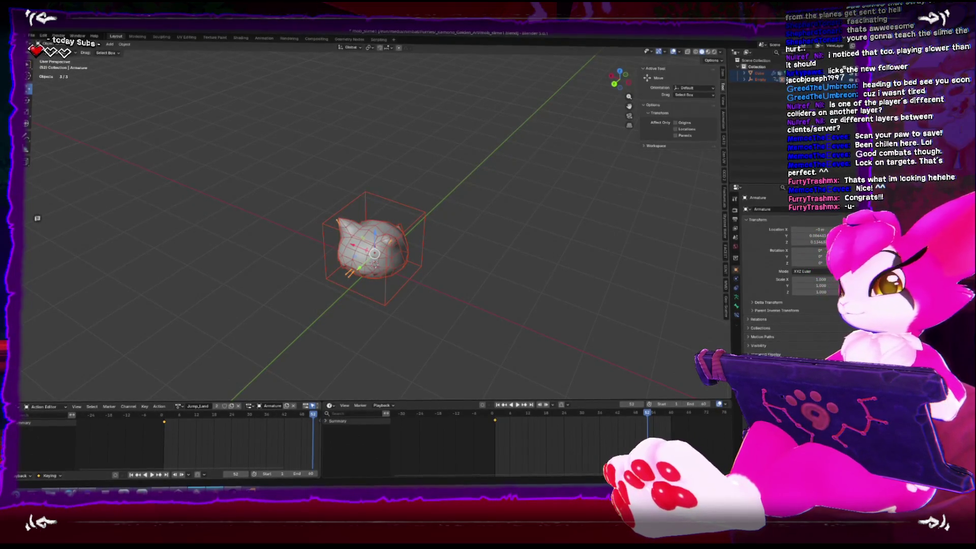
pyautogui.click(188, 492)
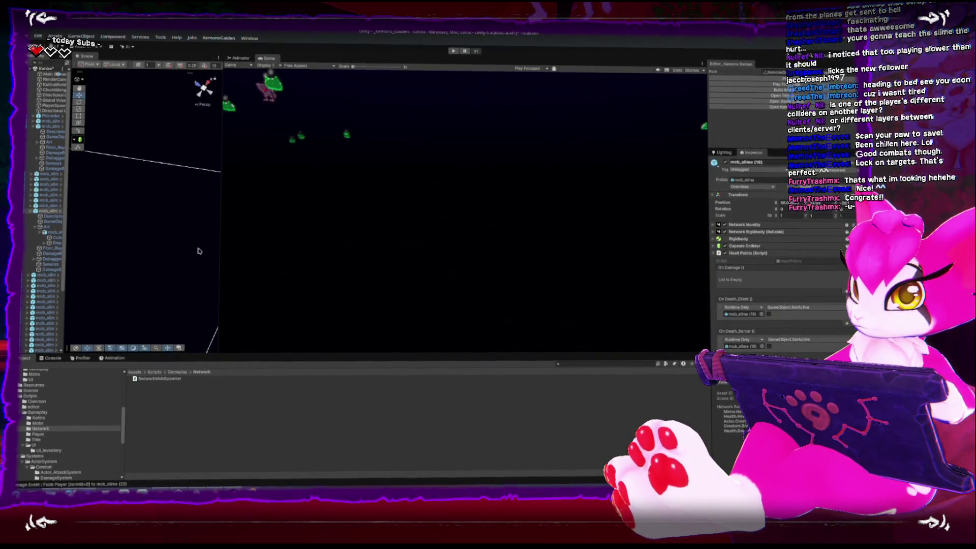
# Step: Widen the Scene view and Hierarchy panel and frame the slime in the scene
pyautogui.moveTo(220, 257)
pyautogui.mouseDown()
pyautogui.moveTo(340, 270)
pyautogui.moveTo(328, 272)
pyautogui.mouseUp()
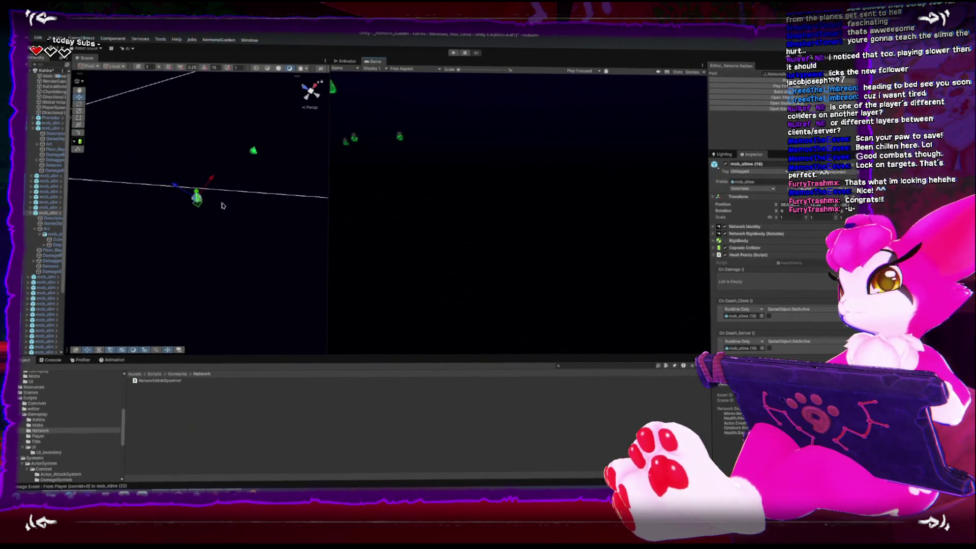
pyautogui.press('f')
pyautogui.scroll(-5, 171, 273)
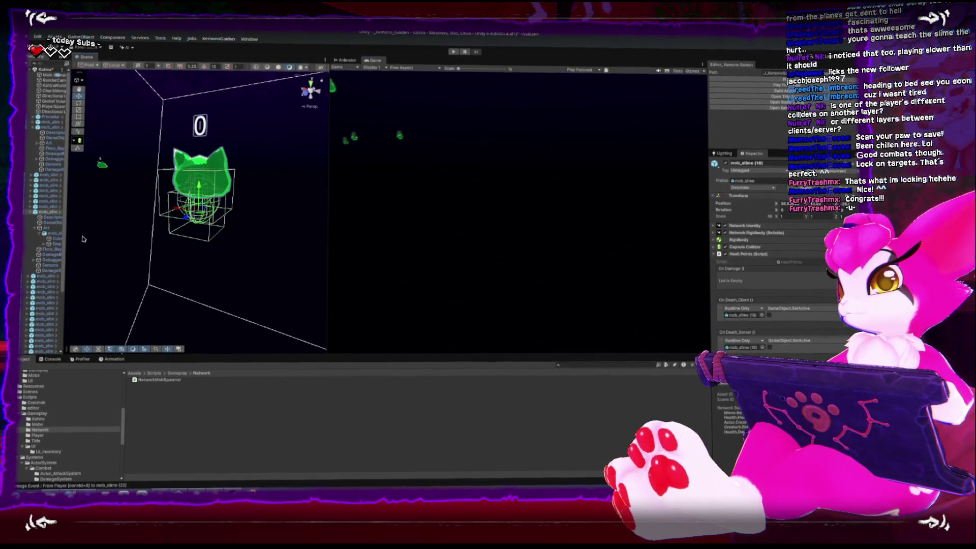
pyautogui.moveTo(68, 240); pyautogui.dragTo(130, 239)
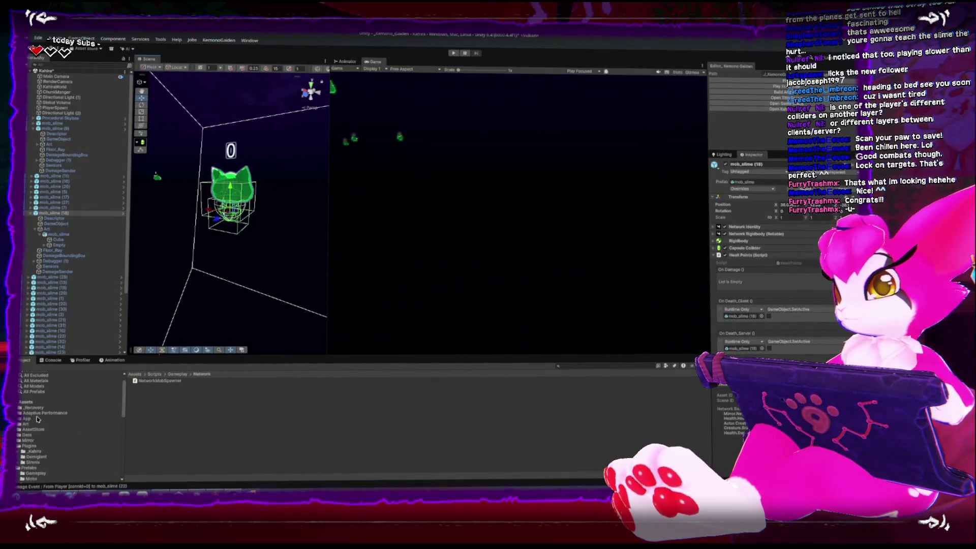
# Step: Show mob_slime's import settings from Art > Mobs > Slime in a widened Inspector
pyautogui.click(18, 437)
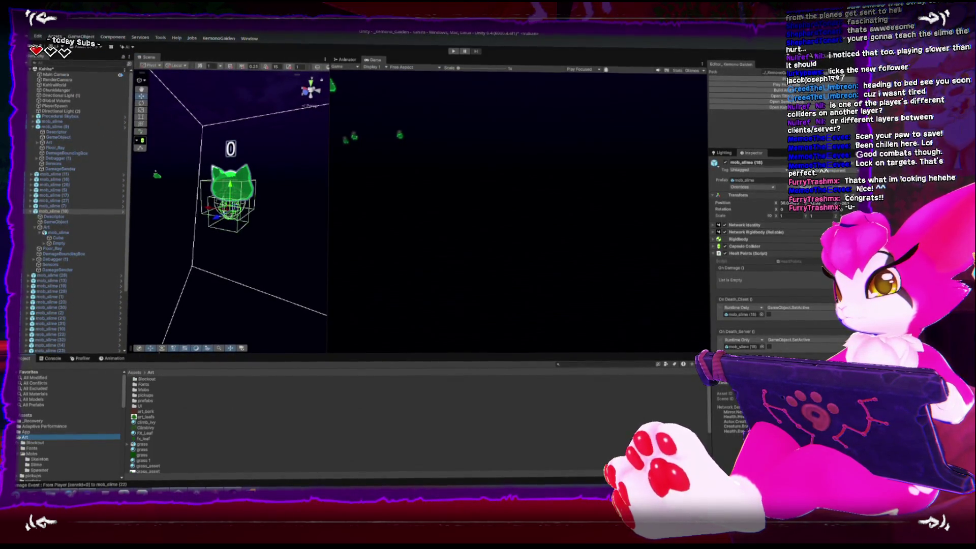
pyautogui.scroll(-1, 22, 446)
pyautogui.click(31, 446)
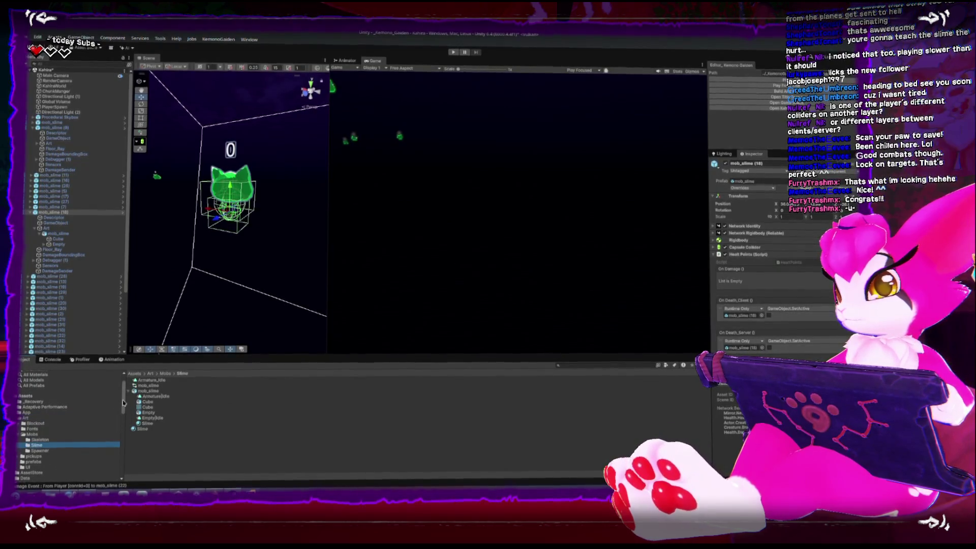
pyautogui.click(147, 391)
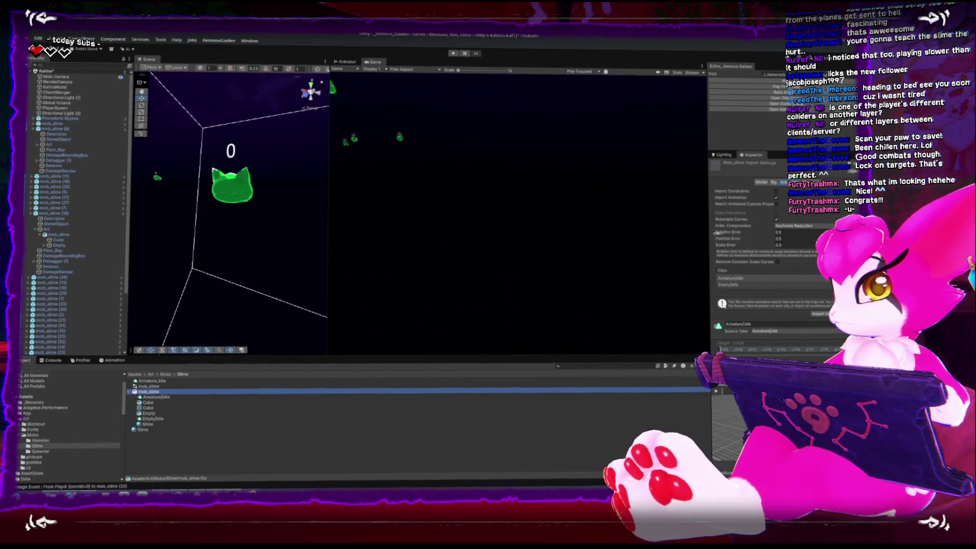
pyautogui.moveTo(708, 234); pyautogui.dragTo(647, 234)
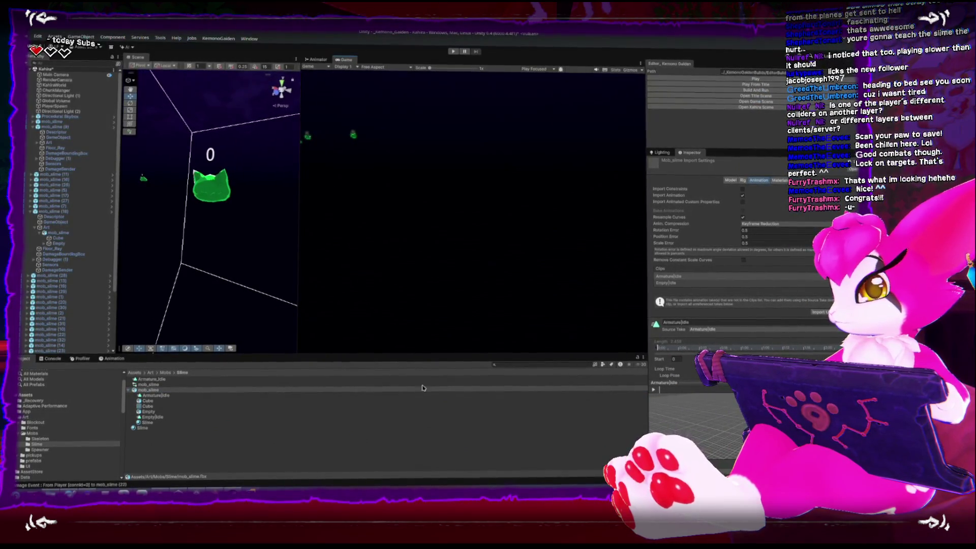
pyautogui.hotkey('alt', 'Tab')
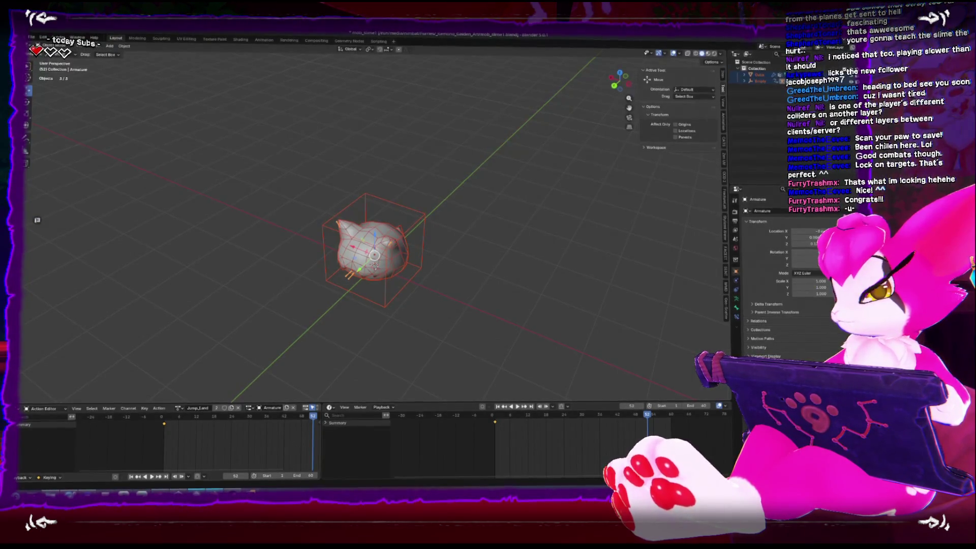
# Step: Widen Unity's Scene view slightly and come back to Blender
pyautogui.hotkey('alt', 'Tab')
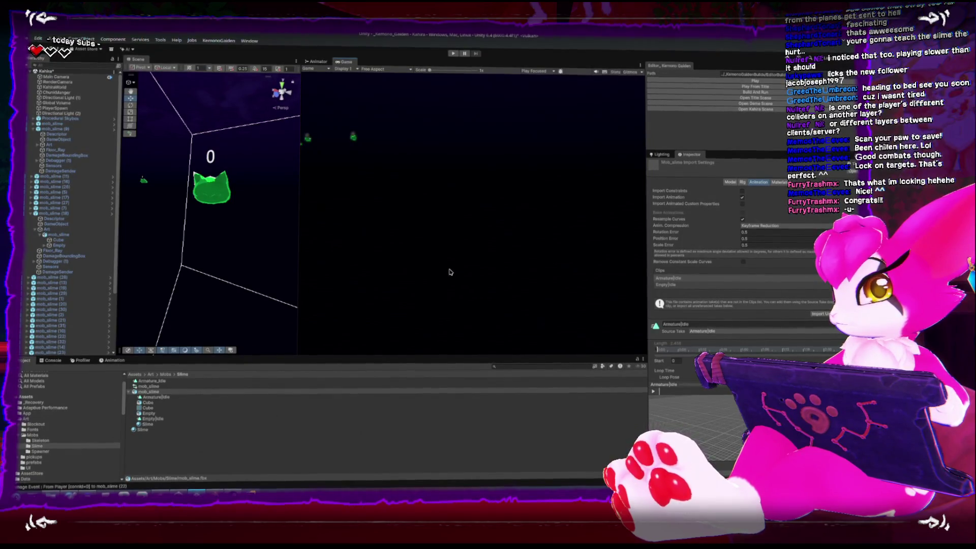
pyautogui.moveTo(299, 270)
pyautogui.mouseDown()
pyautogui.moveTo(341, 270)
pyautogui.moveTo(376, 294)
pyautogui.mouseUp()
pyautogui.hotkey('alt', 'Tab')
# Step: Export the slime mesh and armature to a new file, mob_slime_anims.fbx
pyautogui.moveTo(260, 174); pyautogui.dragTo(396, 273)
pyautogui.click(31, 38)
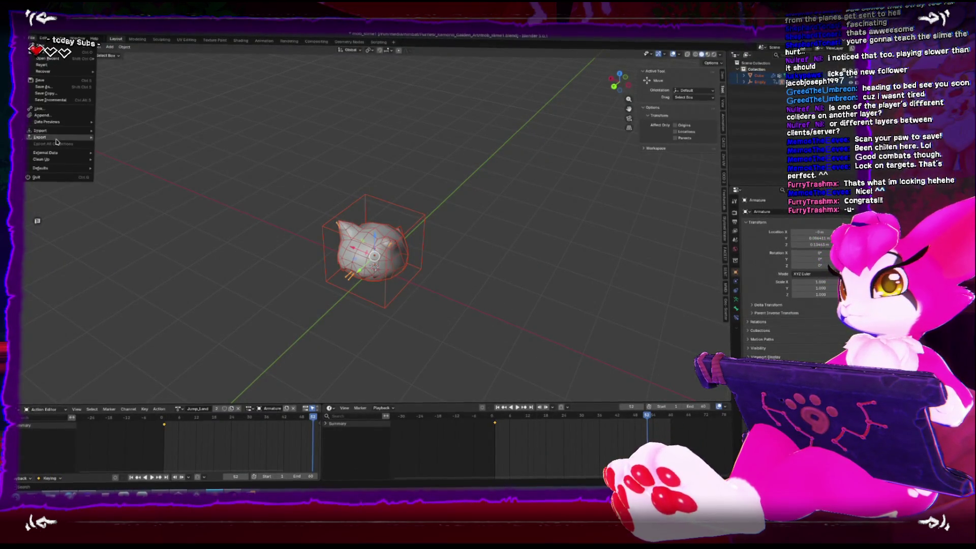
pyautogui.moveTo(57, 141)
pyautogui.click(142, 190)
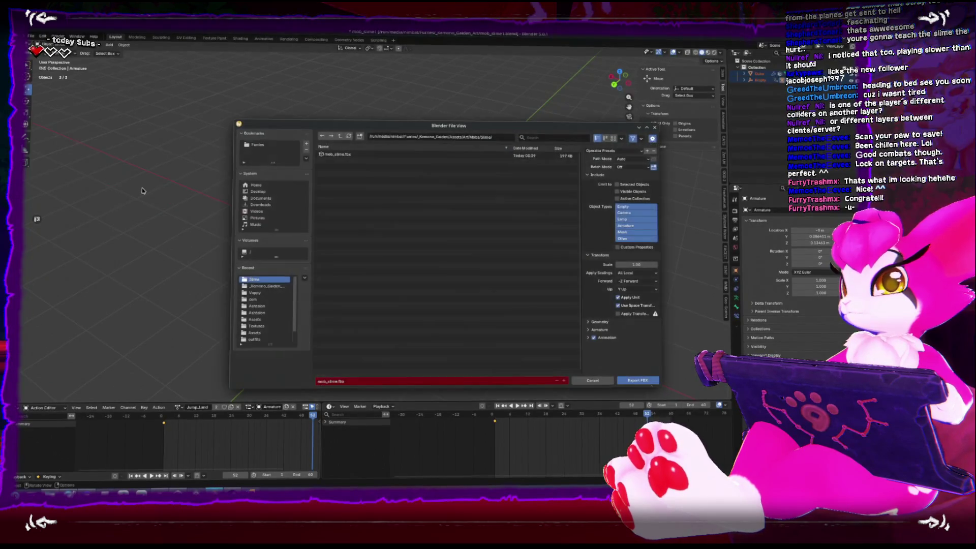
pyautogui.click(336, 382)
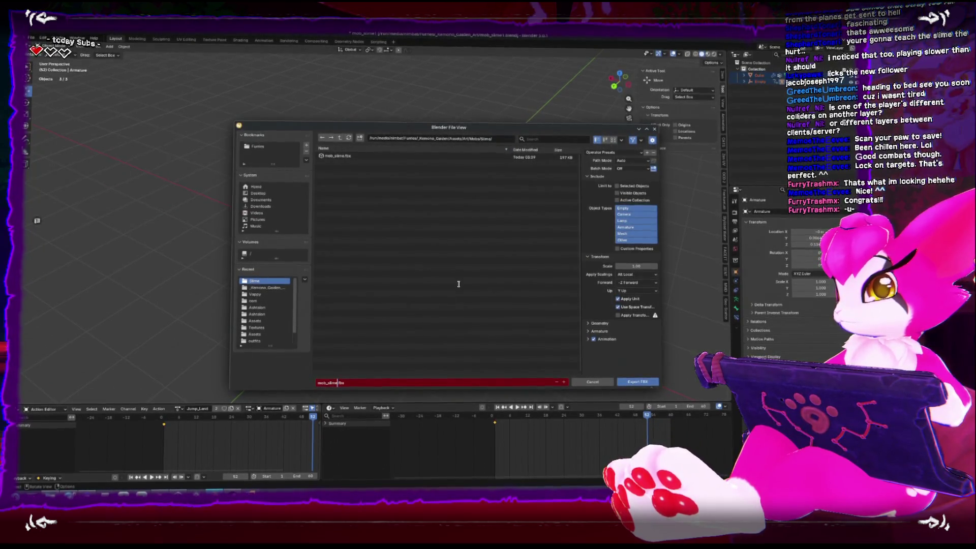
pyautogui.write('_anims')
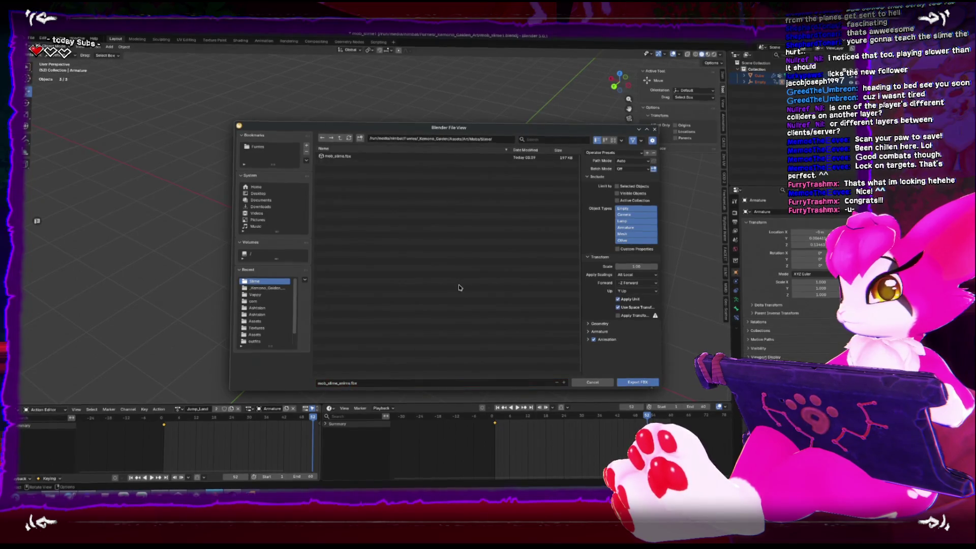
pyautogui.press('Return')
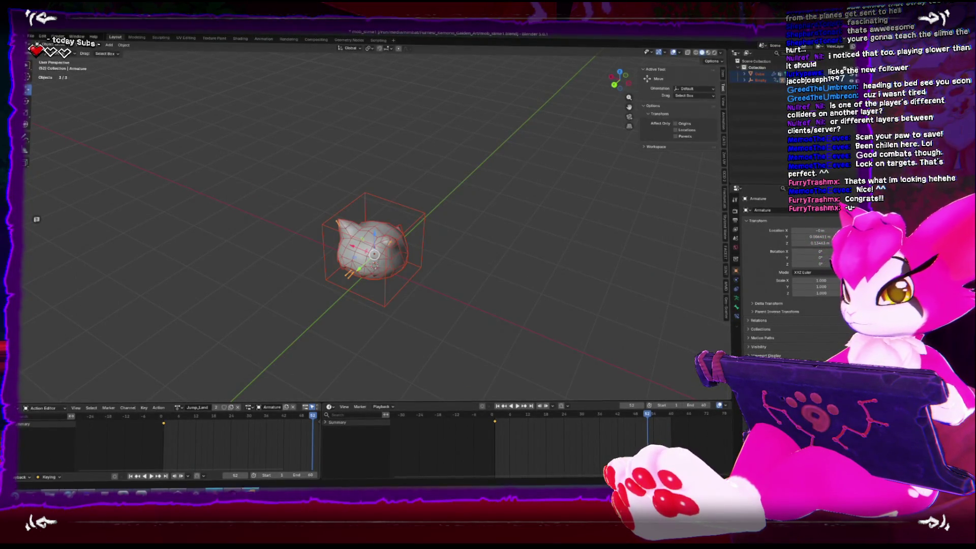
pyautogui.hotkey('alt', 'Tab')
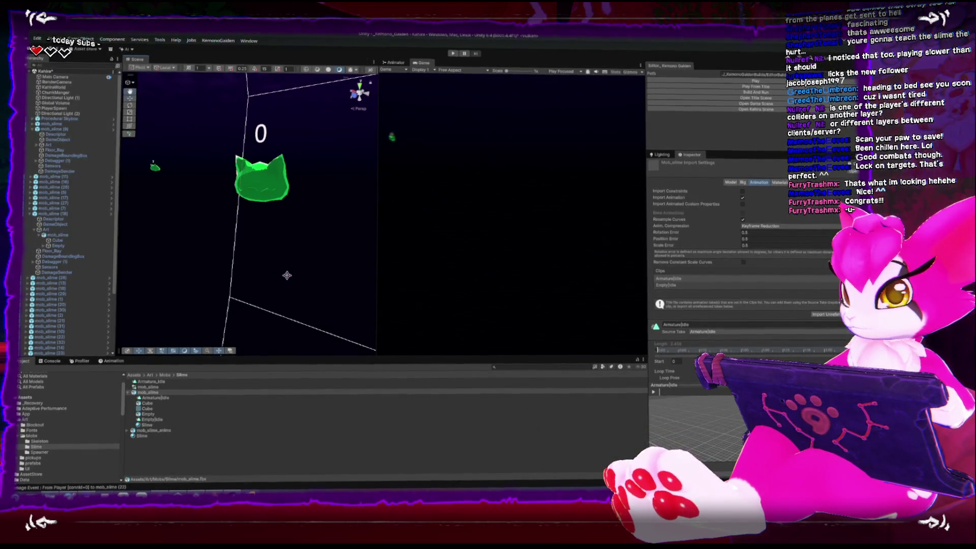
# Step: Preview the Armature|Jump and Armature|Jump_Land clips inside mob_slime_anims
pyautogui.click(130, 430)
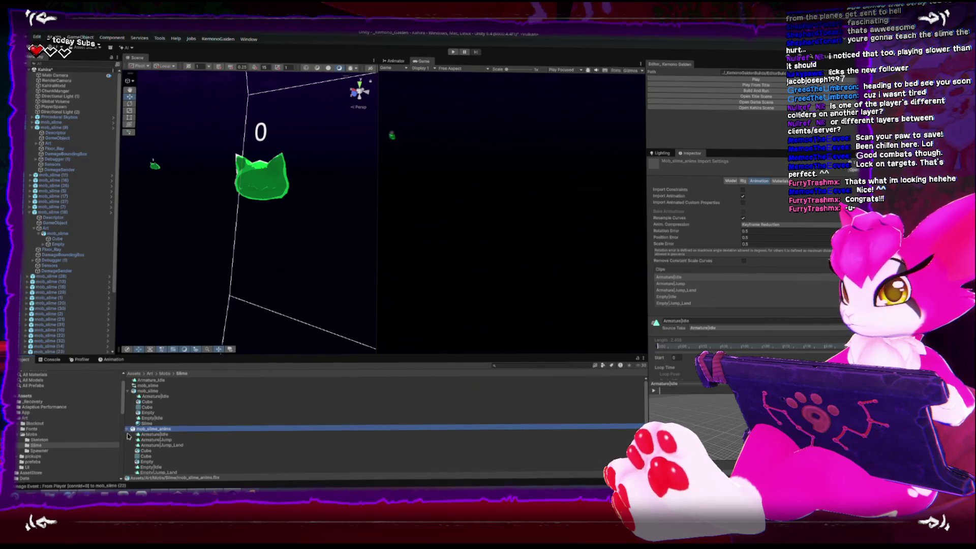
pyautogui.click(148, 435)
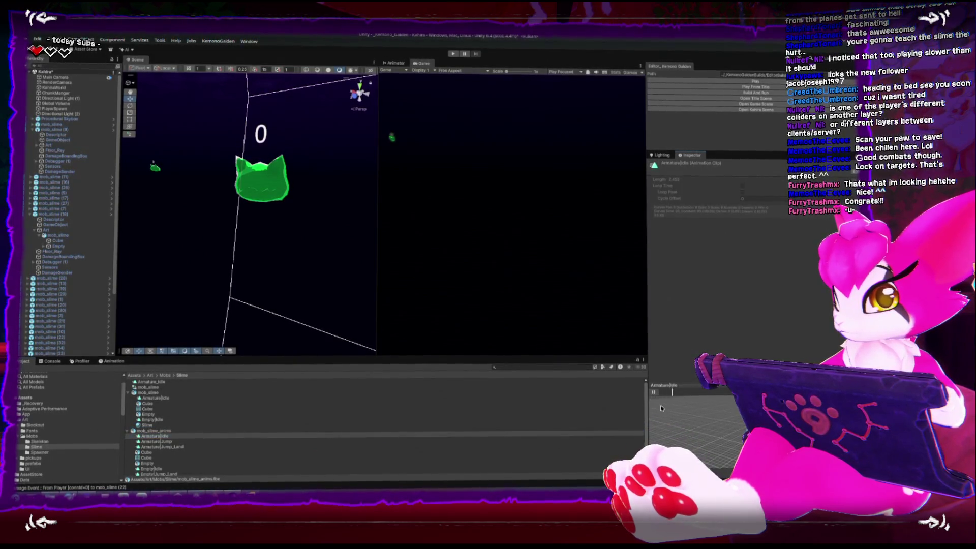
pyautogui.click(368, 443)
pyautogui.click(653, 393)
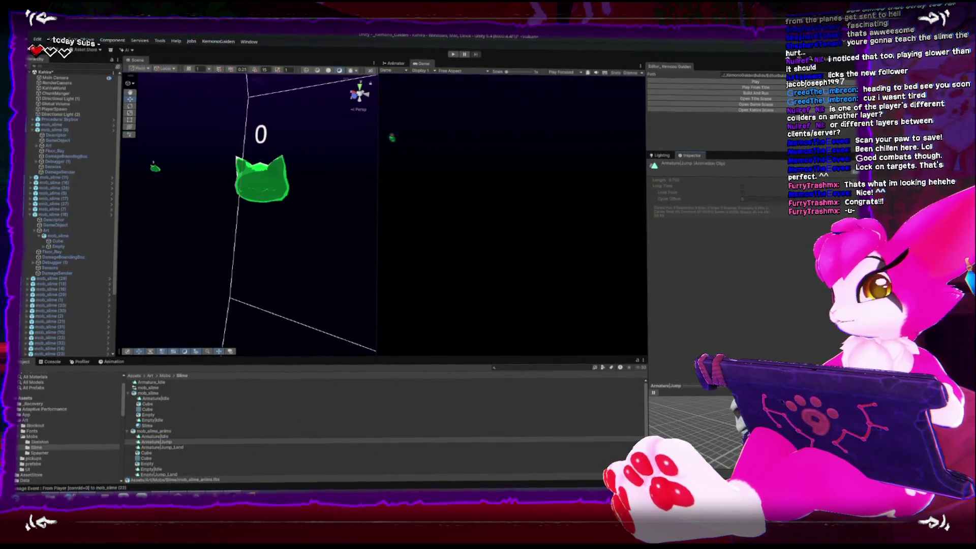
pyautogui.moveTo(730, 385); pyautogui.dragTo(731, 237)
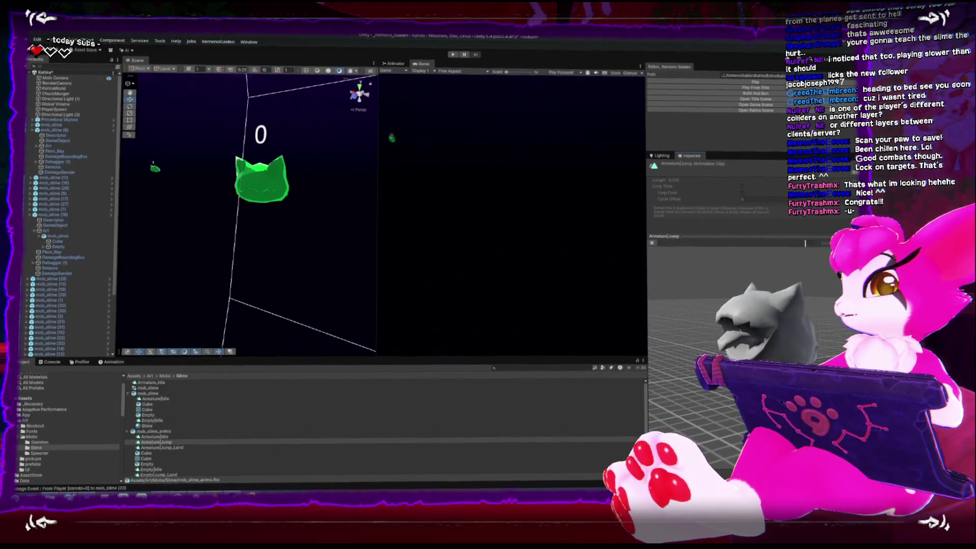
pyautogui.click(159, 447)
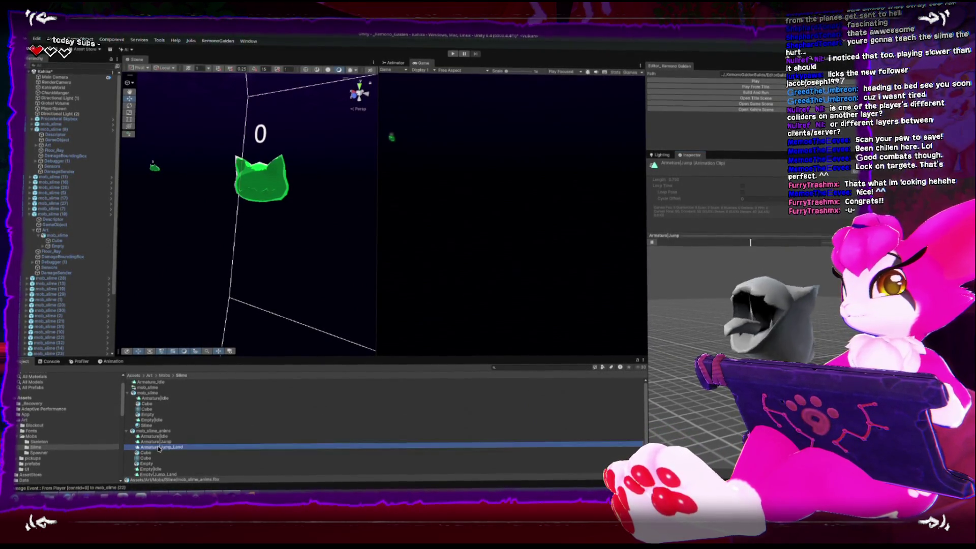
pyautogui.click(698, 351)
pyautogui.moveTo(699, 350); pyautogui.dragTo(792, 333)
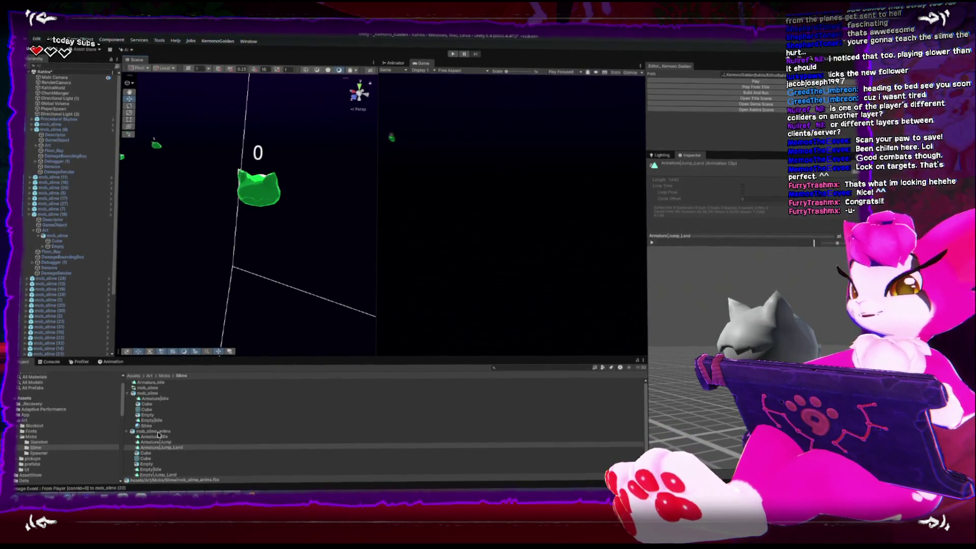
# Step: Duplicate Armature|Jump and Armature|Jump_Land into standalone Armature_Jump and Armature_Jump_Land clips
pyautogui.keyDown('ctrl'); pyautogui.click(186, 442); pyautogui.keyUp('ctrl')
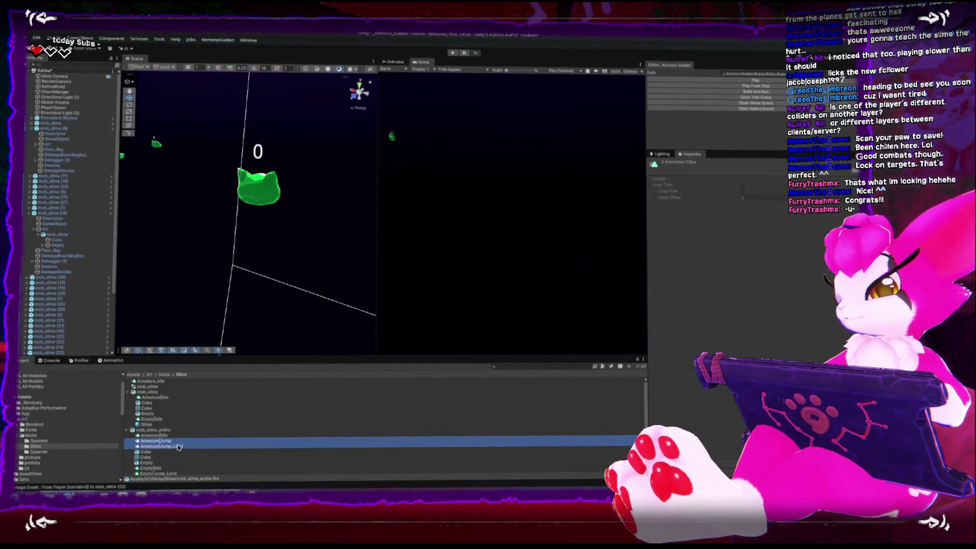
pyautogui.hotkey('ctrl', 'd')
pyautogui.click(156, 391)
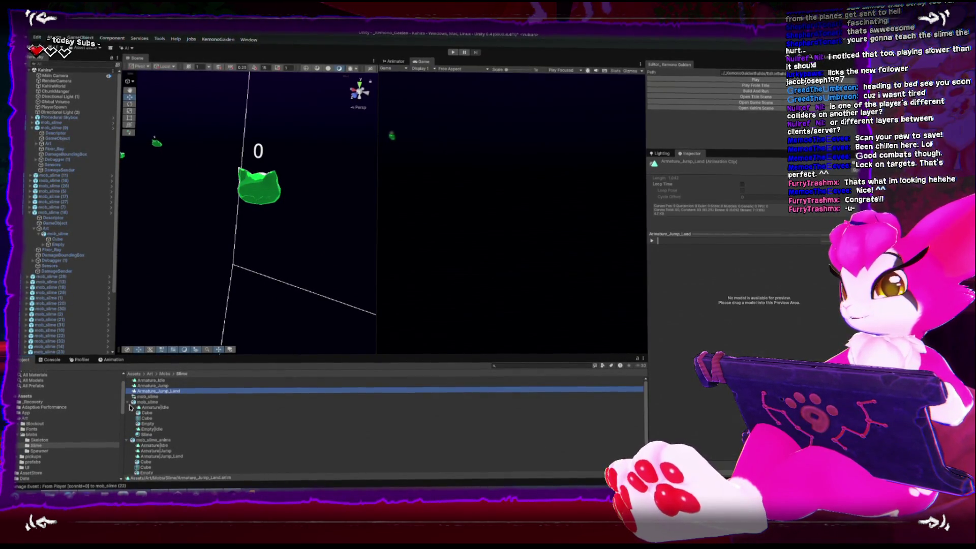
pyautogui.click(143, 397)
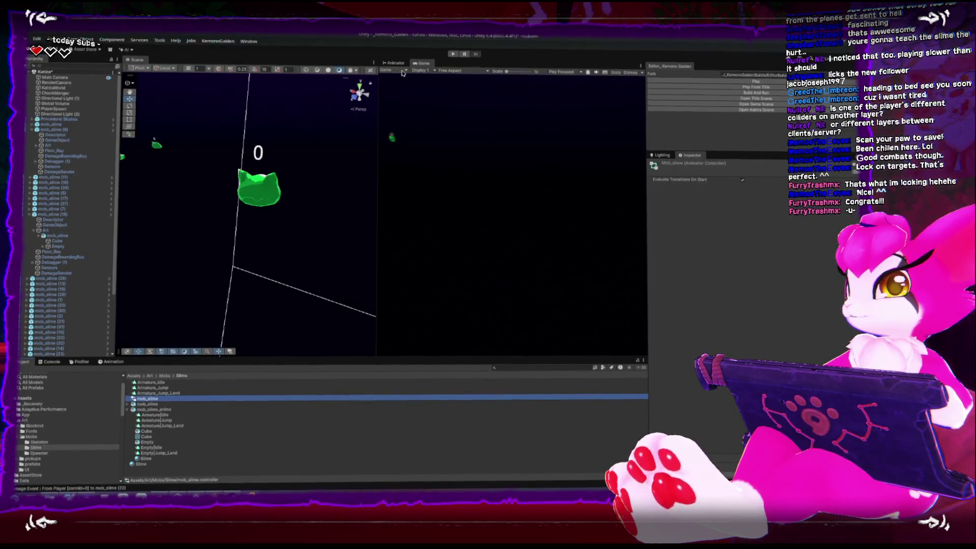
# Step: Add Armature_Jump and Armature_Jump_Land states, placing Jump_Land above Armature_Idle
pyautogui.click(392, 64)
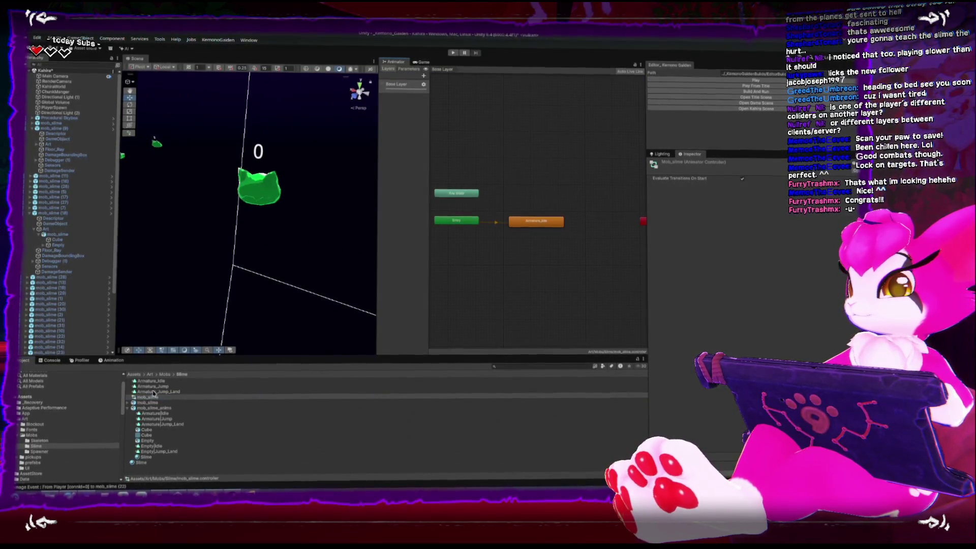
pyautogui.moveTo(155, 387)
pyautogui.mouseDown()
pyautogui.moveTo(229, 391)
pyautogui.moveTo(524, 255)
pyautogui.mouseUp()
pyautogui.click(180, 396)
pyautogui.moveTo(168, 391)
pyautogui.mouseDown()
pyautogui.moveTo(552, 284)
pyautogui.moveTo(533, 249)
pyautogui.moveTo(542, 250)
pyautogui.mouseUp()
pyautogui.moveTo(556, 285)
pyautogui.mouseDown()
pyautogui.moveTo(537, 247)
pyautogui.moveTo(549, 187)
pyautogui.moveTo(599, 207)
pyautogui.moveTo(548, 190)
pyautogui.mouseUp()
# Step: Make a transition from Armature_Jump_Land to Armature_Idle and expand its timing settings
pyautogui.click(549, 273)
pyautogui.rightClick(549, 191)
pyautogui.click(564, 196)
pyautogui.click(548, 222)
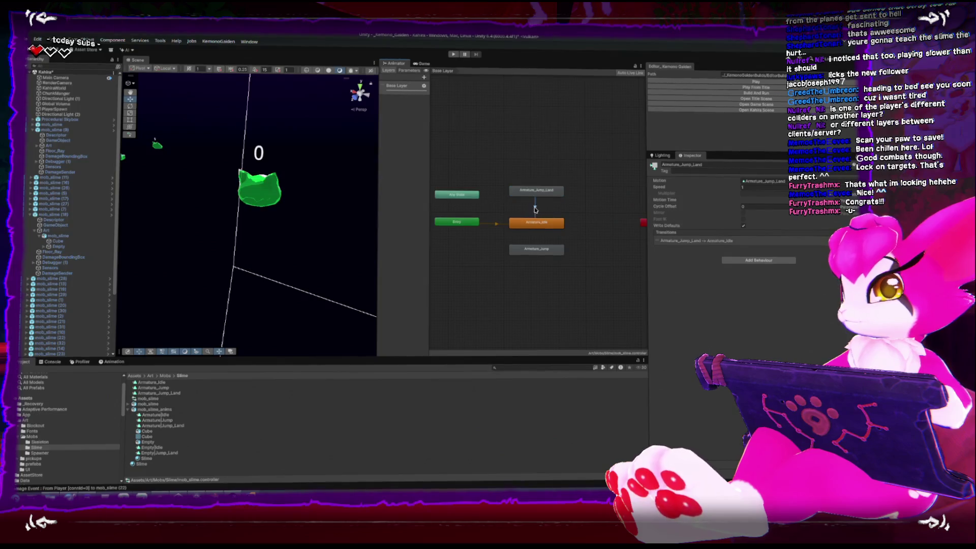
pyautogui.click(726, 231)
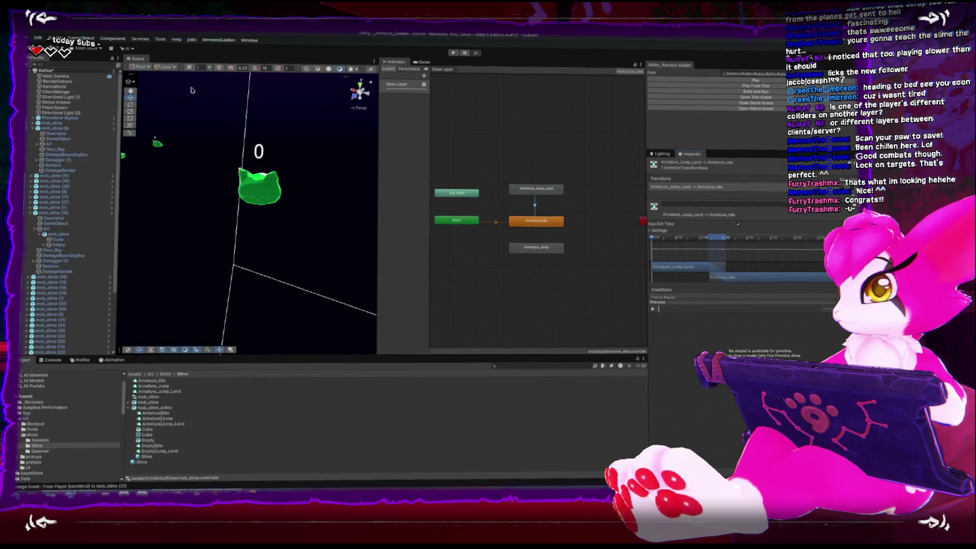
pyautogui.click(254, 189)
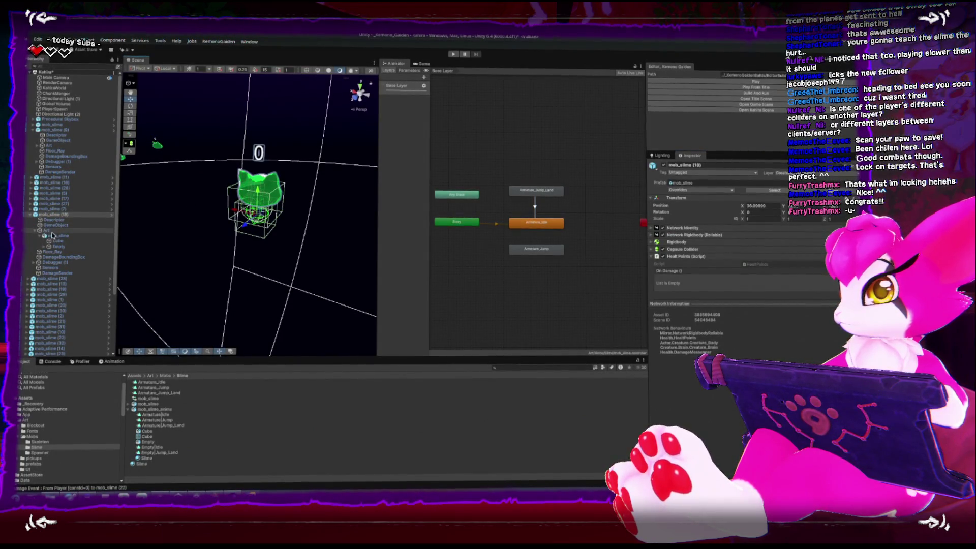
# Step: Play Armature_Jump, then Armature_Jump_Land, on the slime in the Animation window
pyautogui.click(58, 235)
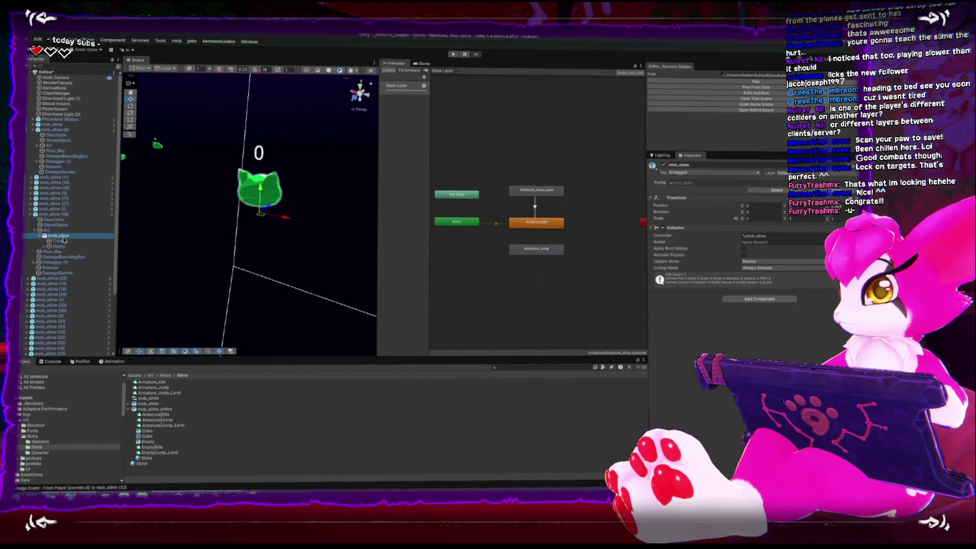
pyautogui.click(107, 359)
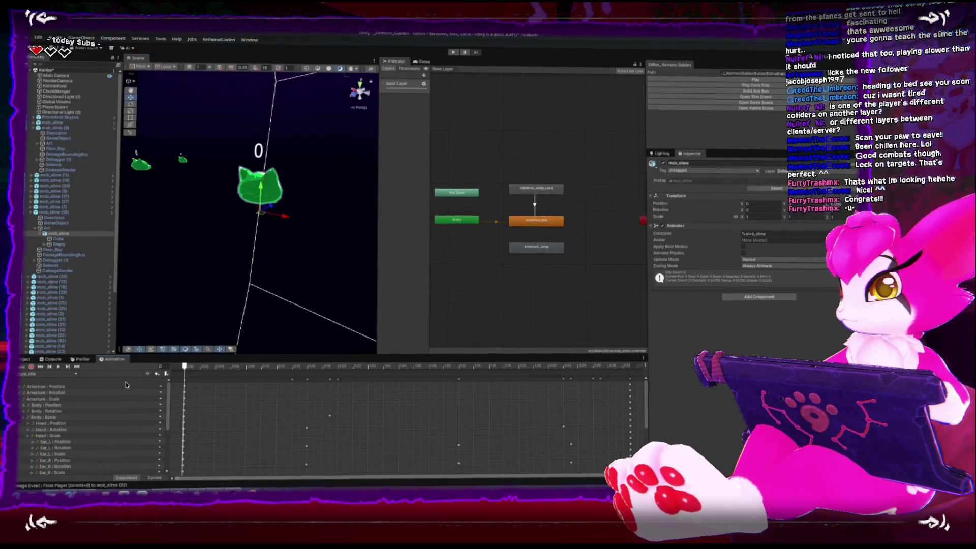
pyautogui.click(65, 376)
pyautogui.click(64, 394)
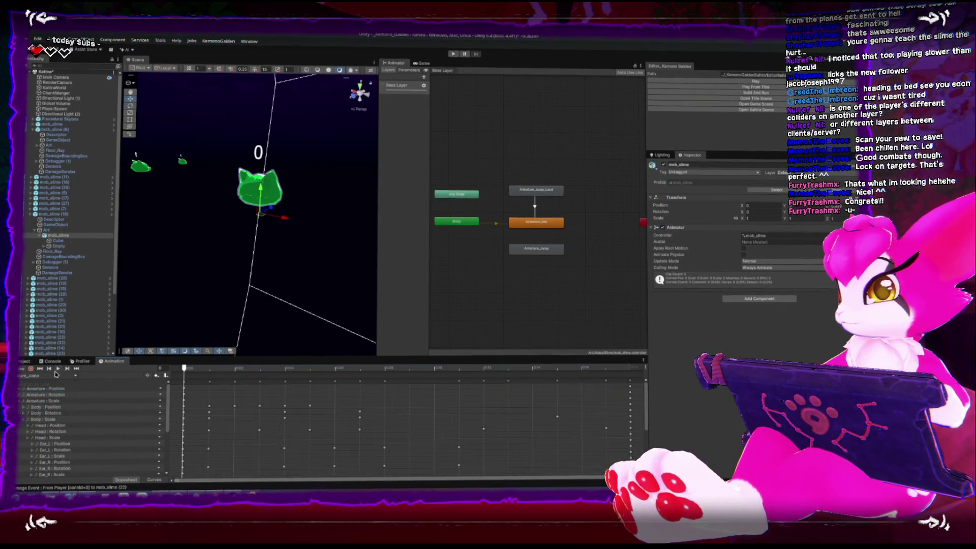
pyautogui.click(58, 368)
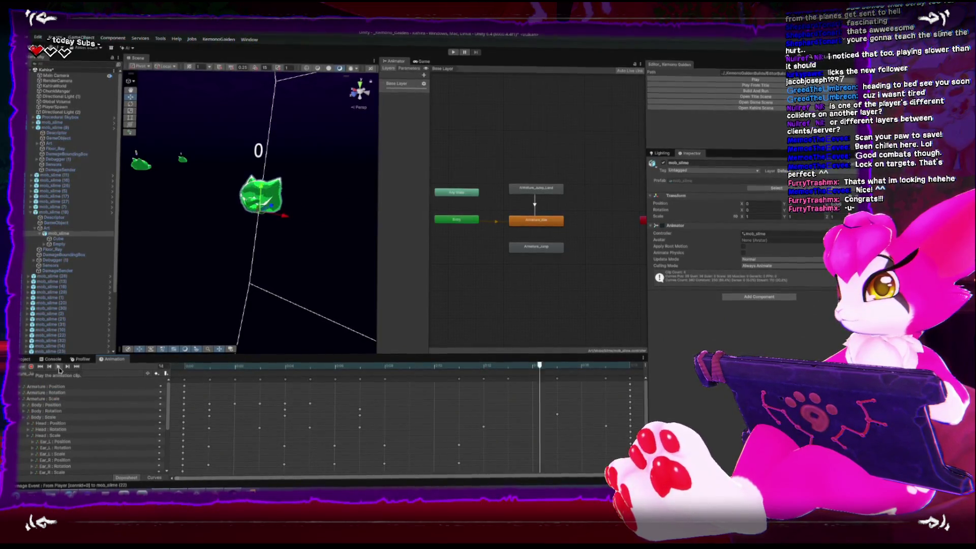
pyautogui.click(56, 399)
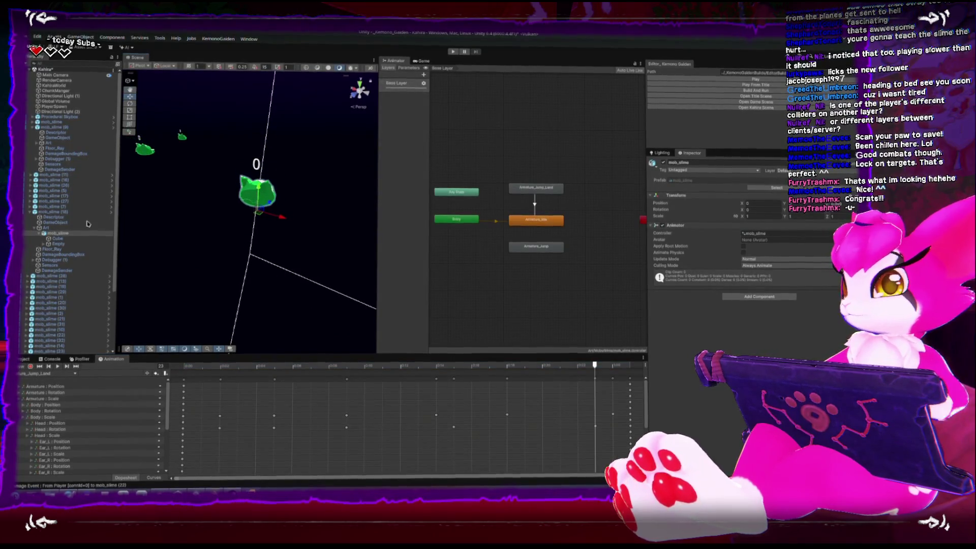
pyautogui.click(56, 213)
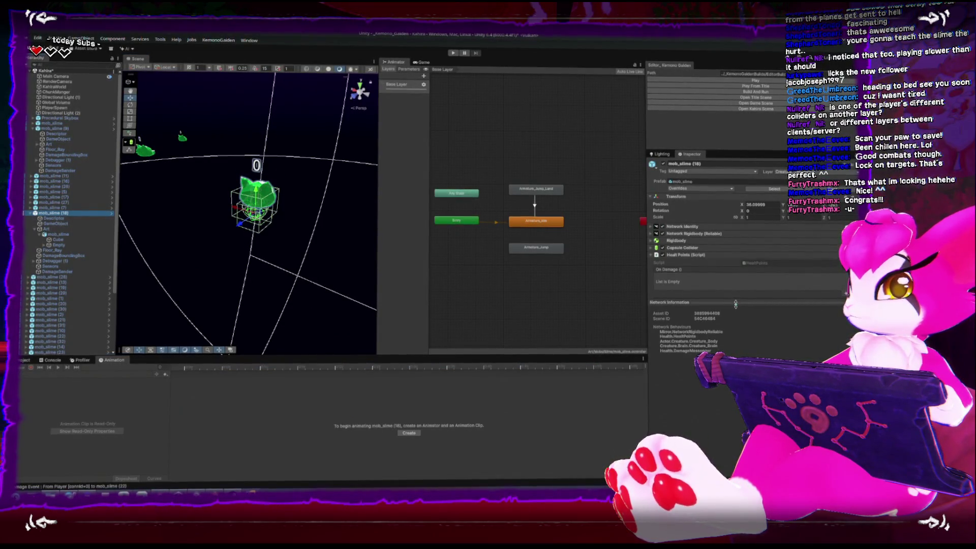
# Step: On mob_slime (18), collapse Health Points, expand Creature_Body and open its script in Rider
pyautogui.moveTo(735, 304); pyautogui.dragTo(735, 404)
pyautogui.scroll(-5, 736, 391)
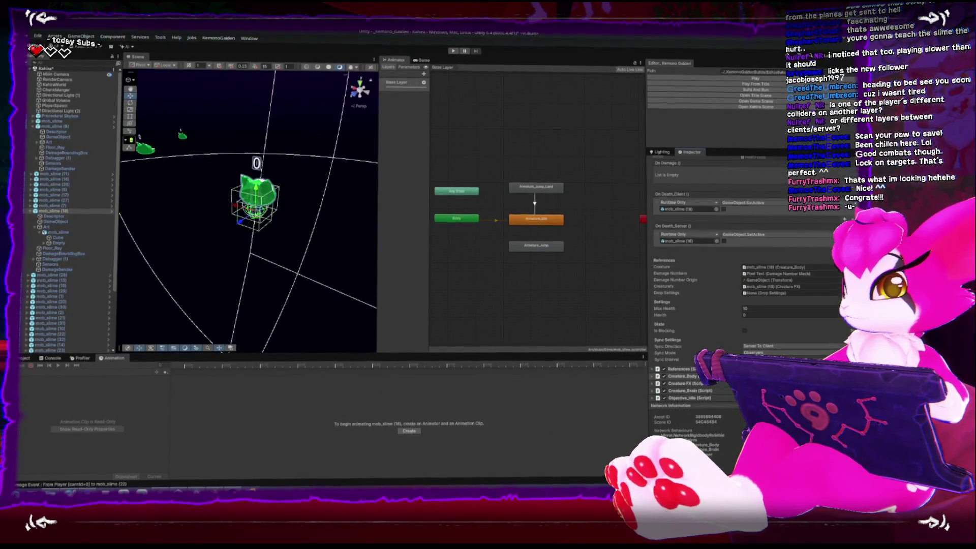
pyautogui.scroll(-2, 726, 274)
pyautogui.scroll(5, 681, 361)
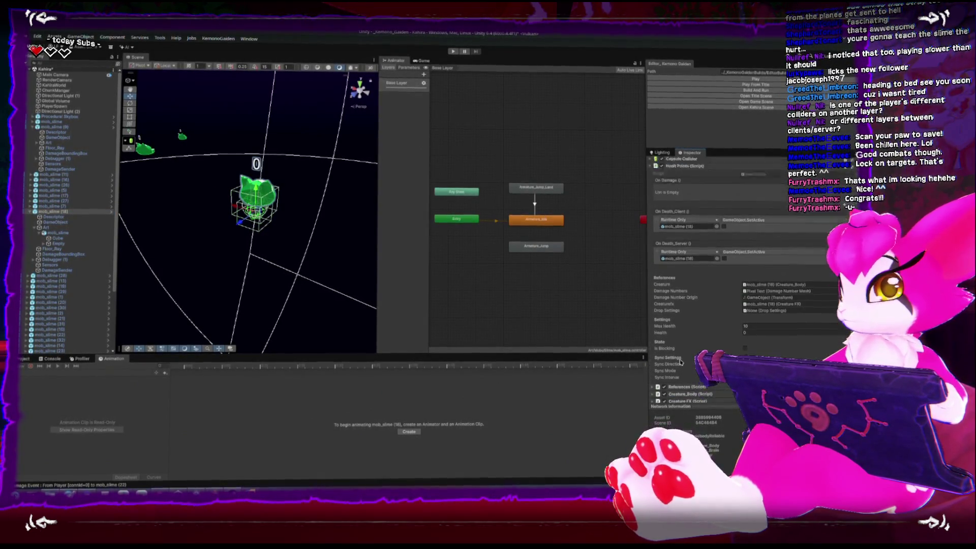
pyautogui.click(651, 254)
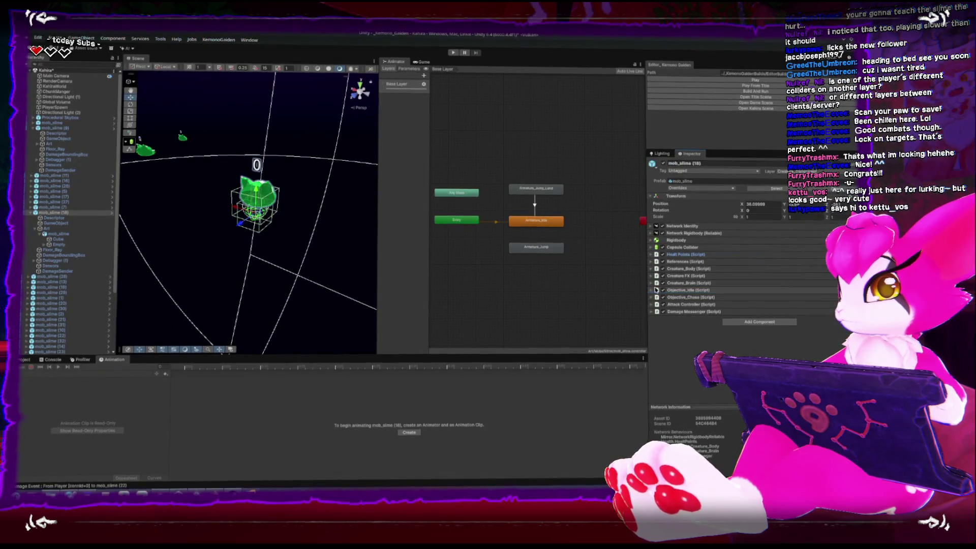
pyautogui.click(651, 267)
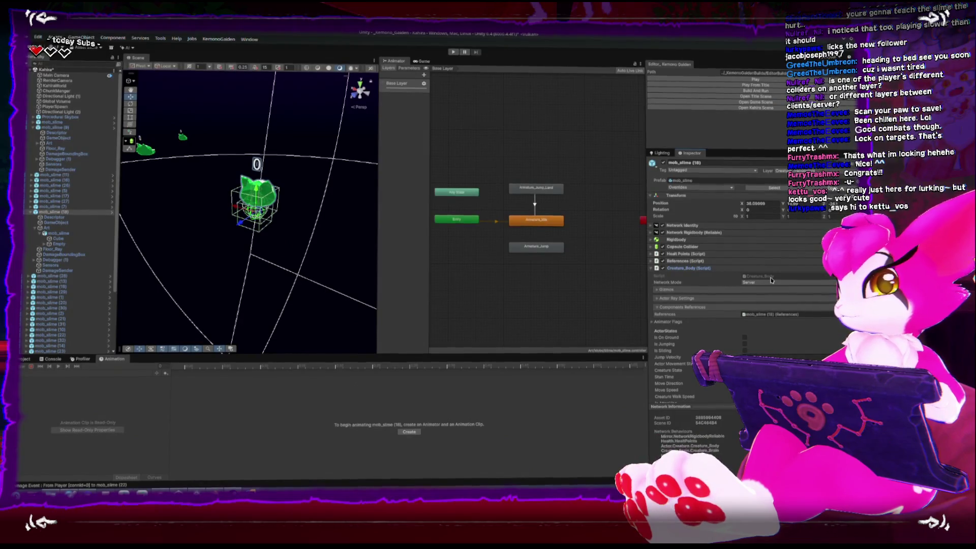
pyautogui.doubleClick(770, 278)
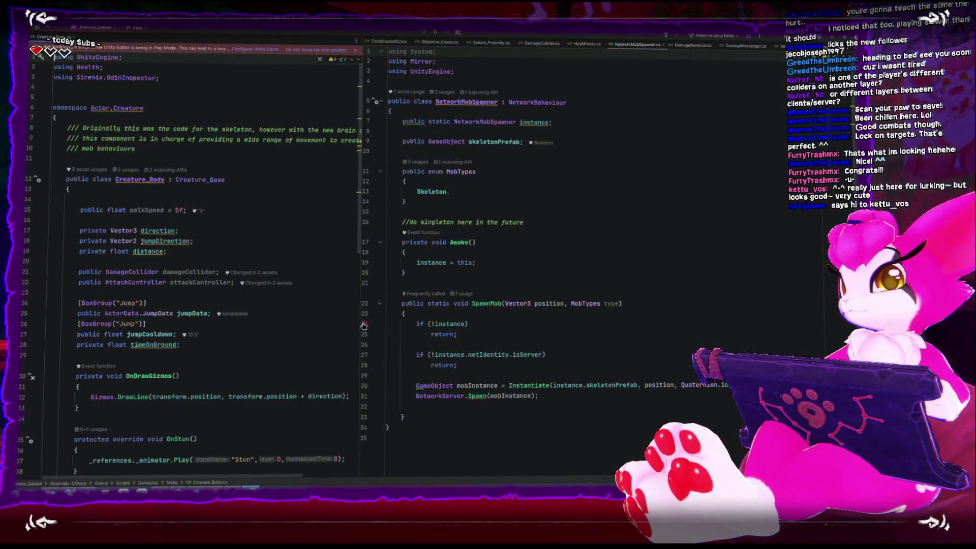
# Step: Below timeOnGround, declare string fields Anim_Jump and Anim_Land, renaming Animation_Land to Anim_Land
pyautogui.moveTo(361, 323); pyautogui.dragTo(466, 323)
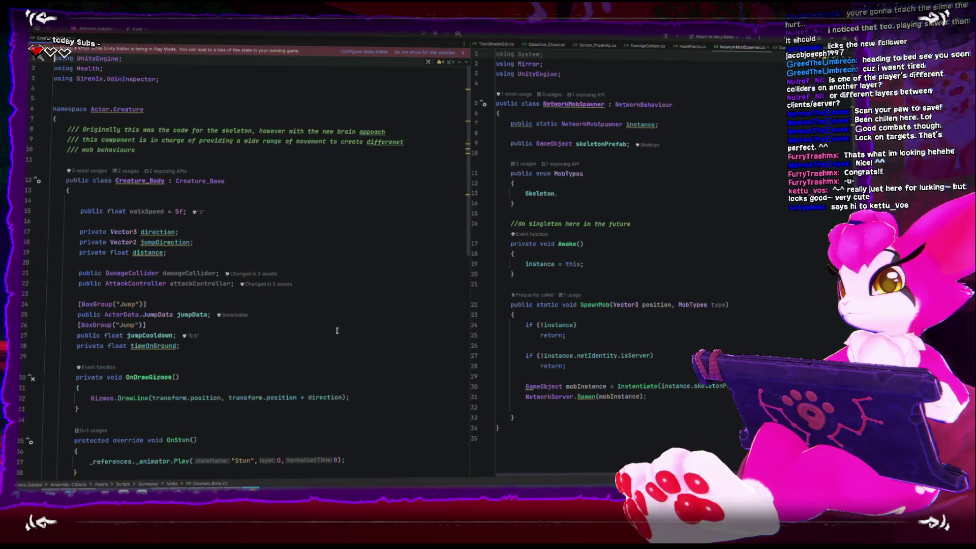
pyautogui.scroll(-2, 337, 331)
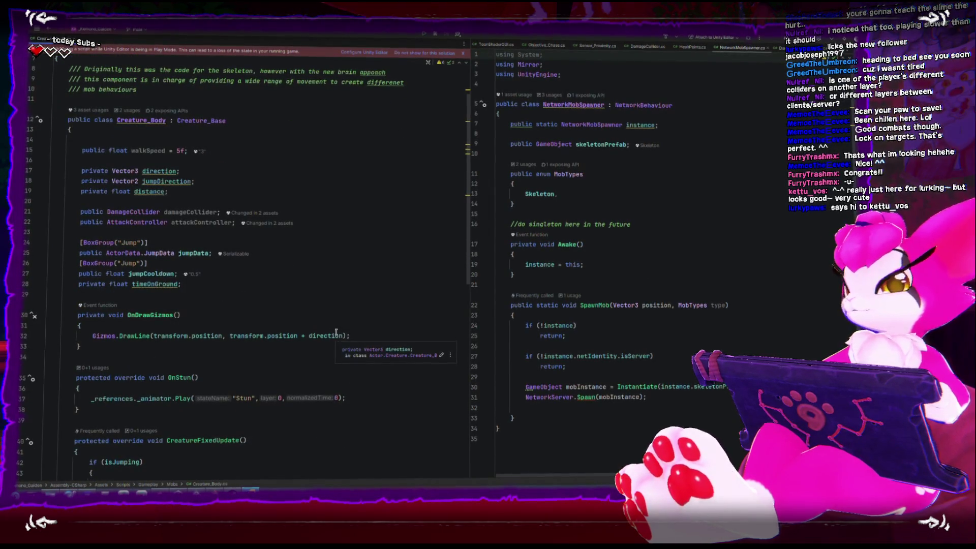
pyautogui.click(325, 313)
pyautogui.click(313, 288)
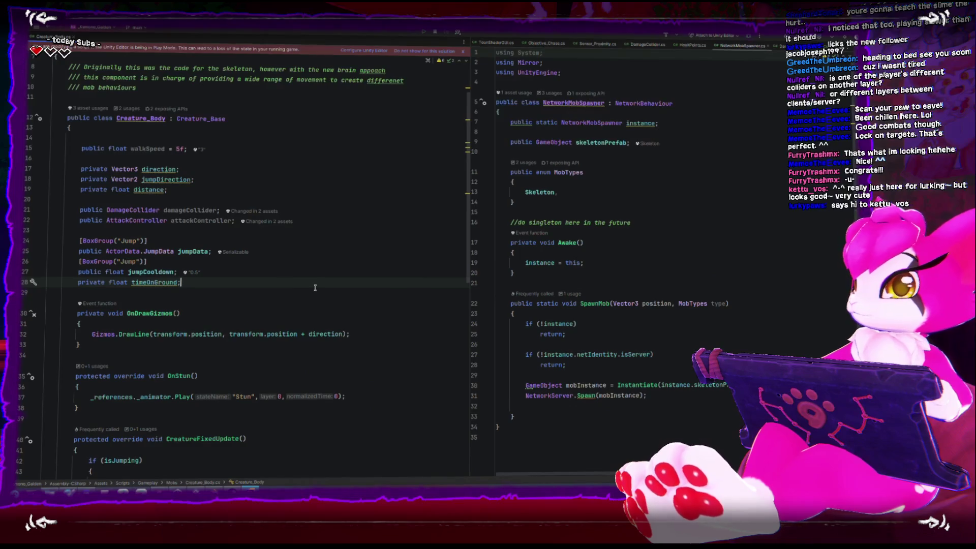
pyautogui.press('Return')
pyautogui.press('Return')
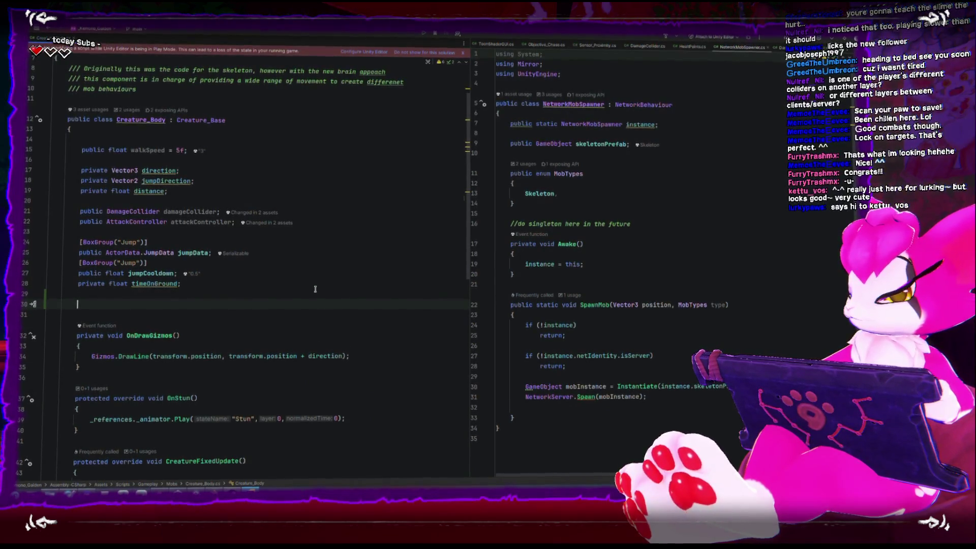
pyautogui.write('public string ')
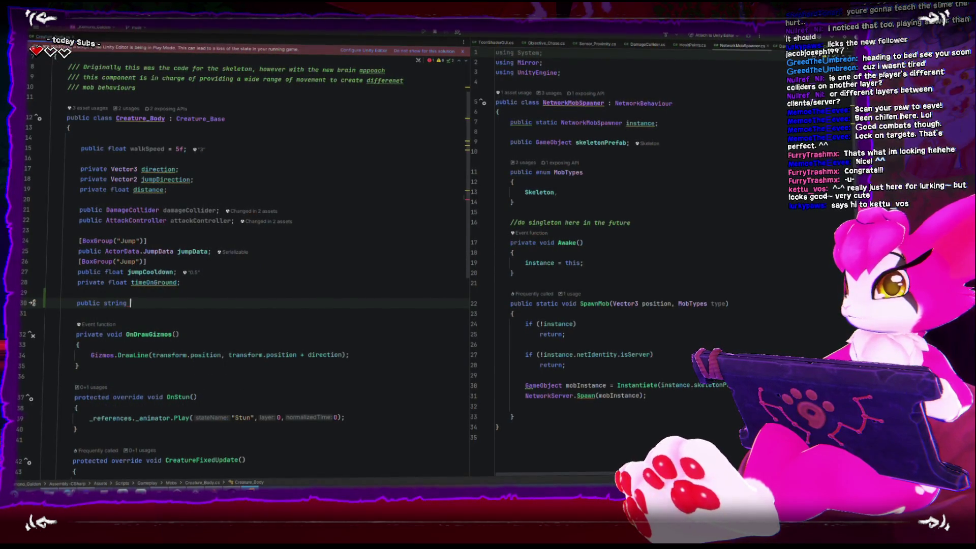
pyautogui.write('Animati')
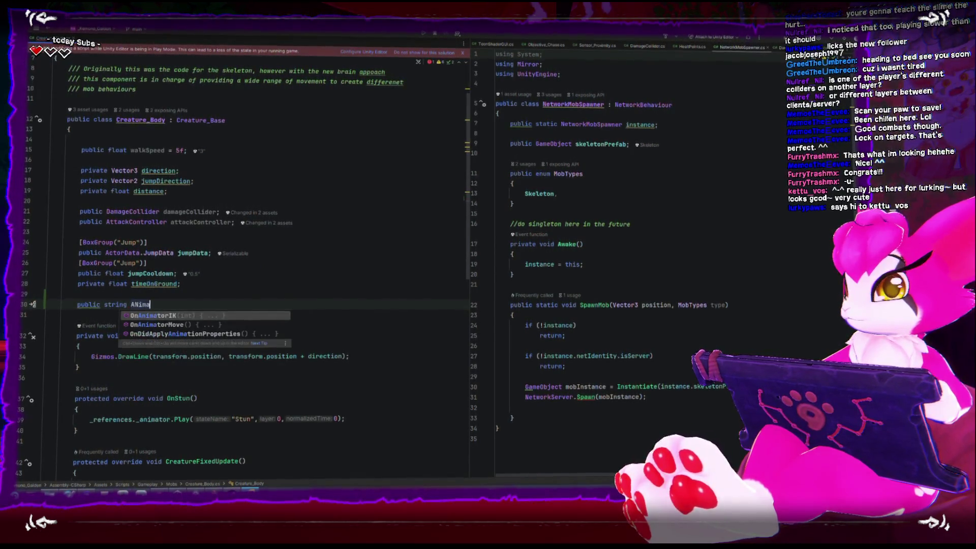
pyautogui.write('on_Land;')
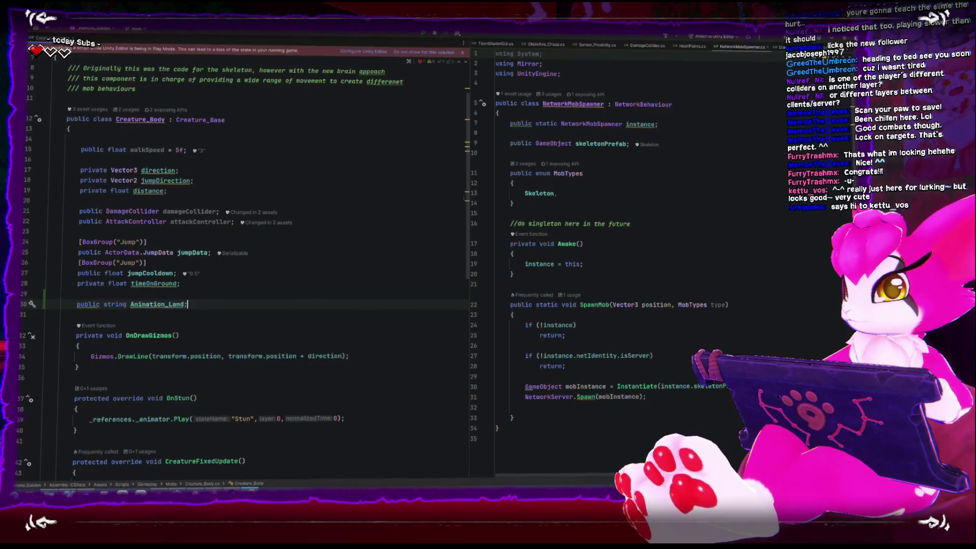
pyautogui.press('Return')
pyautogui.write('public s')
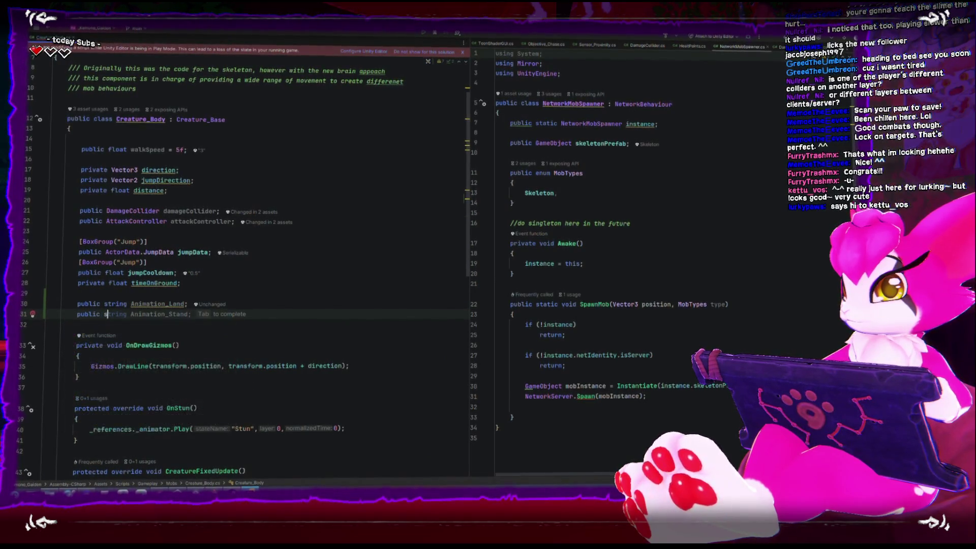
pyautogui.write('tring Animati')
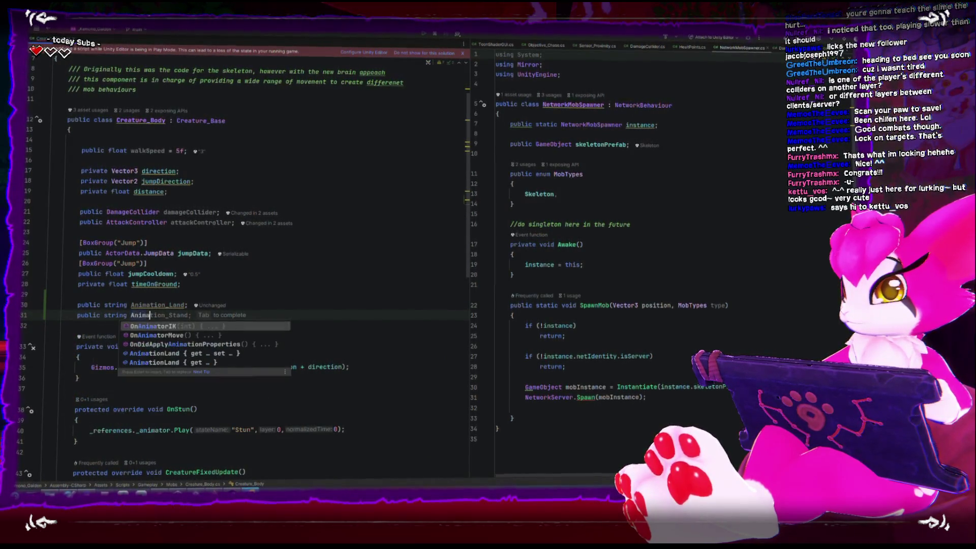
pyautogui.press('BackSpace')
pyautogui.press('BackSpace')
pyautogui.press('BackSpace')
pyautogui.write('_Land')
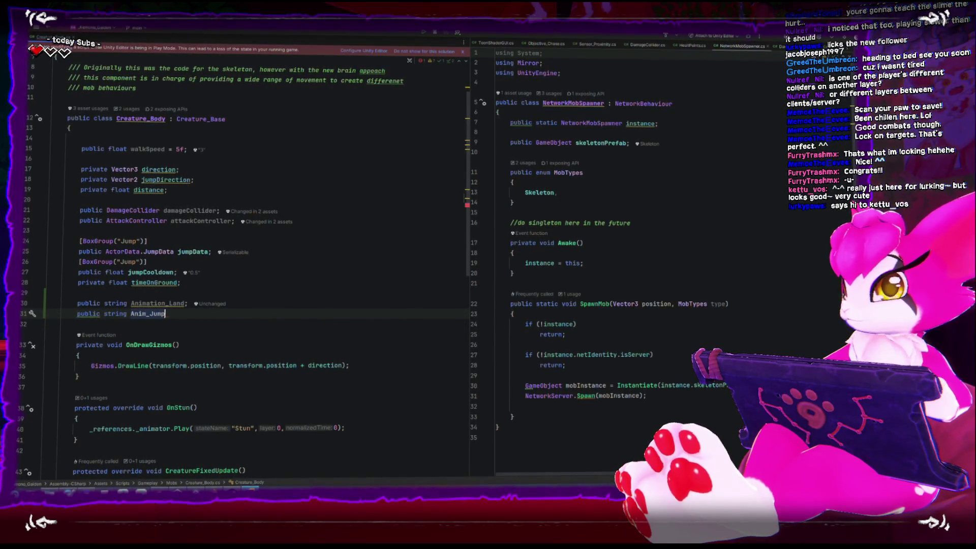
pyautogui.write(';')
pyautogui.press('Up')
pyautogui.press('BackSpace')
pyautogui.press('BackSpace')
pyautogui.press('BackSpace')
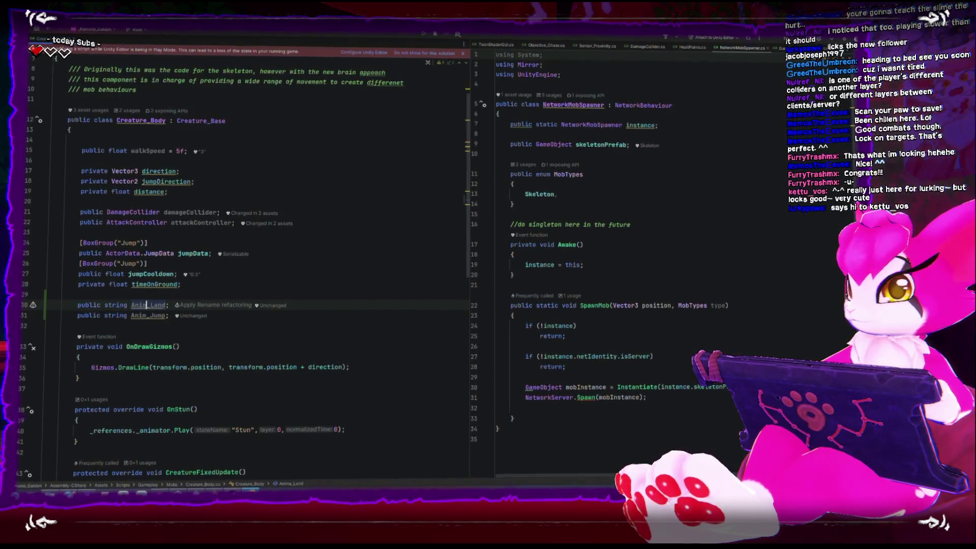
# Step: Move down past OnDrawGizmos to the Jump() method in Creature_Body.cs
pyautogui.scroll(-4, 320, 292)
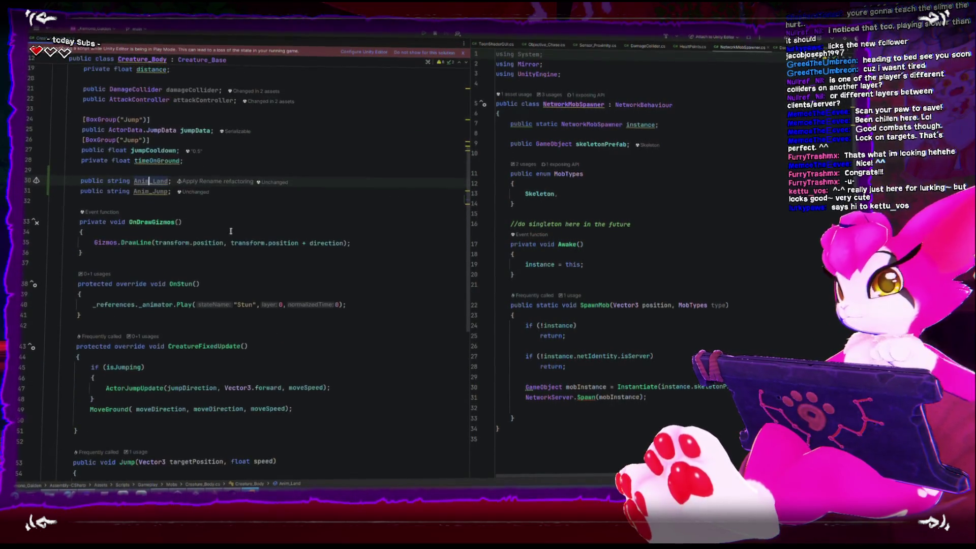
pyautogui.click(279, 223)
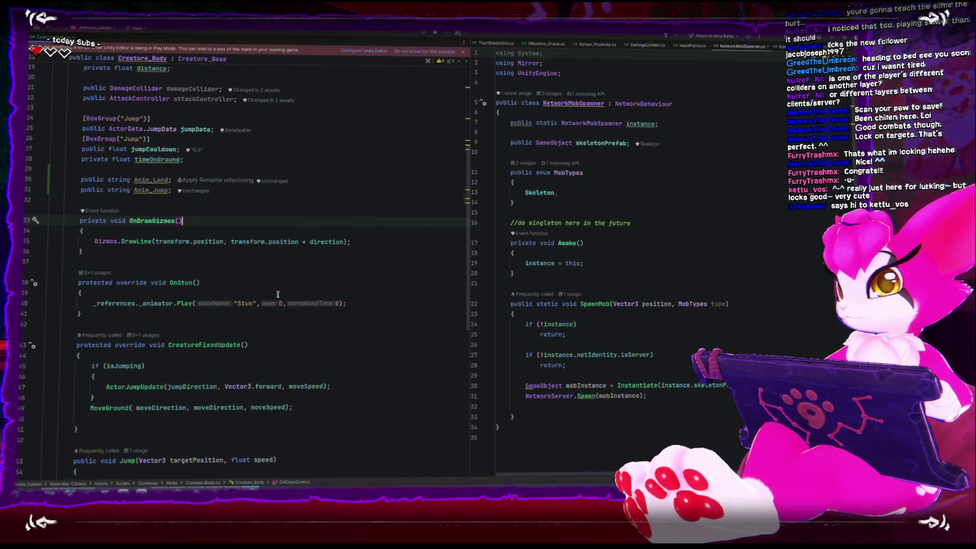
pyautogui.scroll(-4, 255, 342)
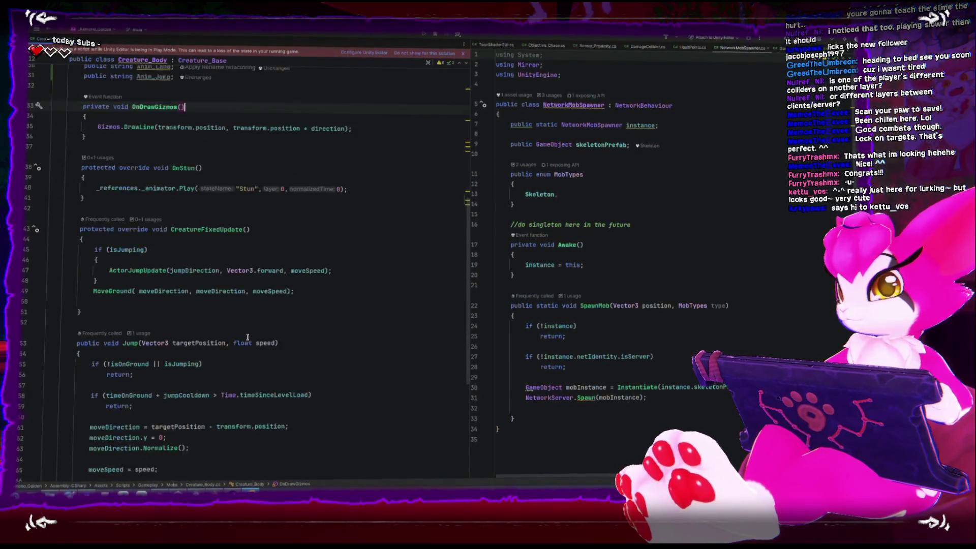
pyautogui.click(346, 400)
pyautogui.scroll(5, 344, 399)
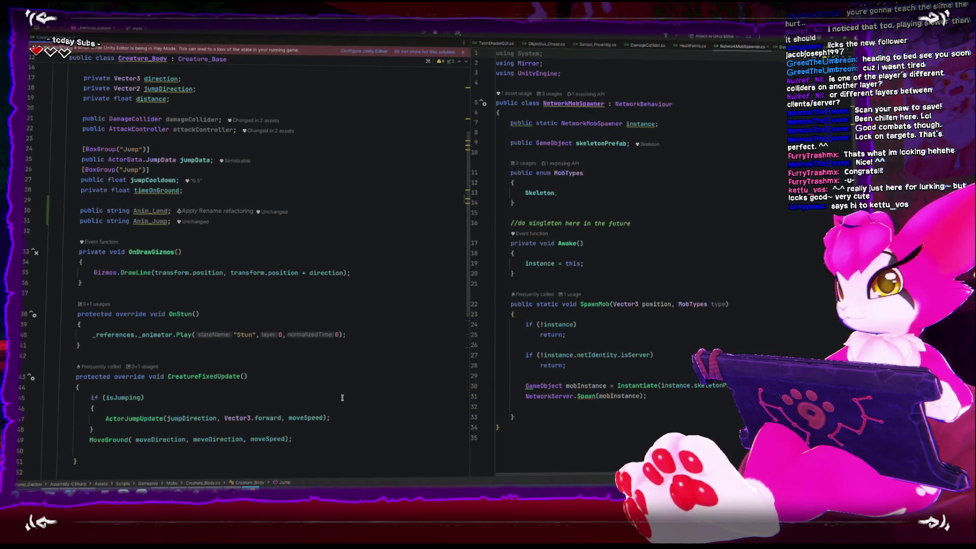
pyautogui.scroll(-6, 341, 397)
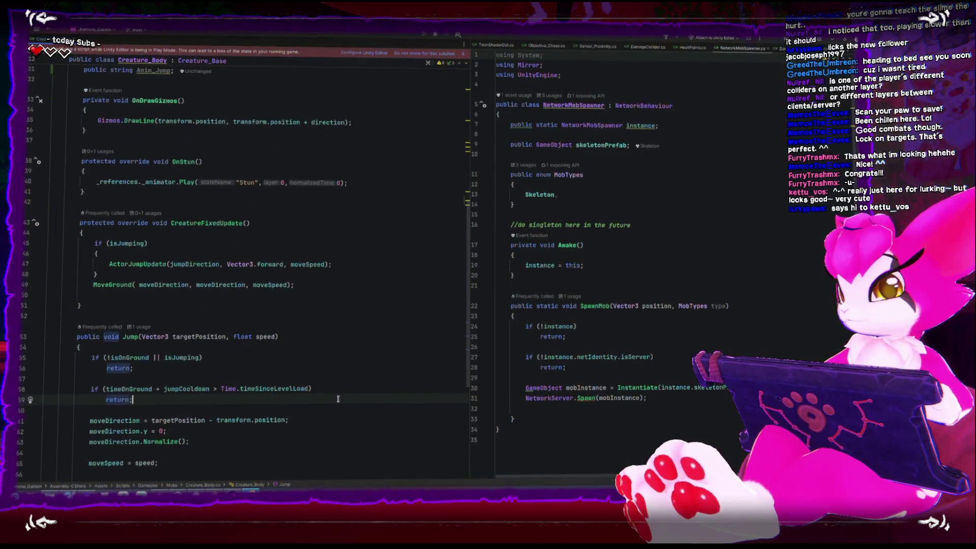
pyautogui.scroll(-1, 338, 401)
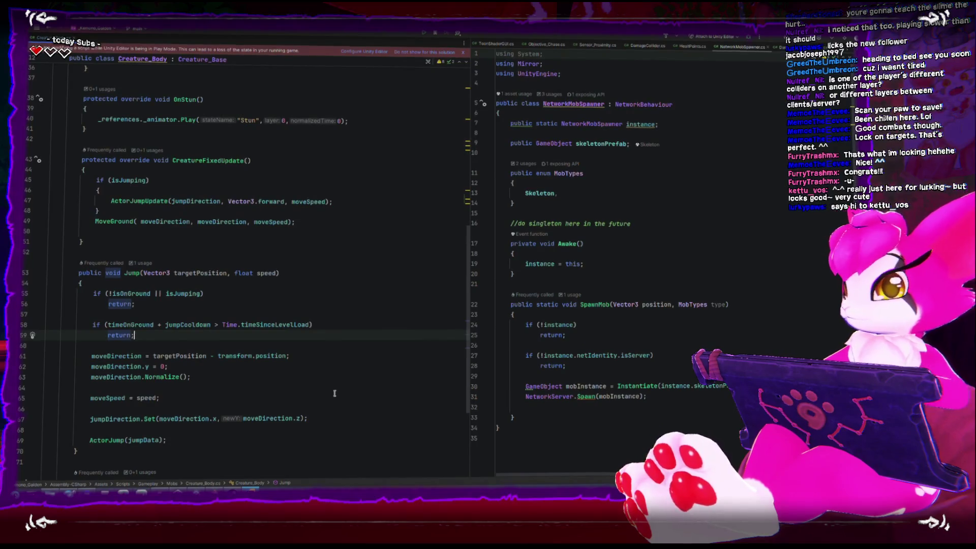
# Step: Add '_references._animator.Play(Anim_Jump);' after the cooldown check in Jump()
pyautogui.press('Return')
pyautogui.press('Return')
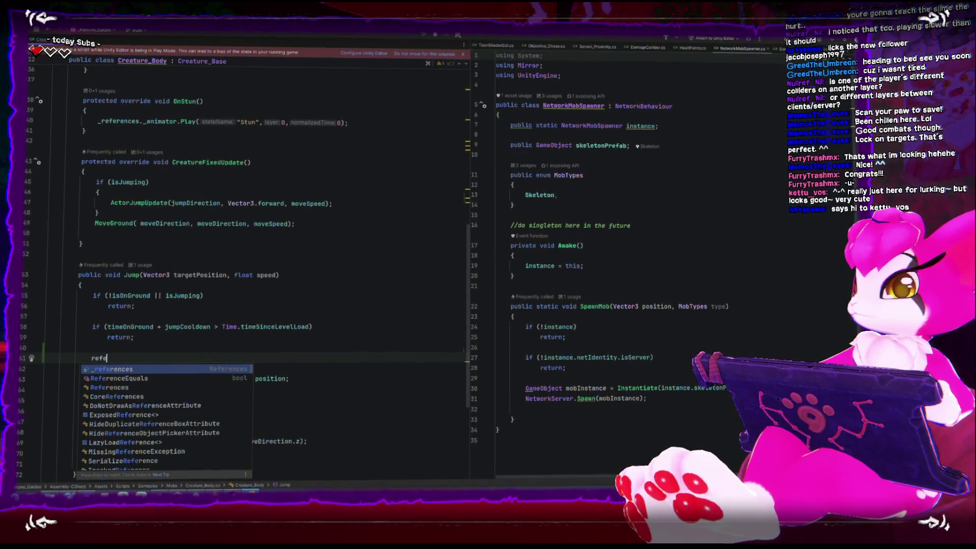
pyautogui.write('_an')
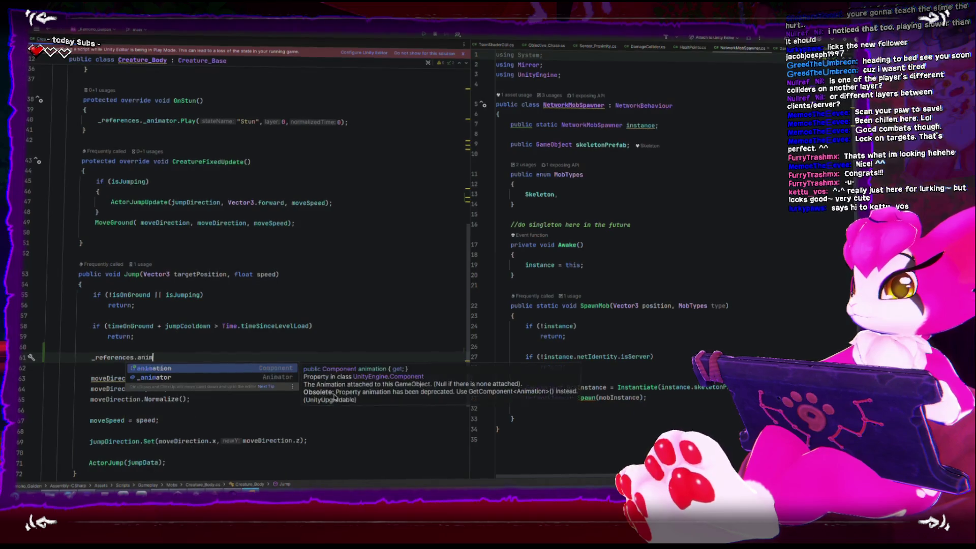
pyautogui.press('Return')
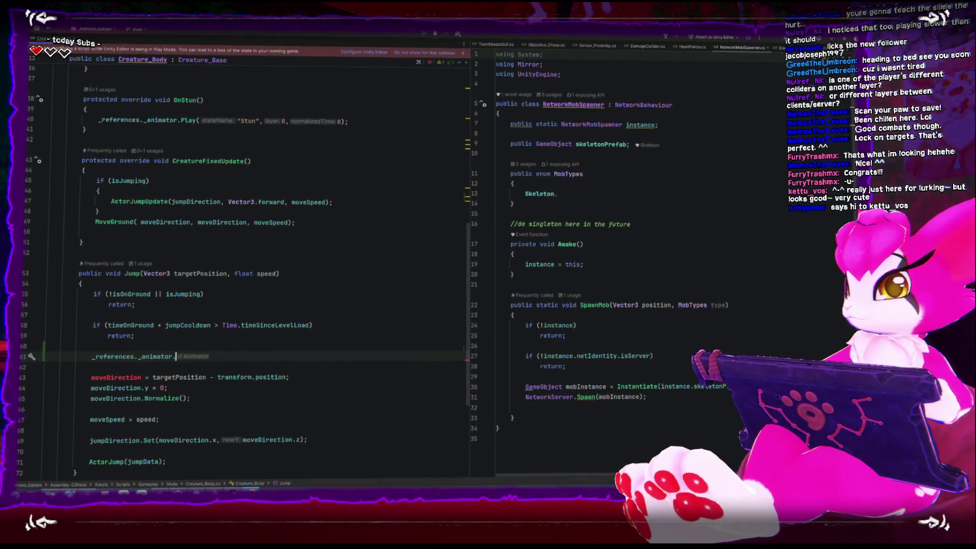
pyautogui.write('Pl')
pyautogui.press('Return')
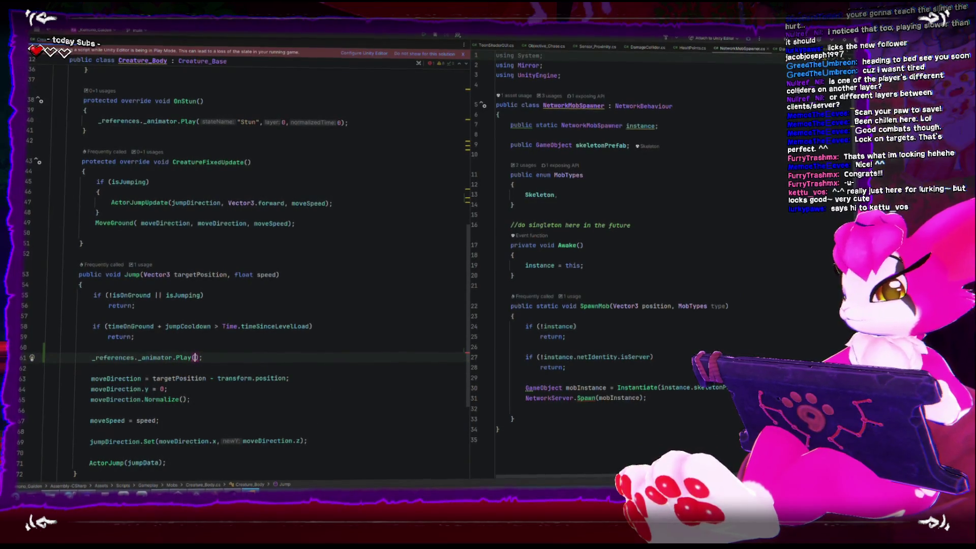
pyautogui.write('Anim')
pyautogui.press('Return')
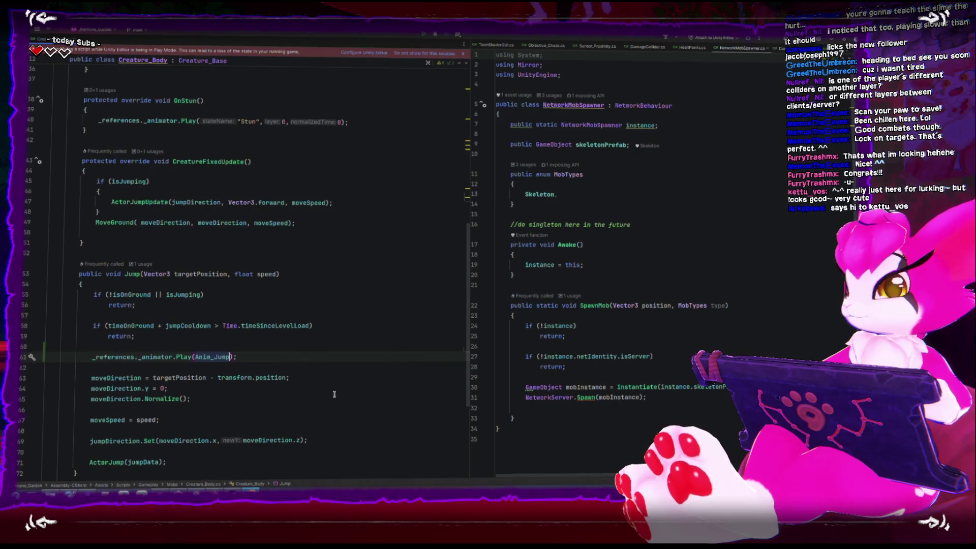
# Step: Add '_references._animator.Play(Anim_Land);' to OnGround(), then select Unity's Armature_Jump state
pyautogui.scroll(3, 325, 377)
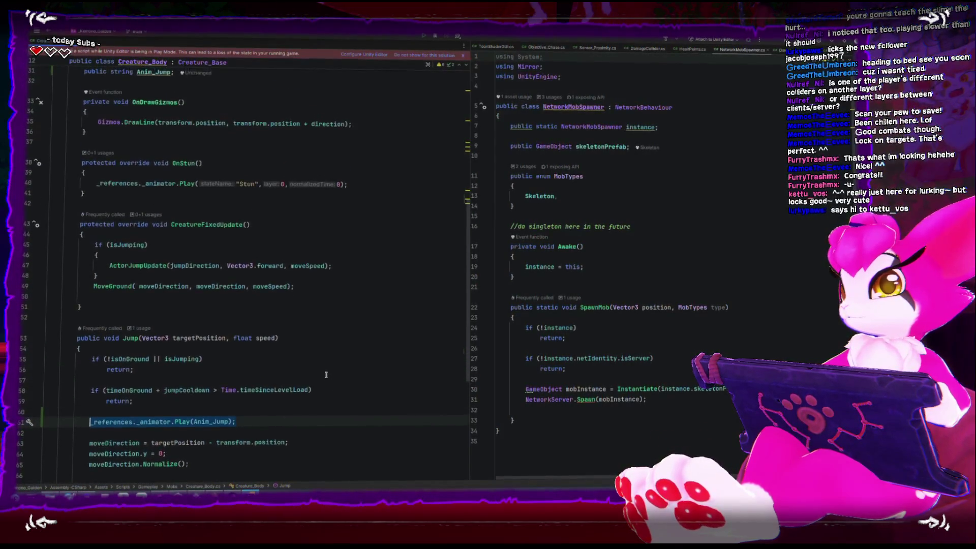
pyautogui.scroll(-8, 300, 314)
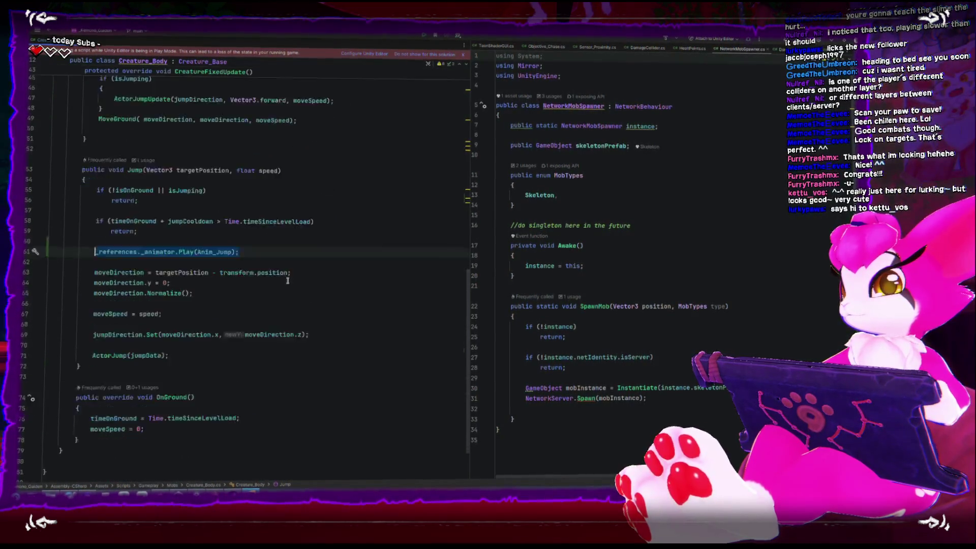
pyautogui.click(269, 358)
pyautogui.click(297, 347)
pyautogui.press('Return')
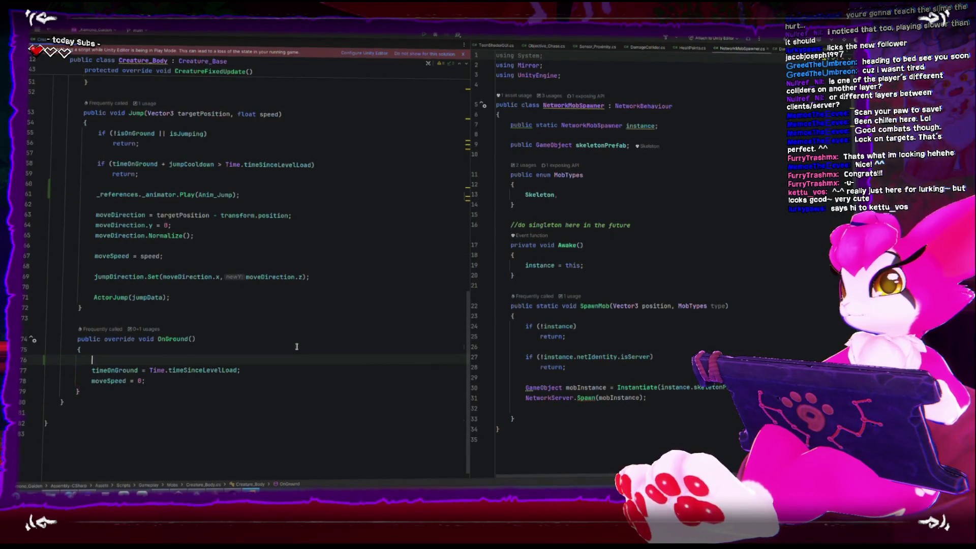
pyautogui.press('Left')
pyautogui.press('Left')
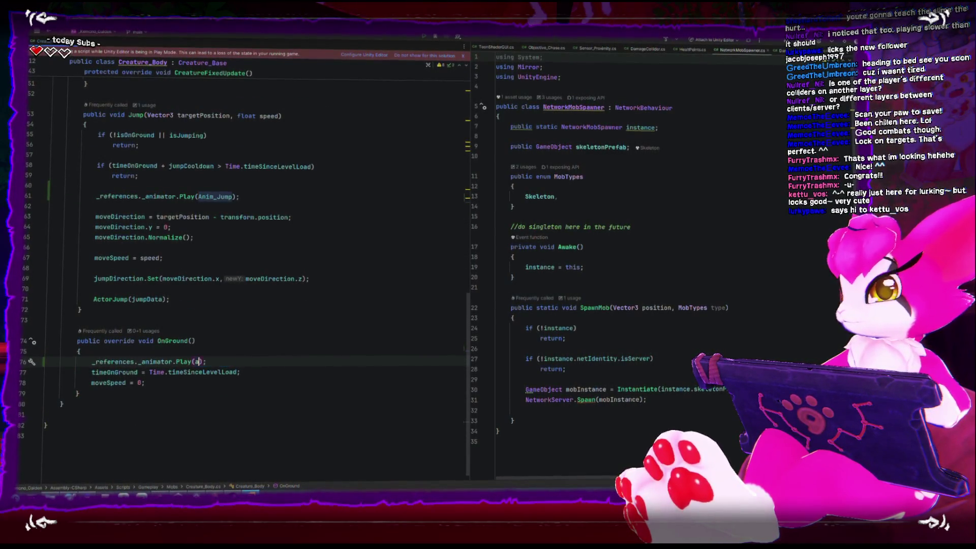
pyautogui.hotkey('ctrl', 'BackSpace')
pyautogui.write('anim')
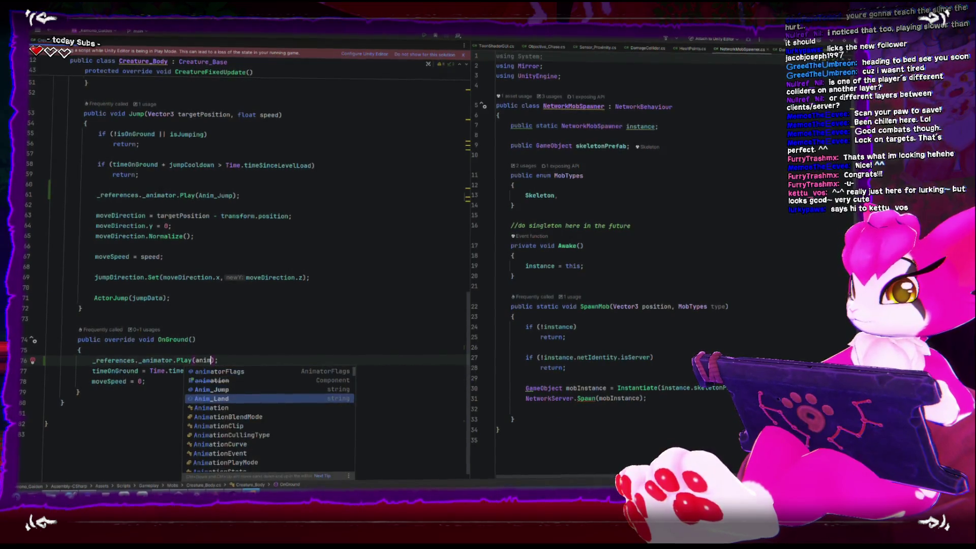
pyautogui.press('Return')
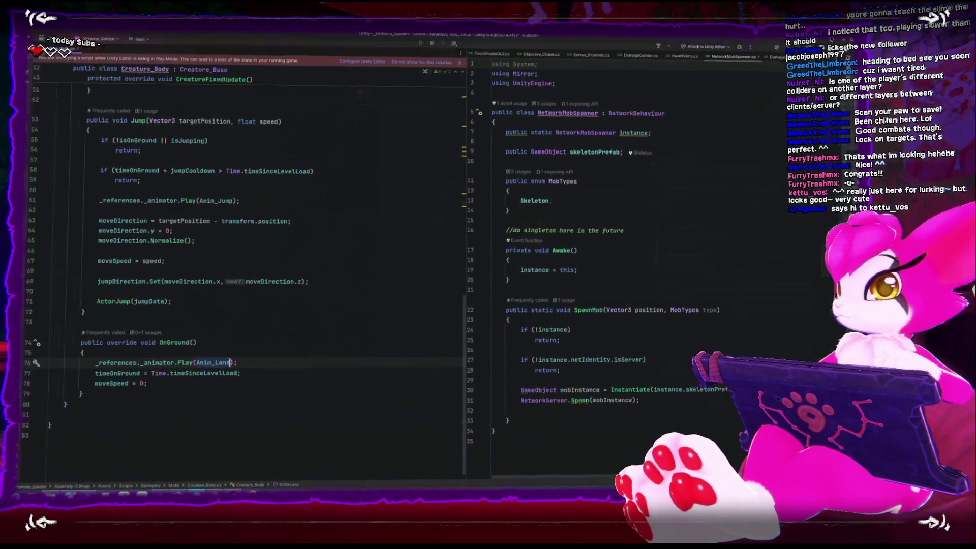
pyautogui.hotkey('alt', 'Tab')
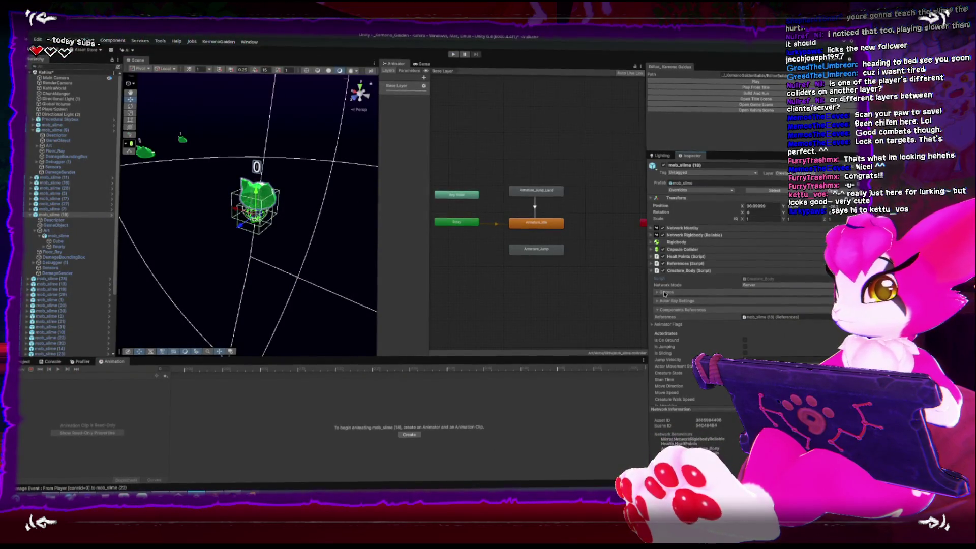
pyautogui.click(534, 247)
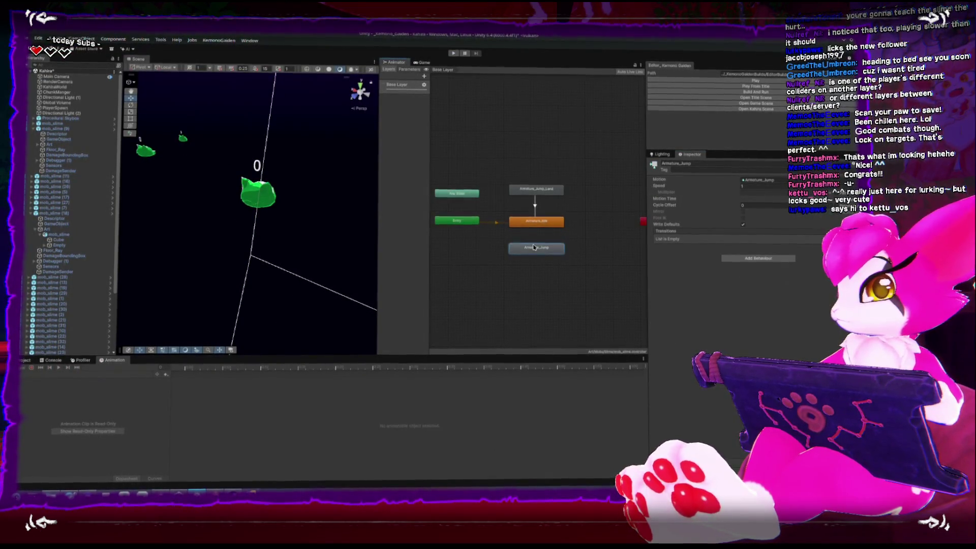
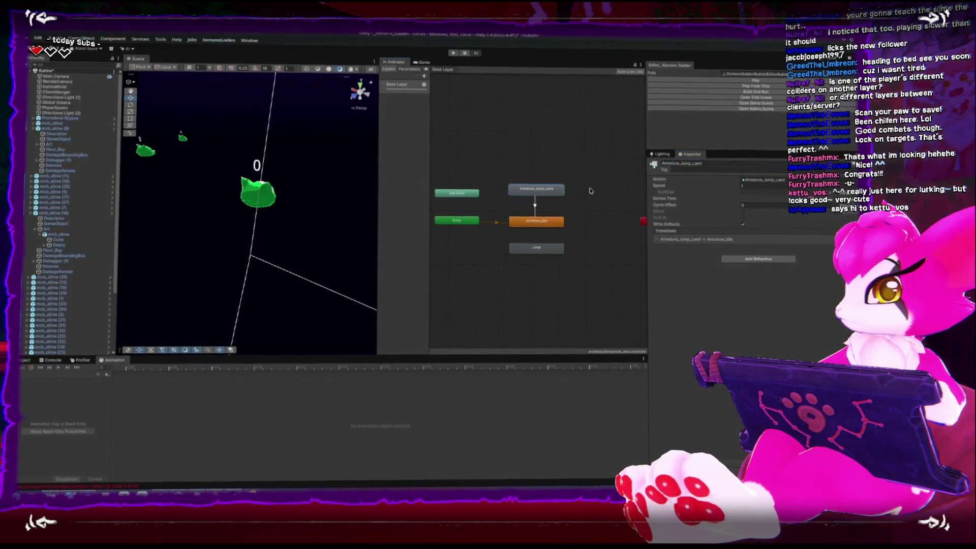
# Step: Rename the Animator state to Land and apply all overrides to the mob_slime (18) prefab
pyautogui.write('Land')
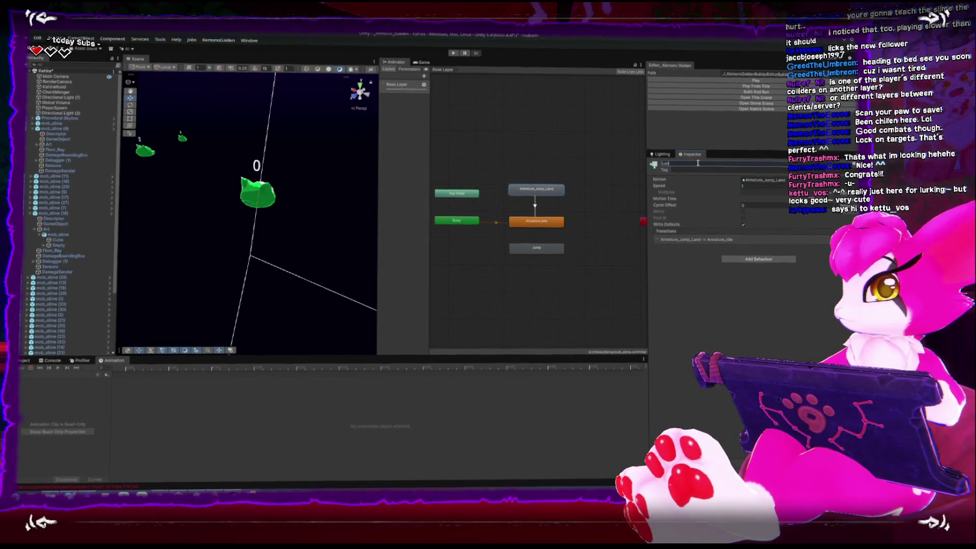
pyautogui.press('Return')
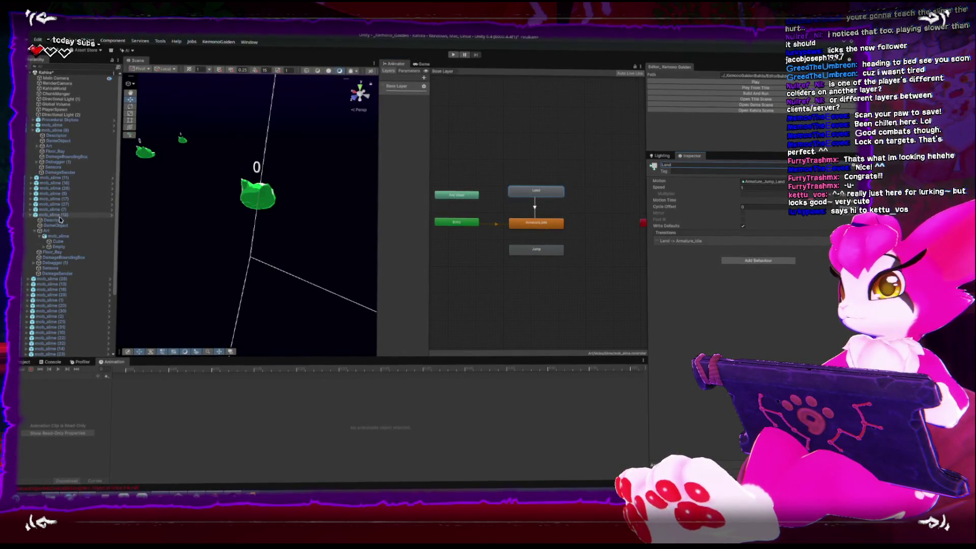
pyautogui.click(56, 216)
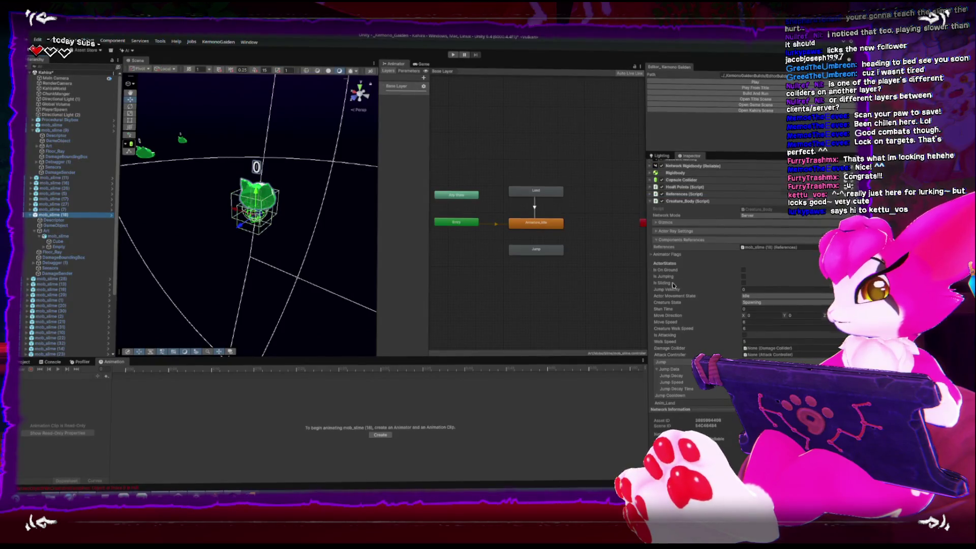
pyautogui.scroll(-2, 673, 285)
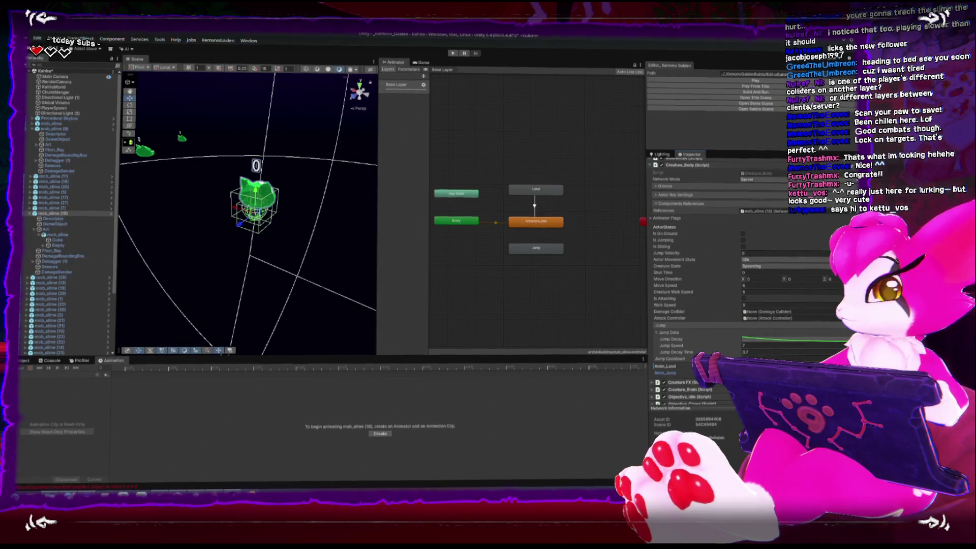
pyautogui.scroll(5, 781, 302)
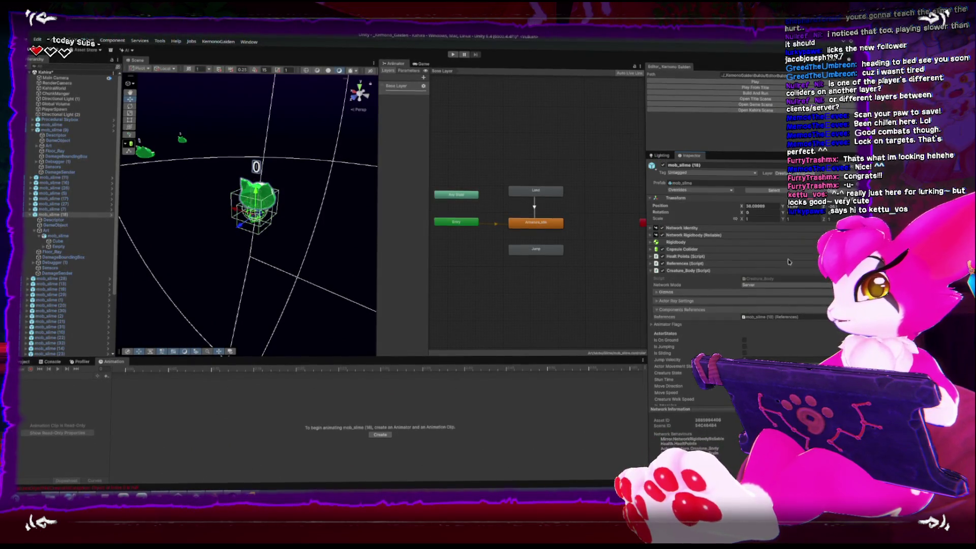
pyautogui.click(718, 191)
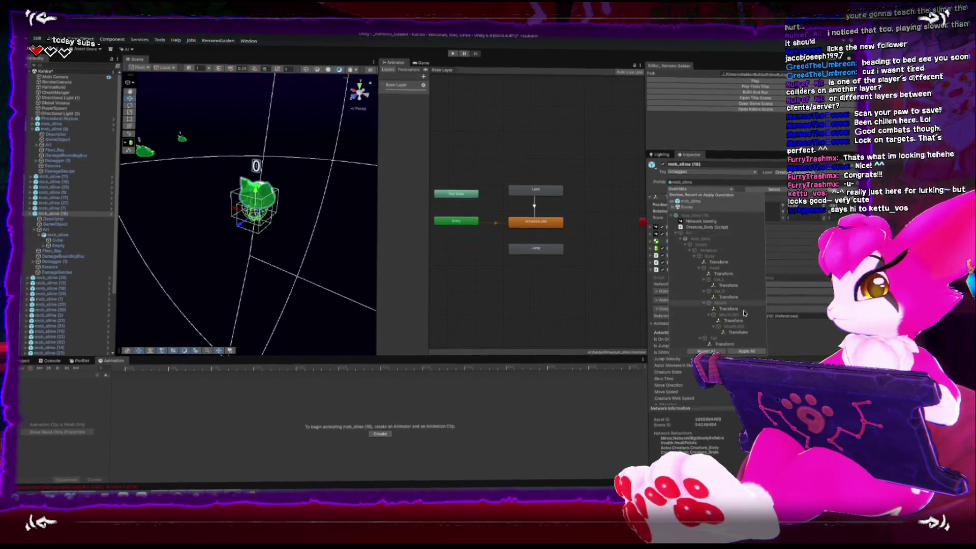
pyautogui.click(746, 350)
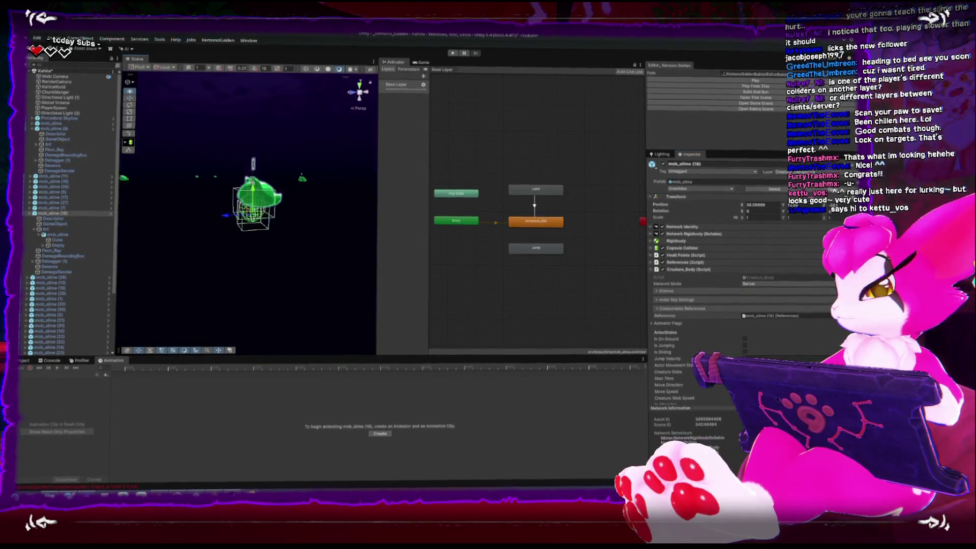
# Step: Check the child mob_slime model's Animator Base Layer, then start play mode
pyautogui.click(102, 236)
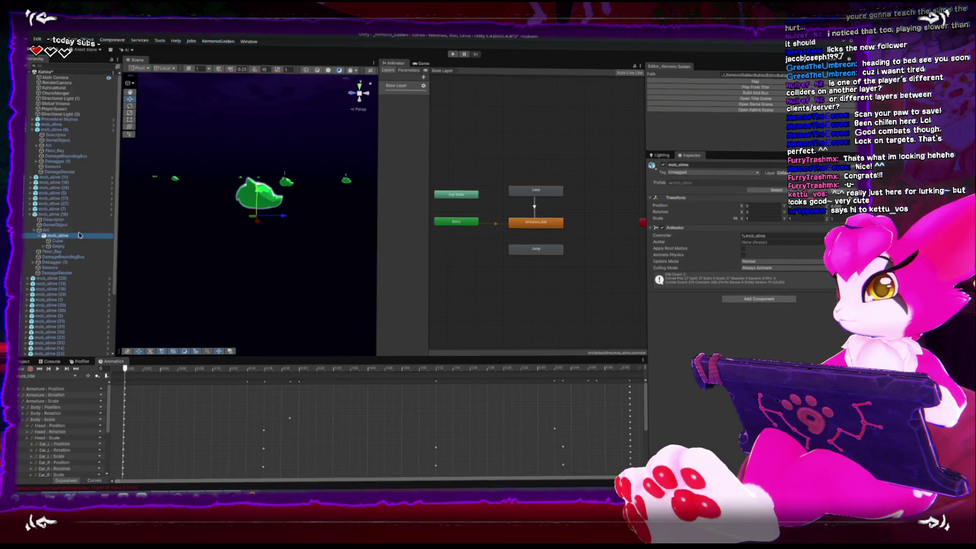
pyautogui.click(47, 229)
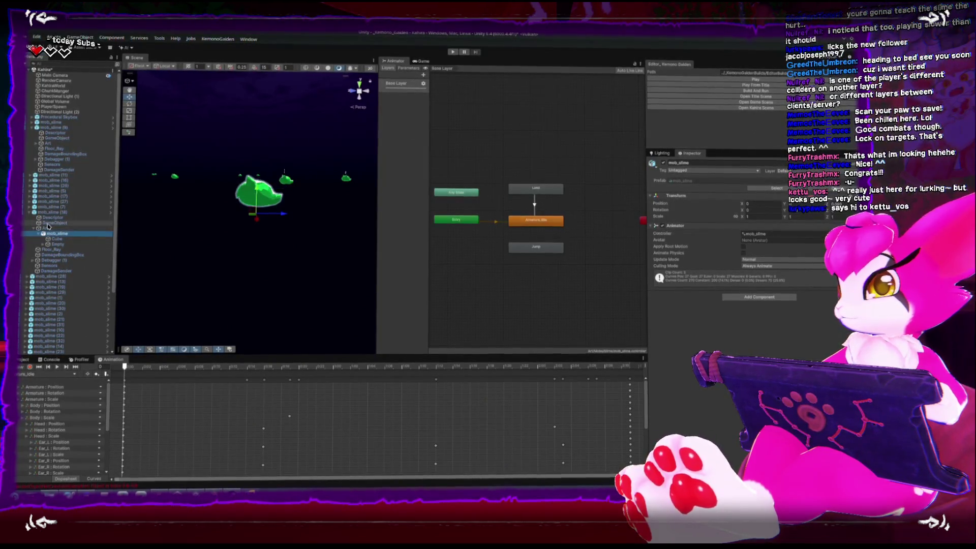
pyautogui.click(55, 234)
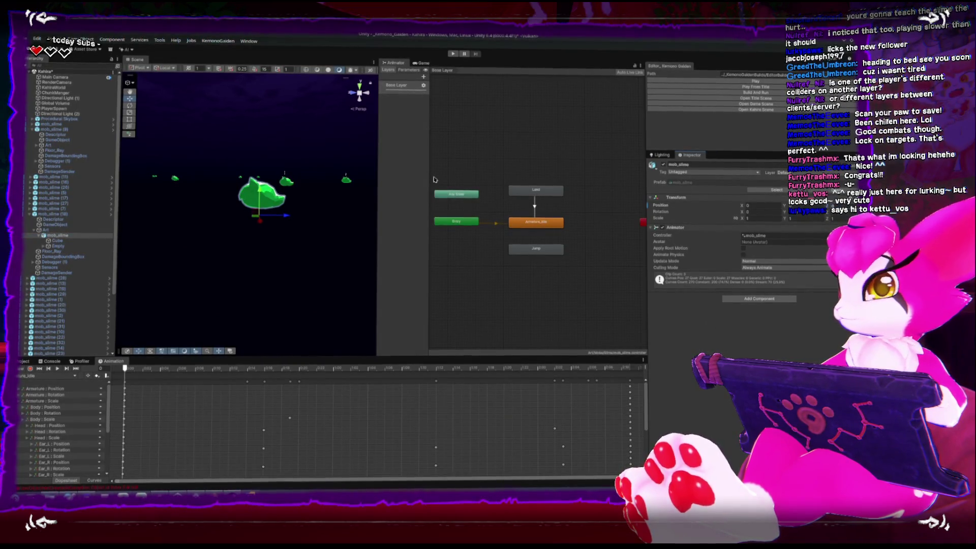
pyautogui.click(571, 124)
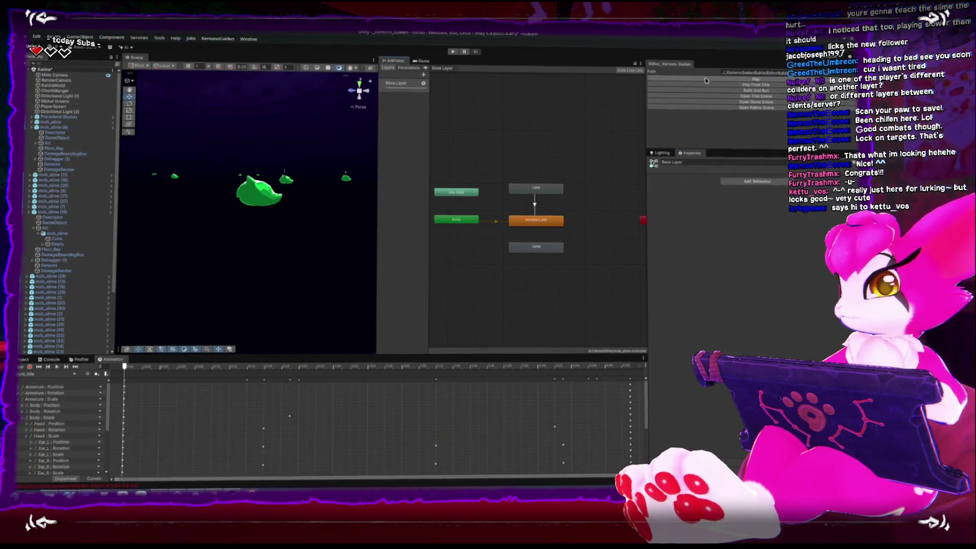
pyautogui.click(705, 80)
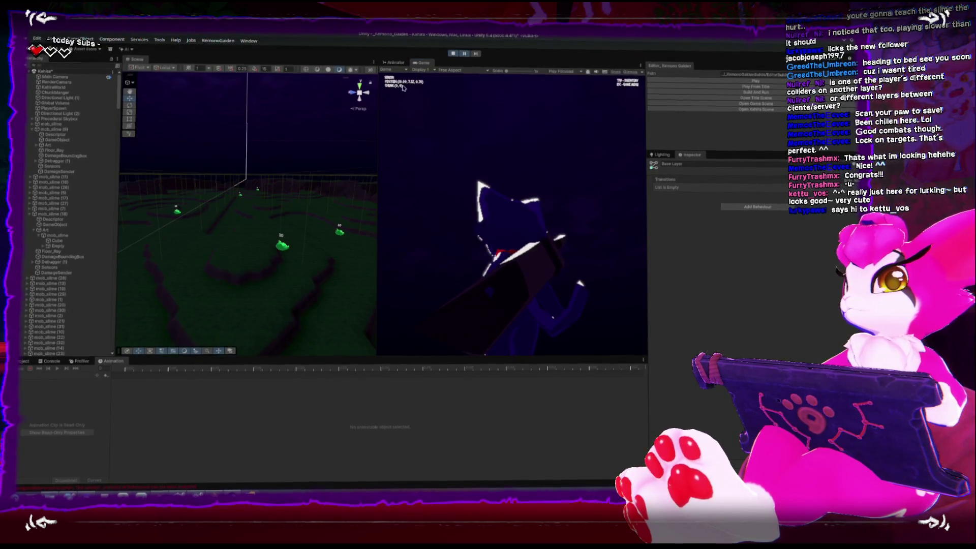
# Step: Maximize the Game view, slash, run toward the slimes with W, then stop play mode
pyautogui.hotkey('shift', 'space')
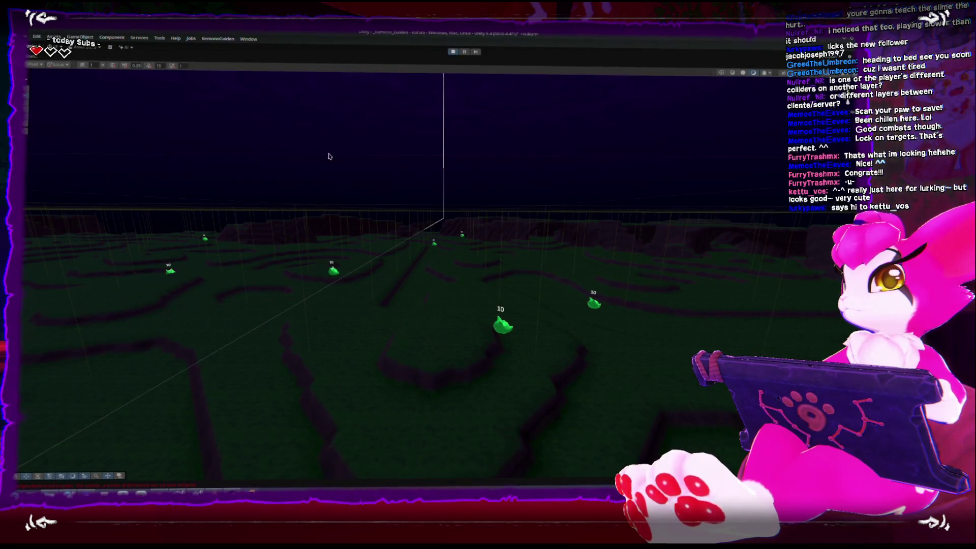
pyautogui.hotkey('shift', 'space')
pyautogui.hotkey('shift', 'space')
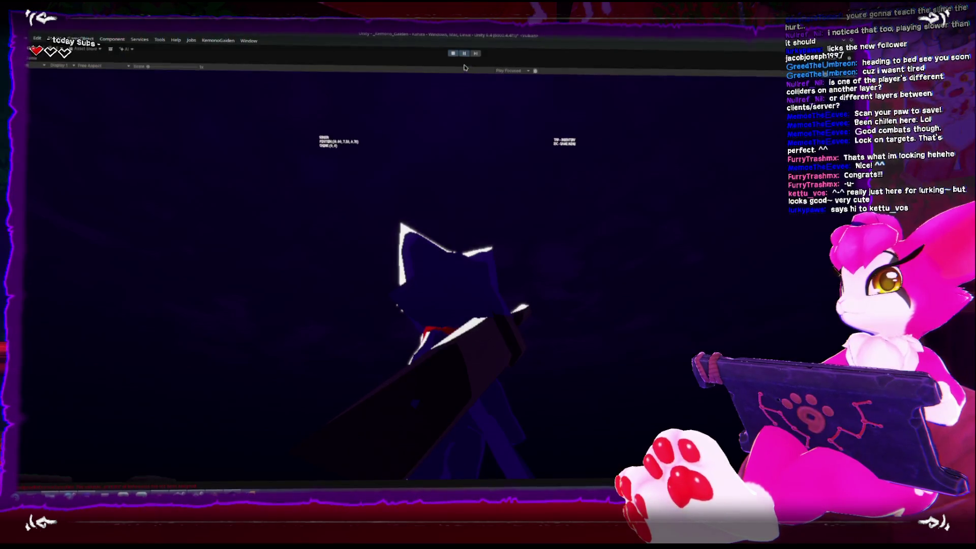
pyautogui.click(449, 270)
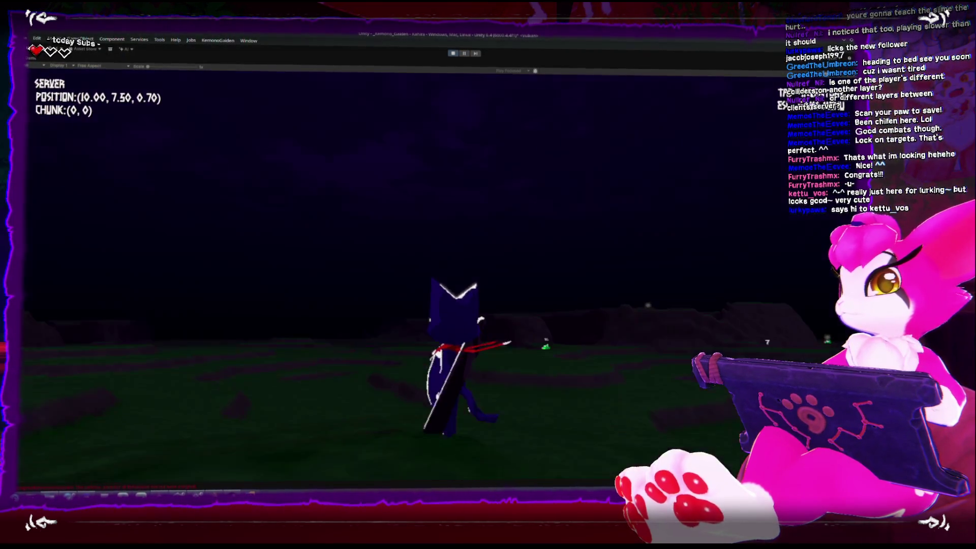
pyautogui.press('w')
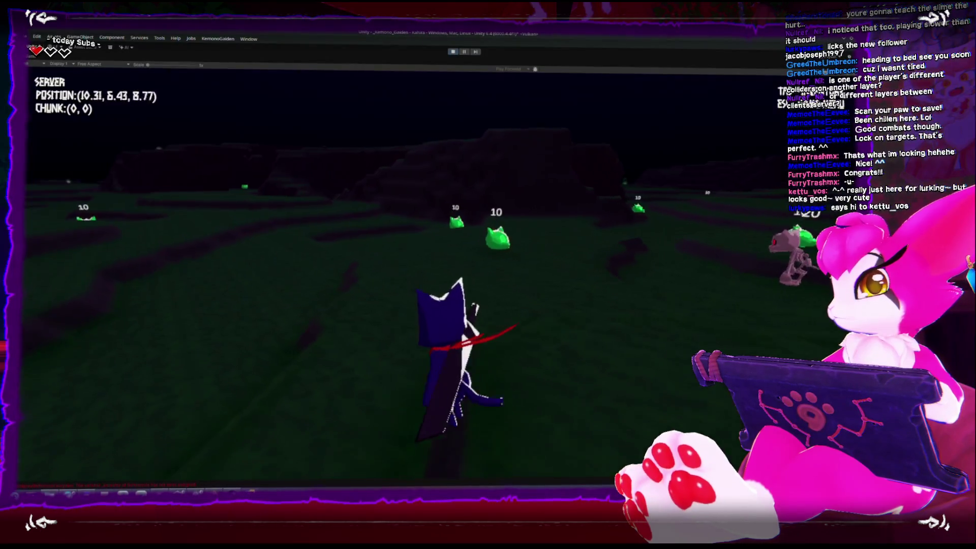
pyautogui.press('w')
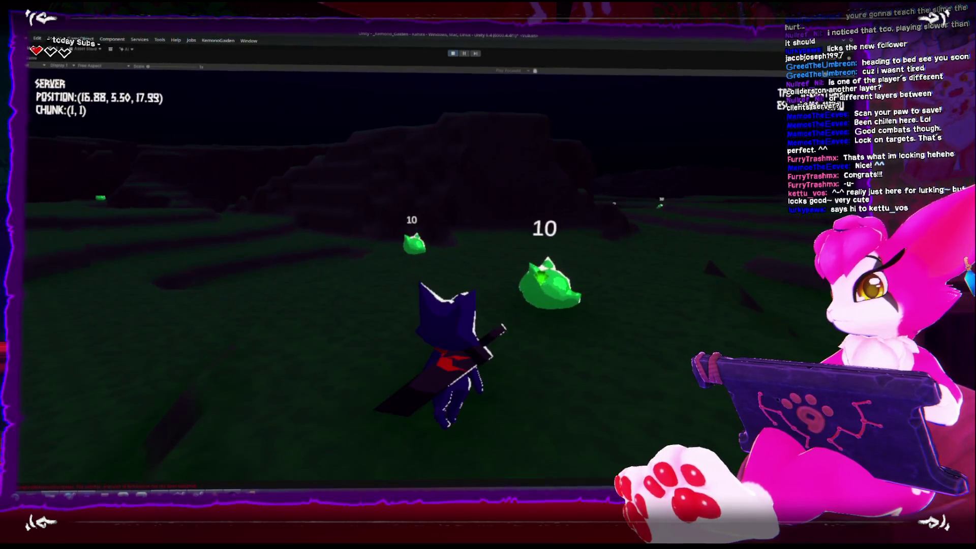
pyautogui.press('Escape')
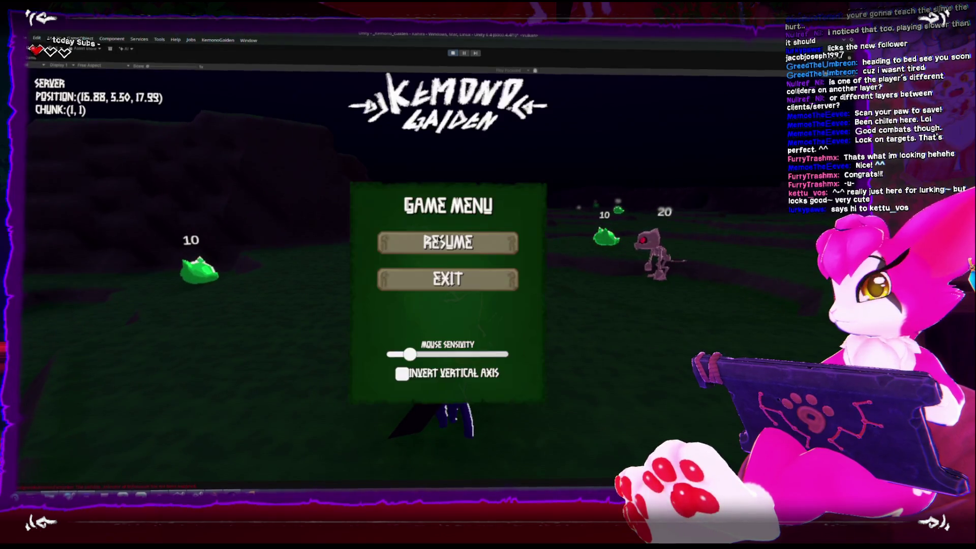
pyautogui.click(452, 52)
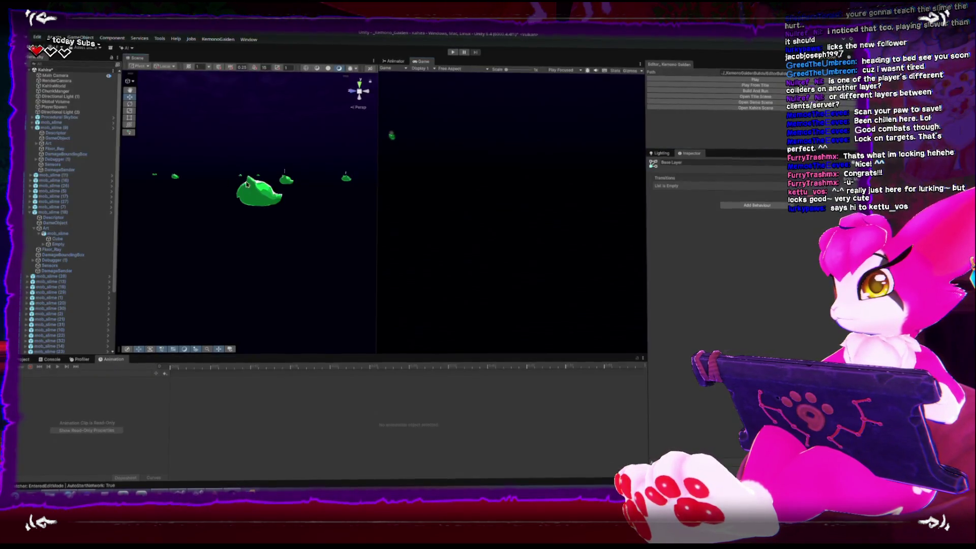
# Step: Assign the mob_slime child's Animator to mob_slime (18)'s References Animator field and apply overrides
pyautogui.click(246, 185)
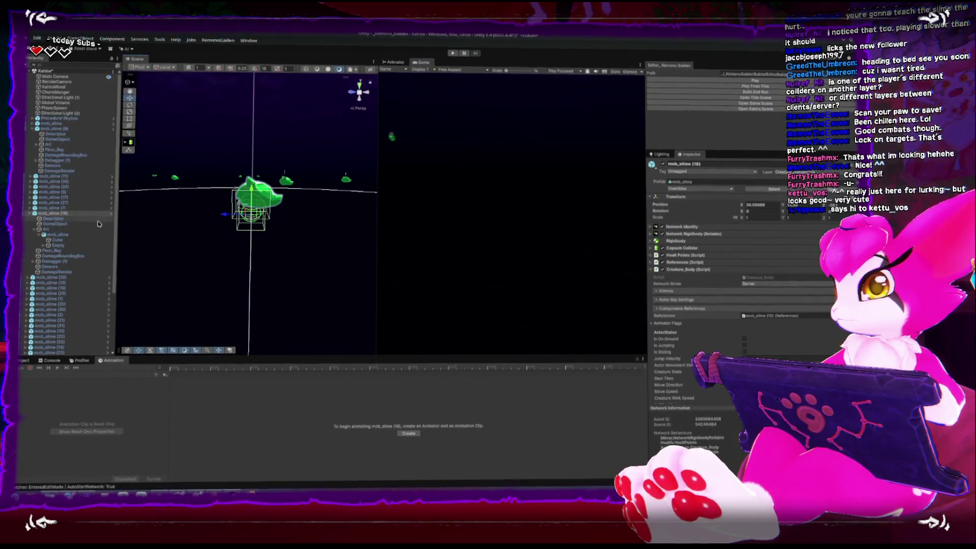
pyautogui.click(732, 270)
pyautogui.click(732, 262)
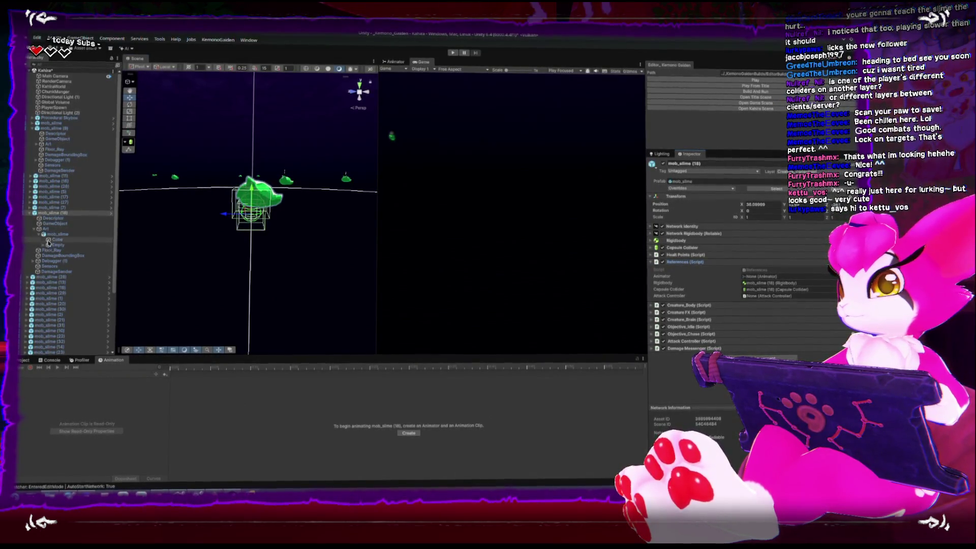
pyautogui.moveTo(767, 277); pyautogui.dragTo(765, 277)
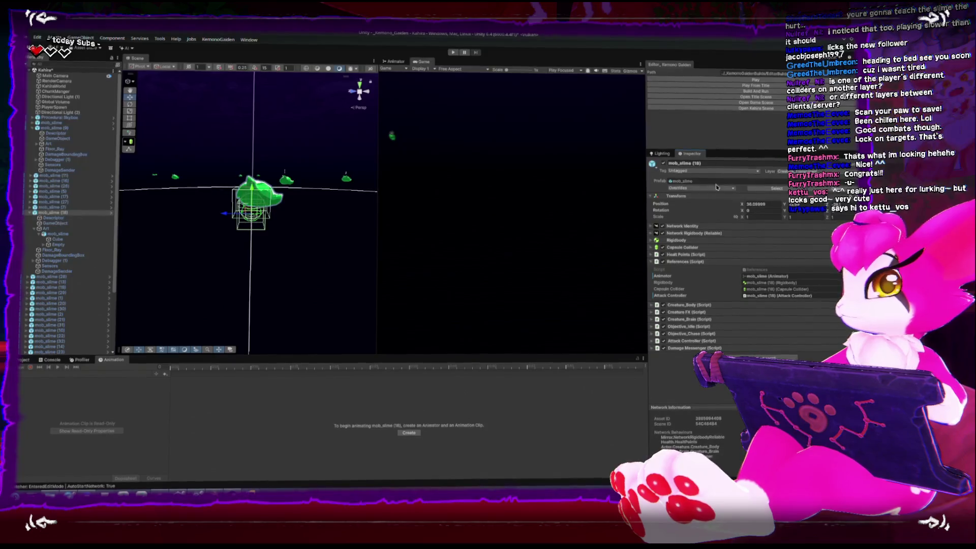
pyautogui.click(761, 234)
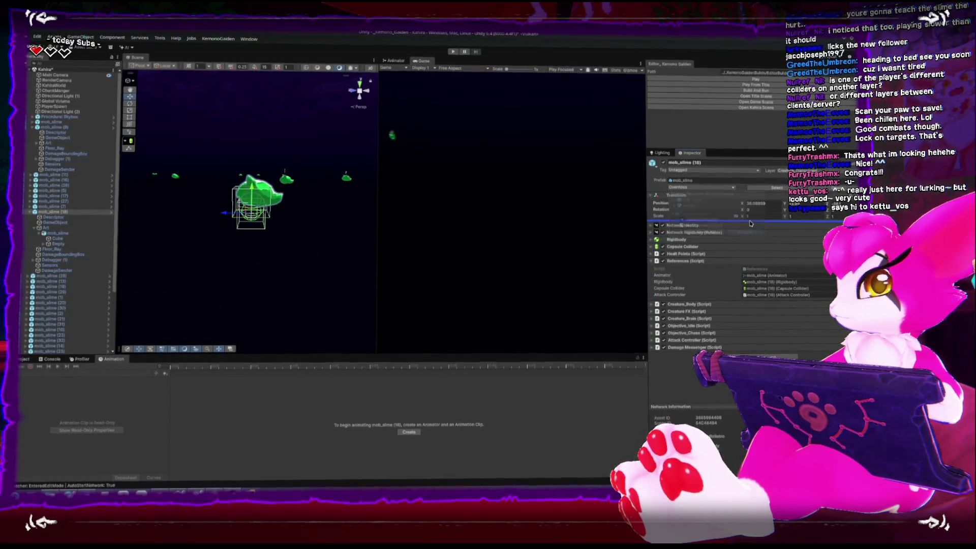
pyautogui.hotkey('alt', 'Tab')
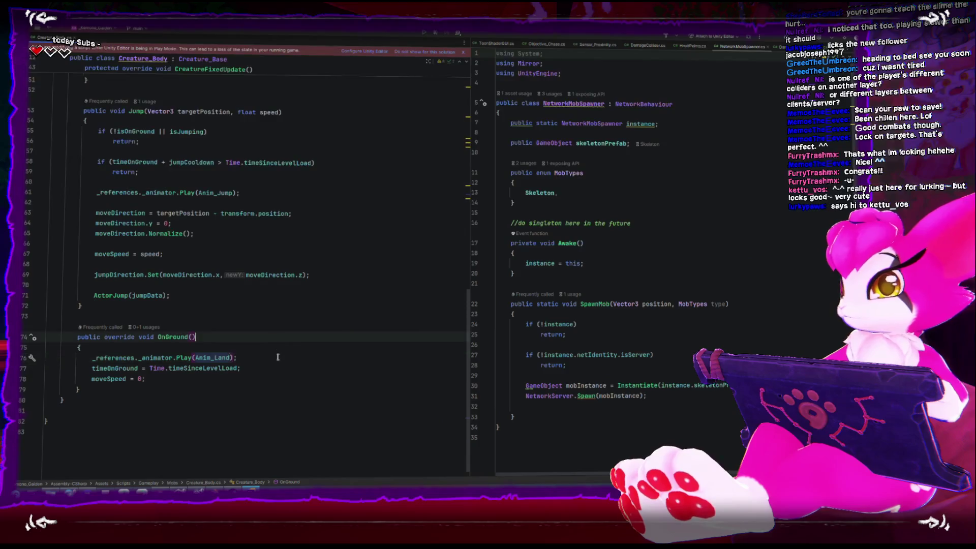
# Step: Wrap the Anim_Land Play call in OnGround with an if(_references._animator) check
pyautogui.click(280, 352)
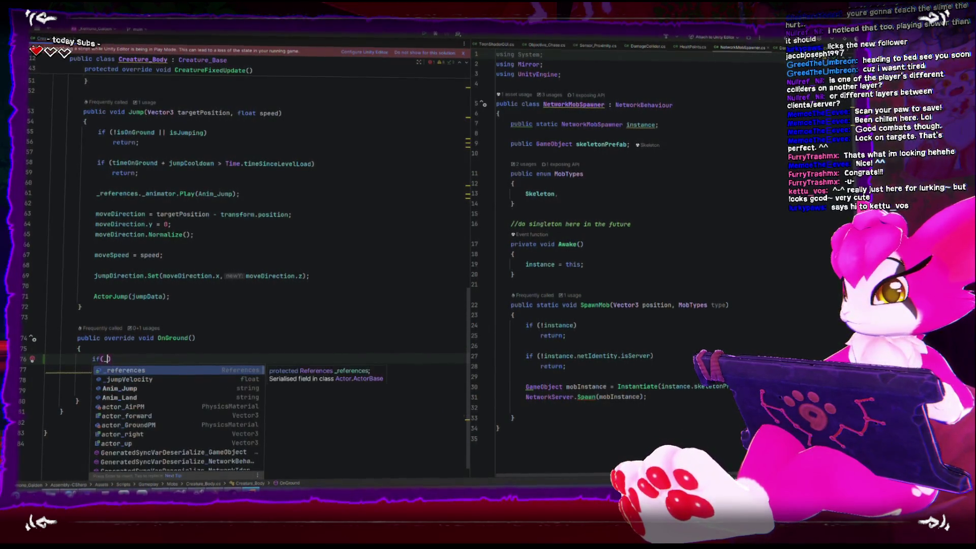
pyautogui.press('Down')
pyautogui.press('Down')
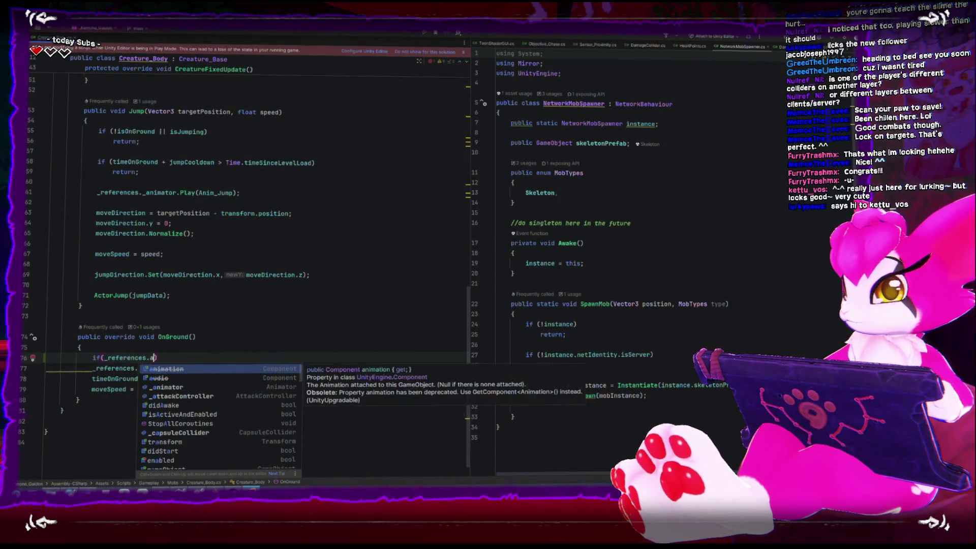
pyautogui.press('Return')
pyautogui.press('Down')
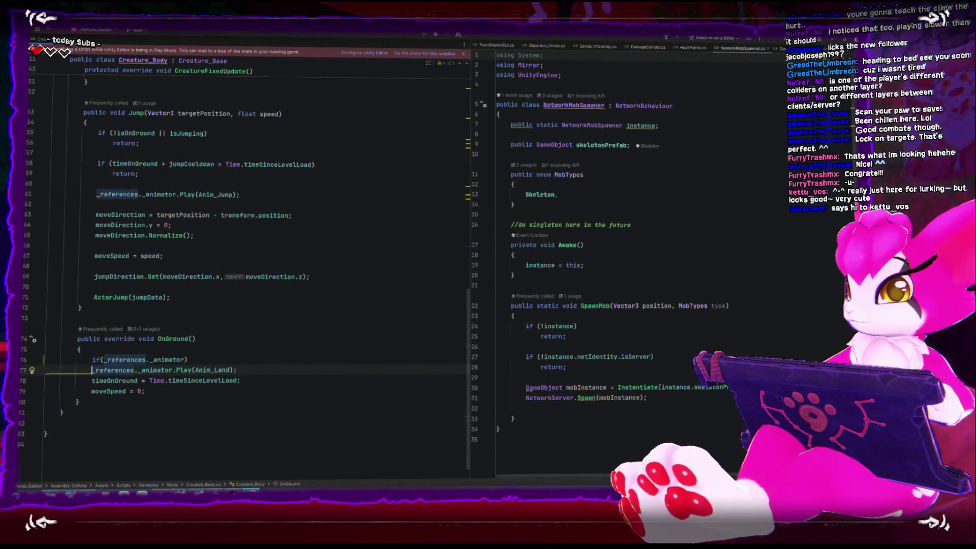
pyautogui.press('Return')
pyautogui.press('Up')
pyautogui.press('Up')
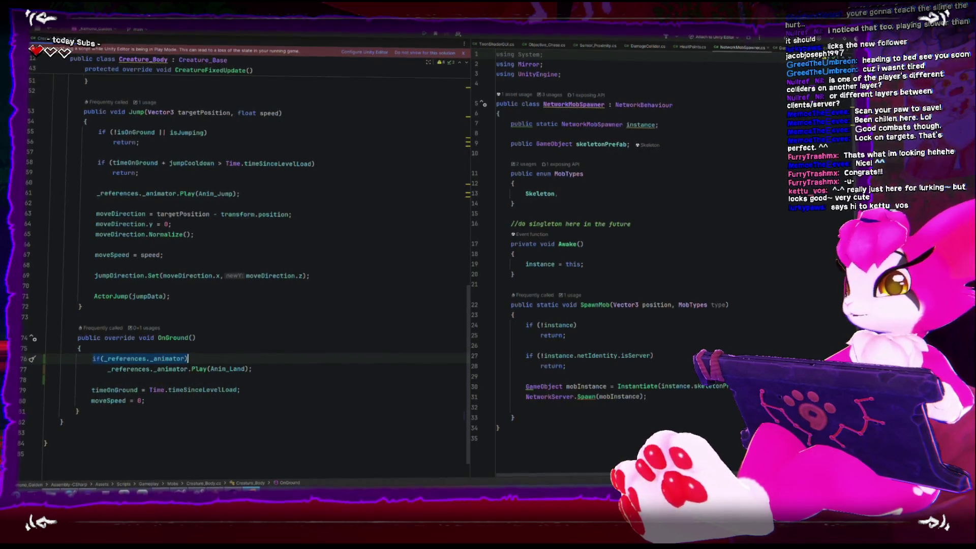
# Step: Add the same if(_references._animator) guard around the Anim_Jump Play call
pyautogui.scroll(3, 280, 353)
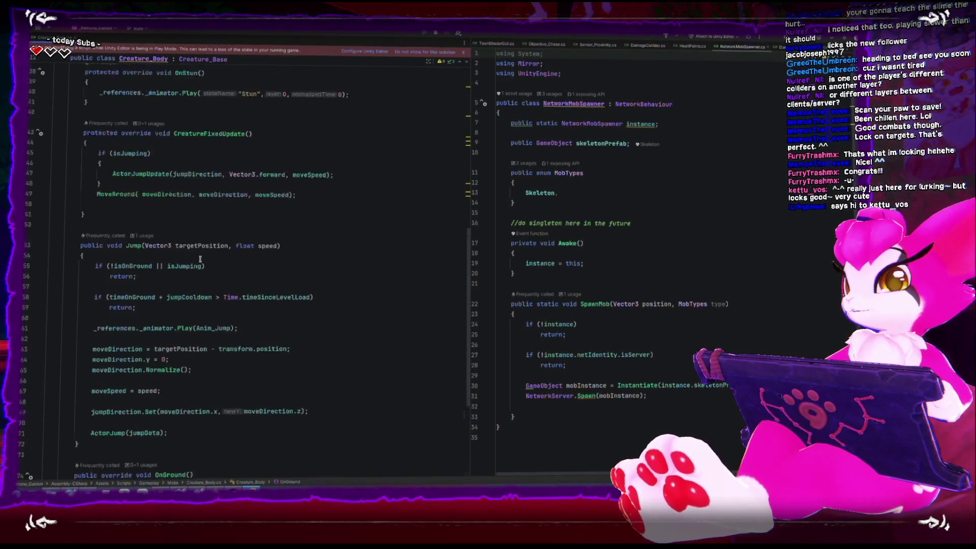
pyautogui.scroll(-3, 190, 246)
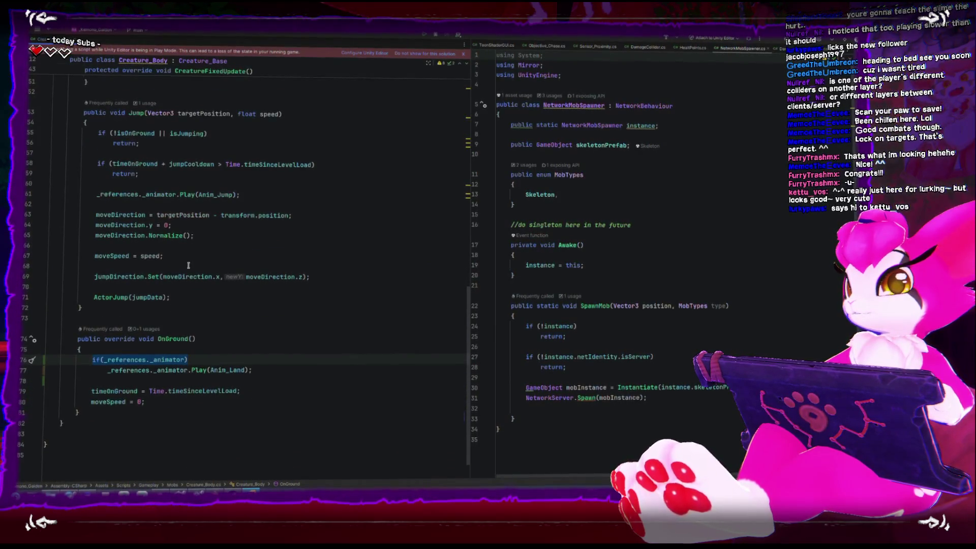
pyautogui.scroll(3, 188, 264)
pyautogui.click(154, 279)
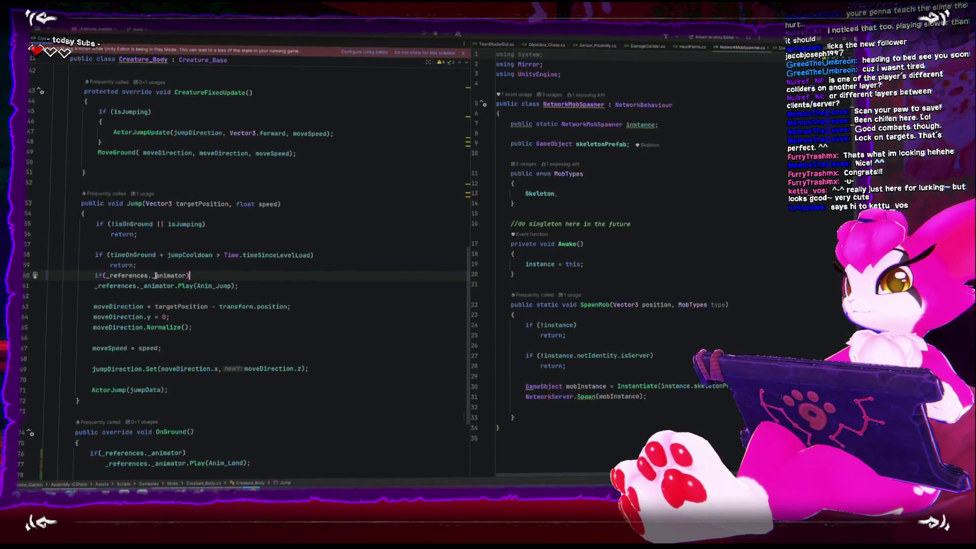
pyautogui.press('Up')
pyautogui.press('Return')
pyautogui.press('Return')
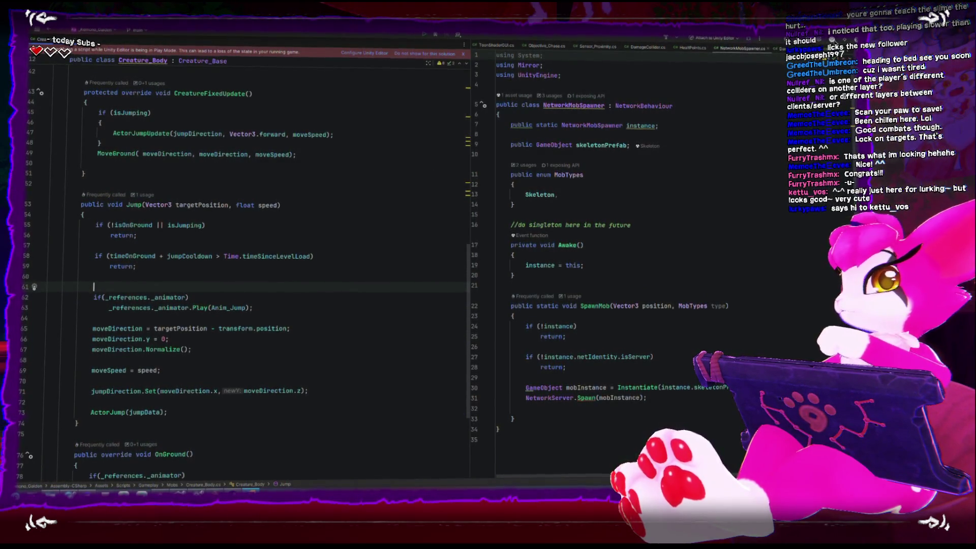
pyautogui.hotkey('alt', 'Tab')
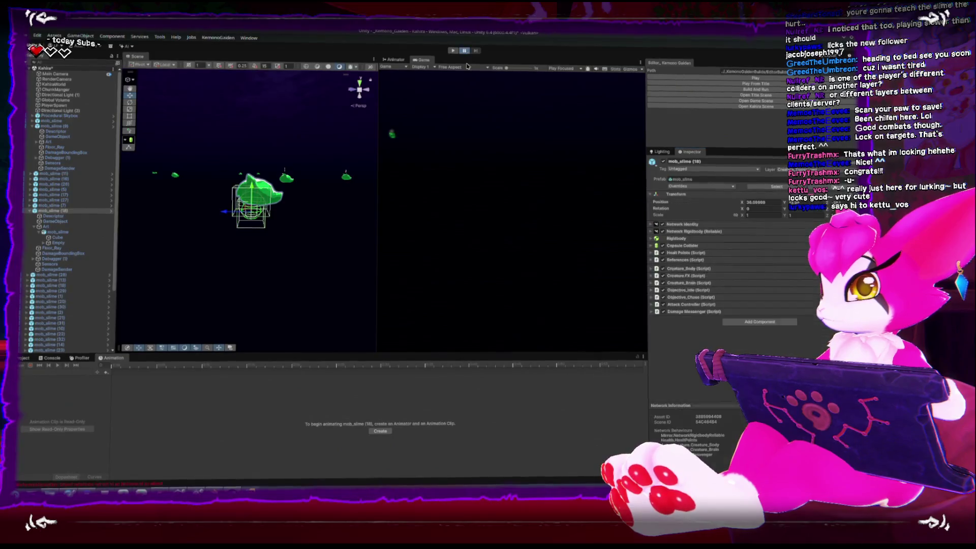
# Step: Start the game from the title scene, maximize the Game view, and run toward the green slime
pyautogui.hotkey('ctrl', 'p')
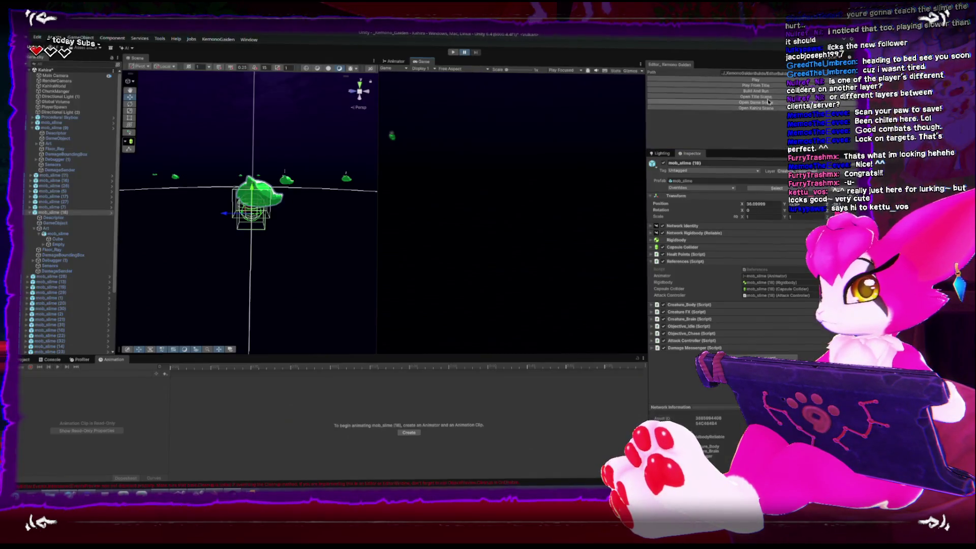
pyautogui.click(748, 82)
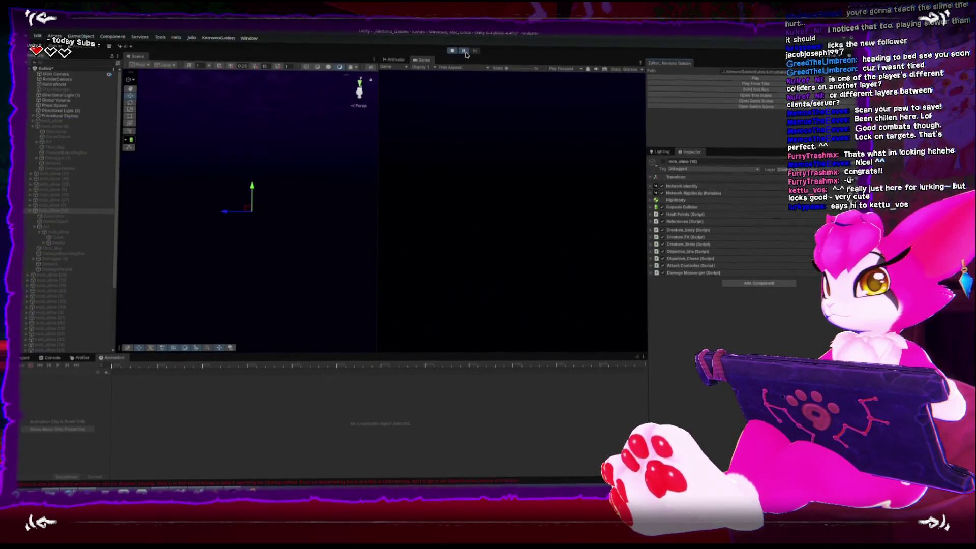
pyautogui.hotkey('shift', 'space')
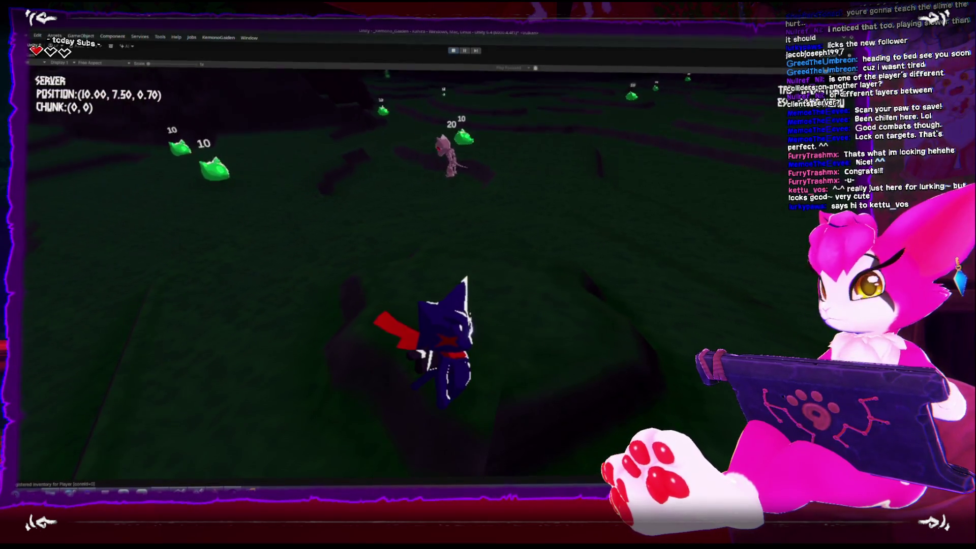
pyautogui.press('w')
pyautogui.press('w')
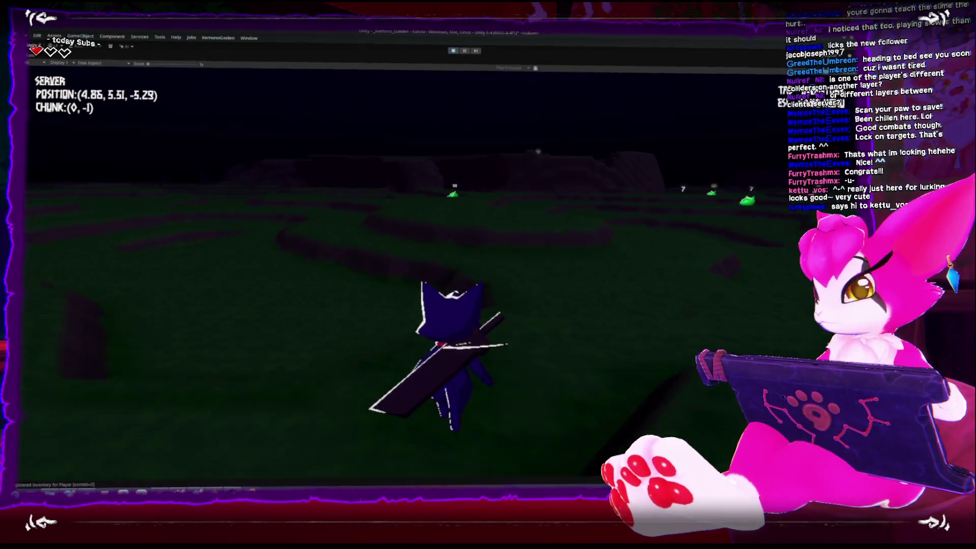
pyautogui.press('w')
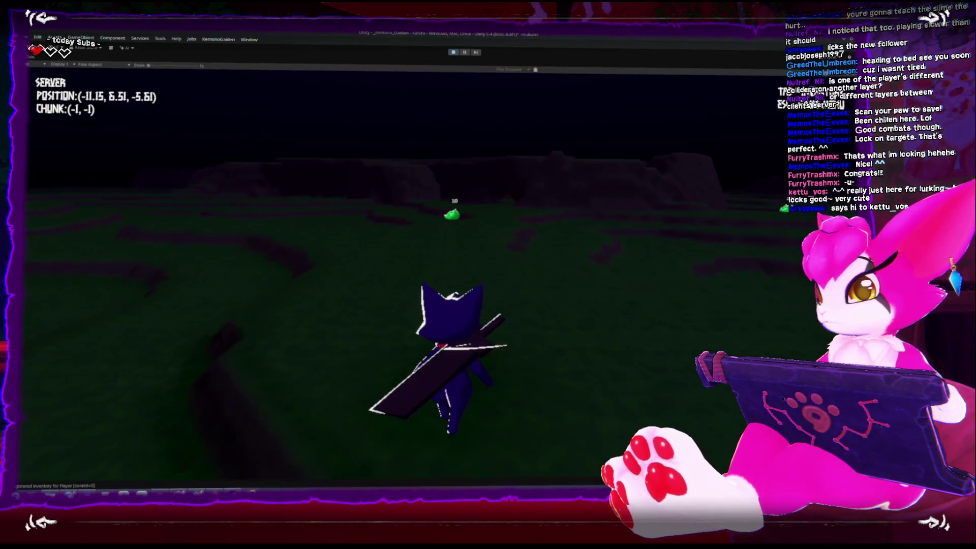
pyautogui.press('w')
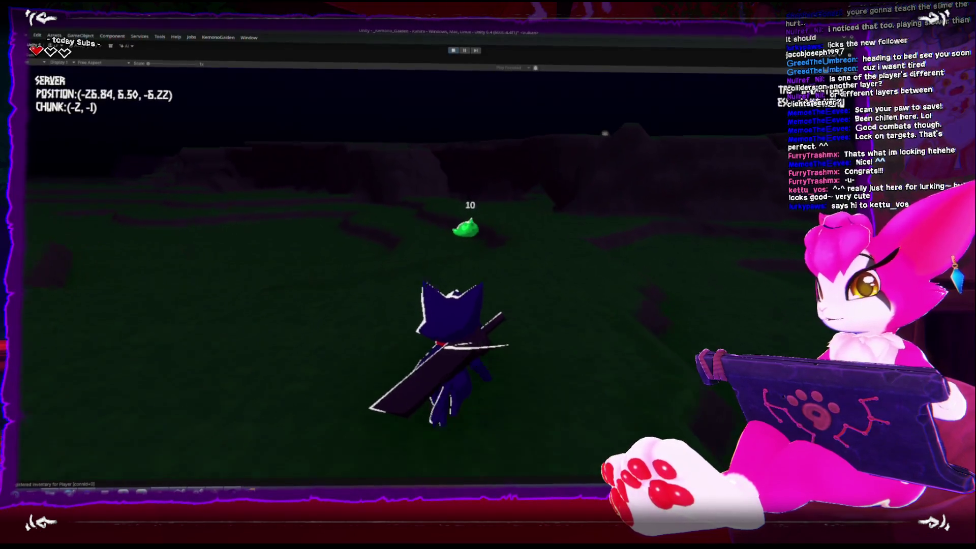
pyautogui.press('w')
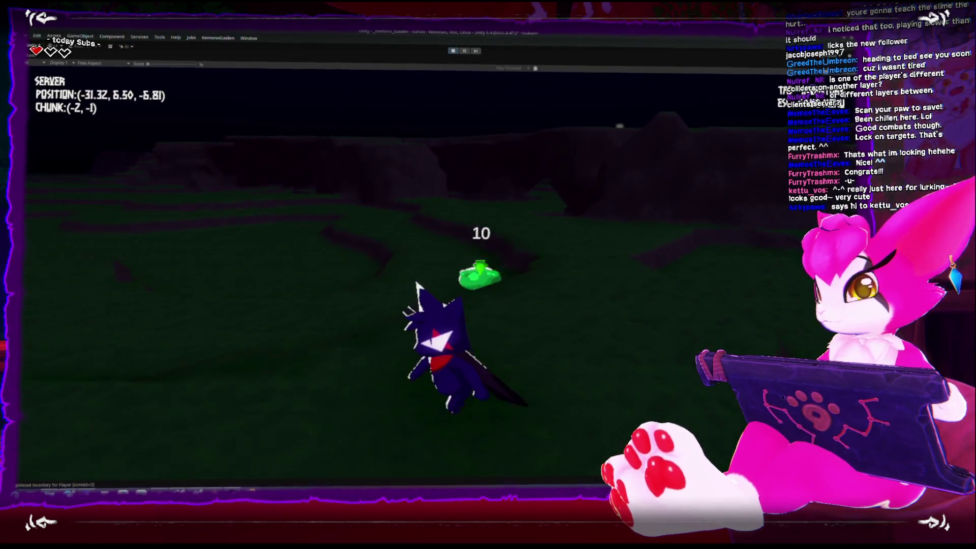
pyautogui.press('w')
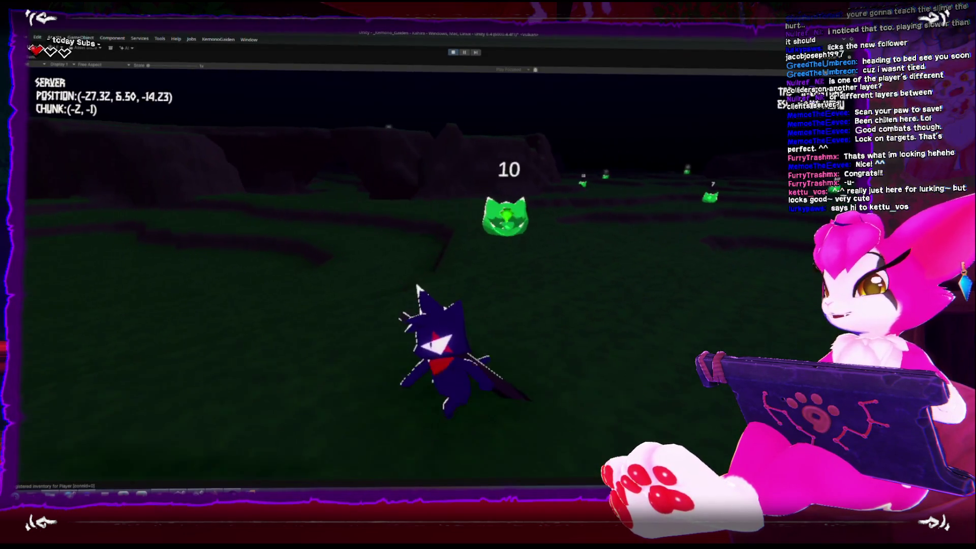
# Step: Move around the green slime to watch it jump and land, then open the Game Menu
pyautogui.press('w')
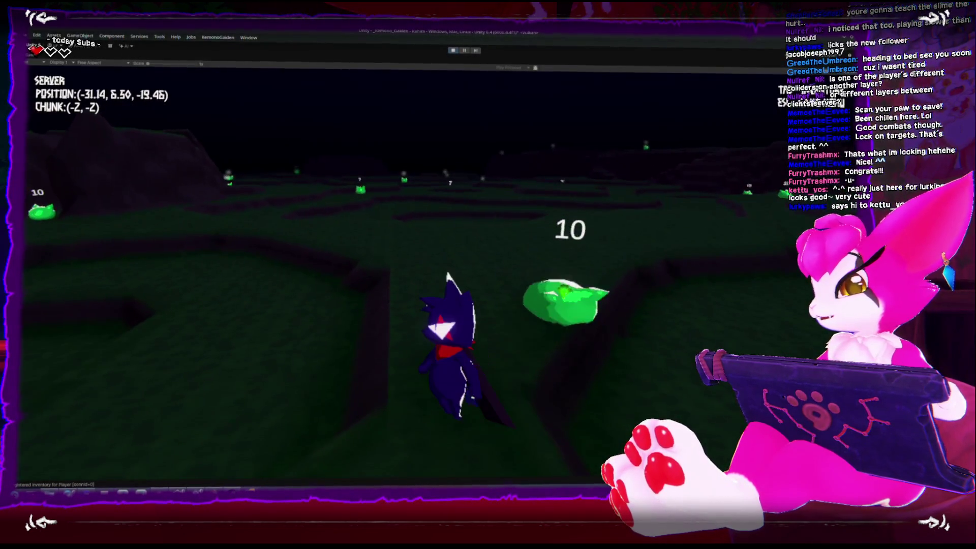
pyautogui.press('w')
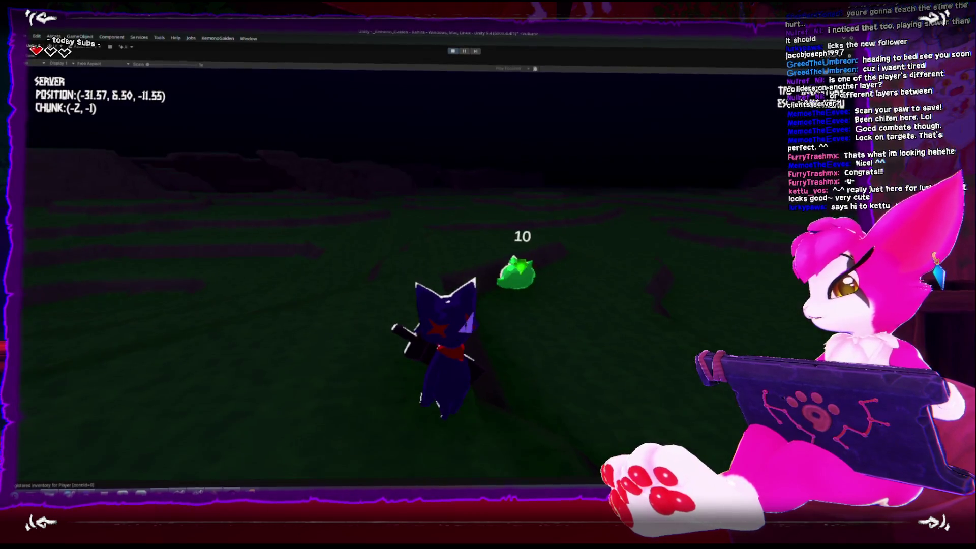
pyautogui.press('w')
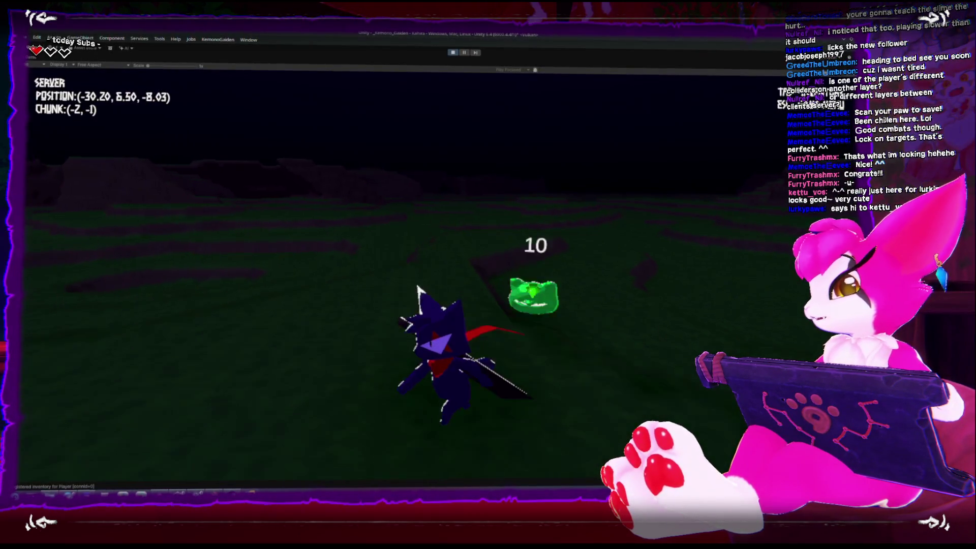
pyautogui.press('w')
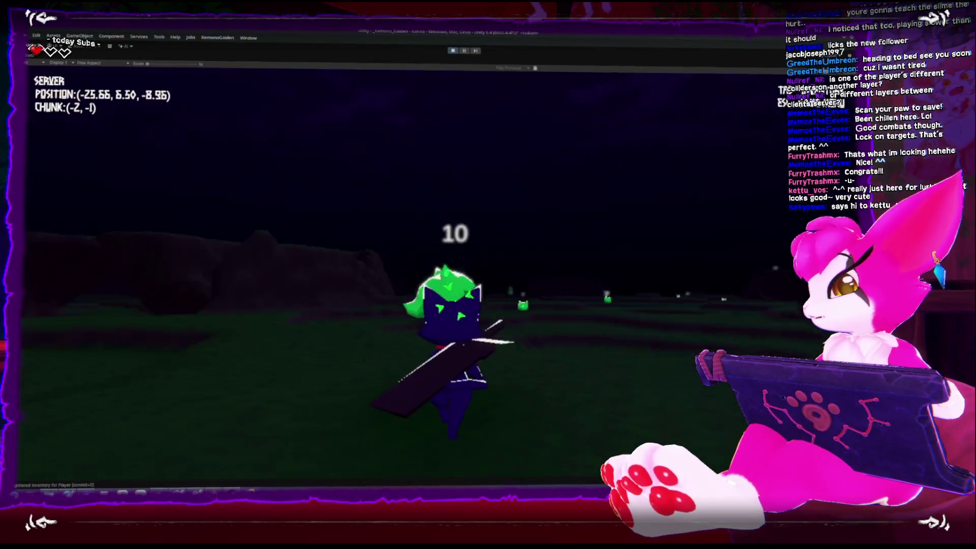
pyautogui.press('w')
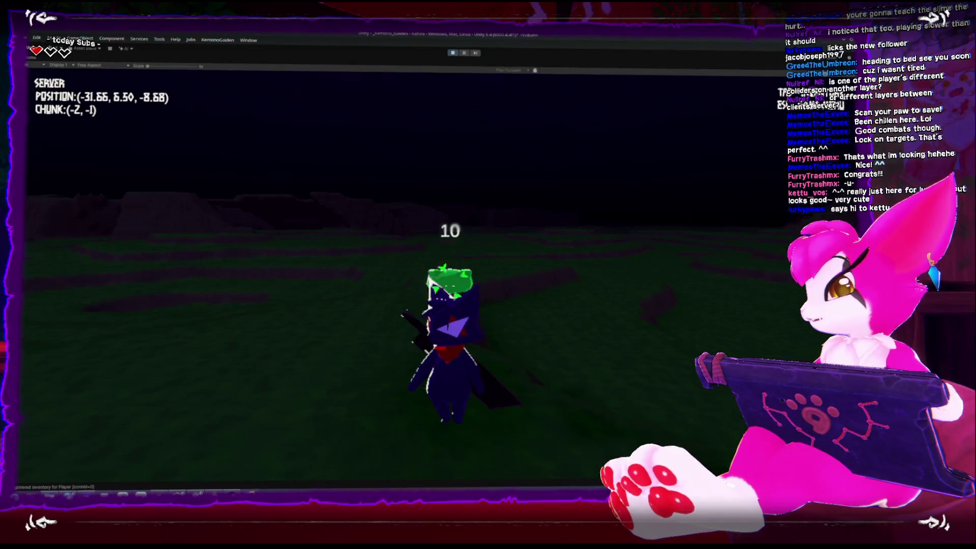
pyautogui.press('w')
pyautogui.press('w')
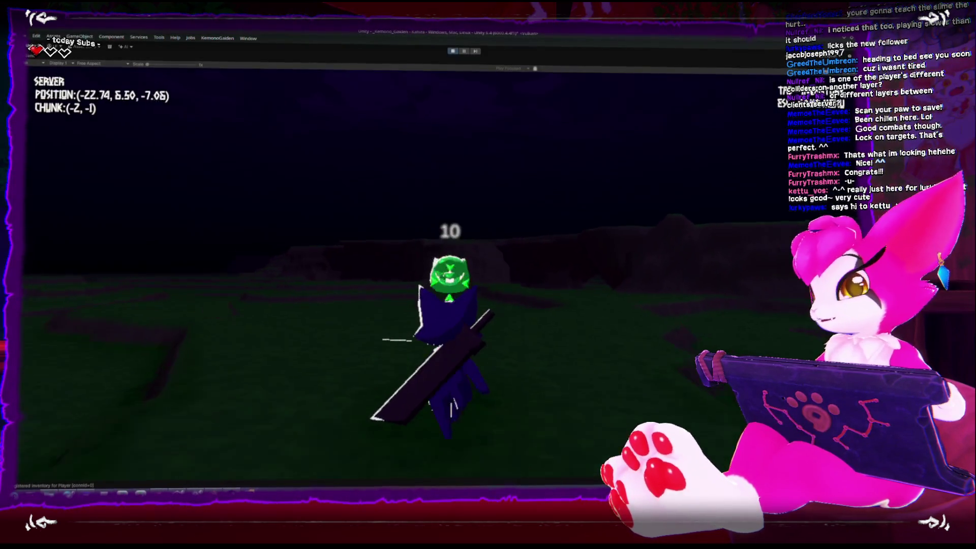
pyautogui.press('s')
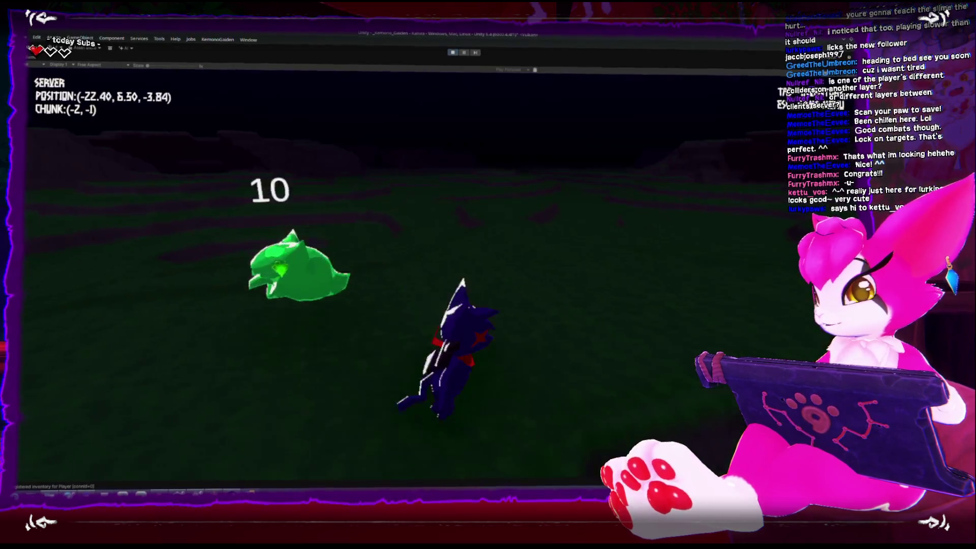
pyautogui.press('w')
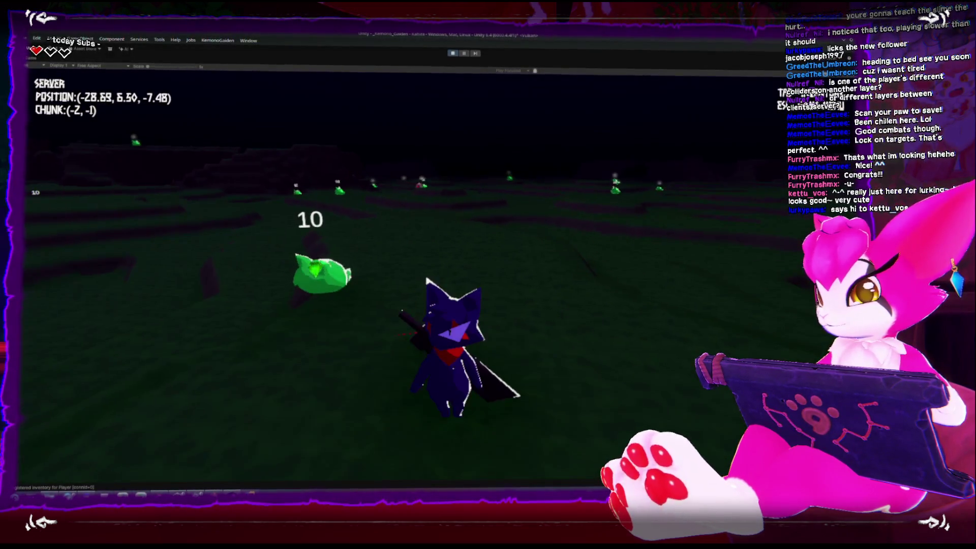
pyautogui.press('w')
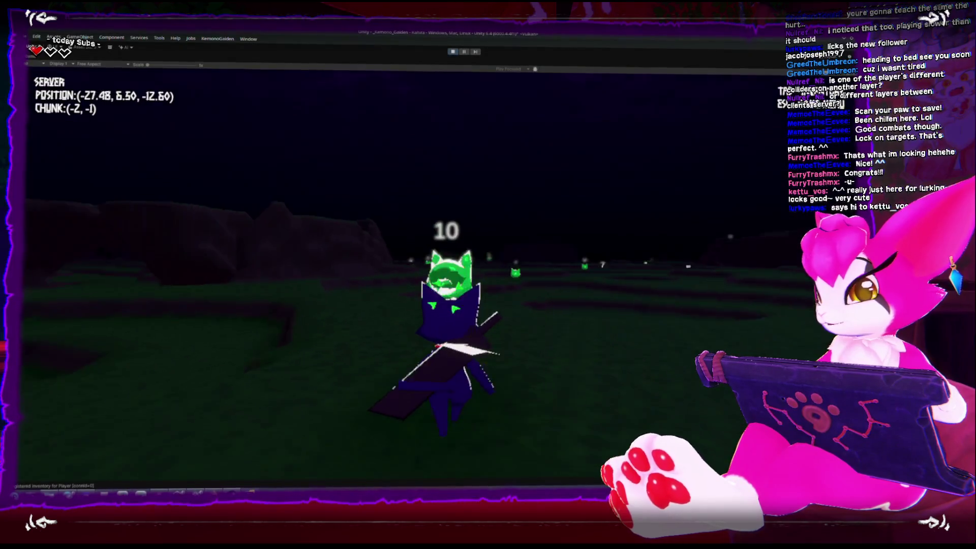
pyautogui.press('w')
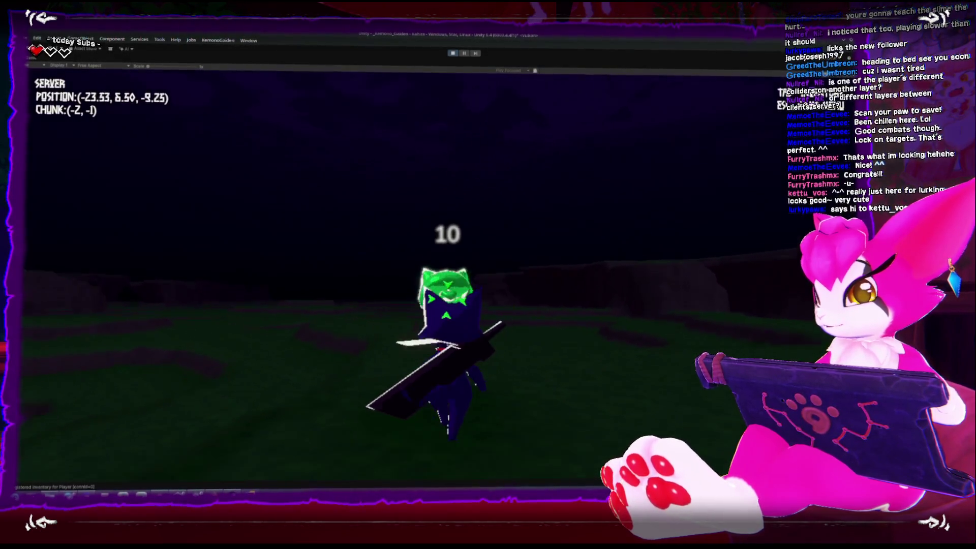
pyautogui.press('s')
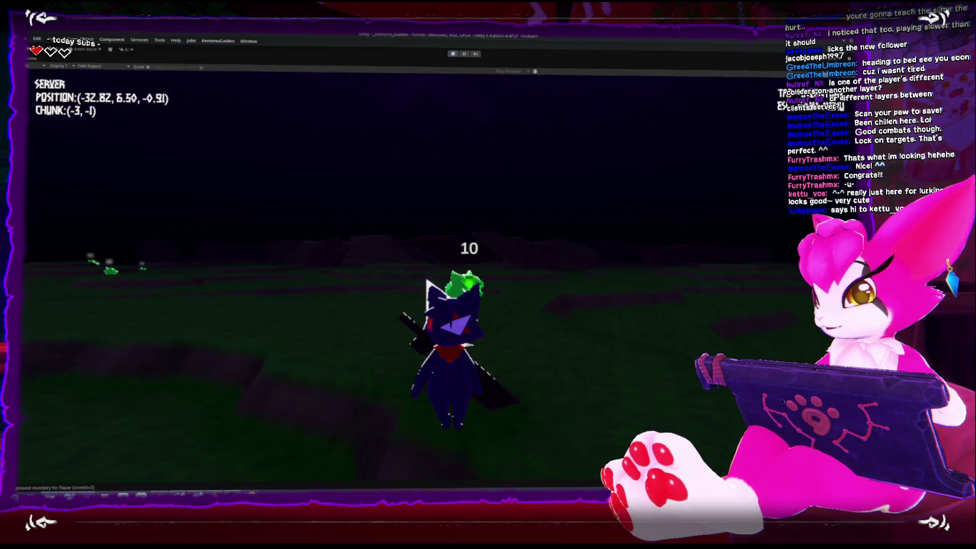
pyautogui.press('w')
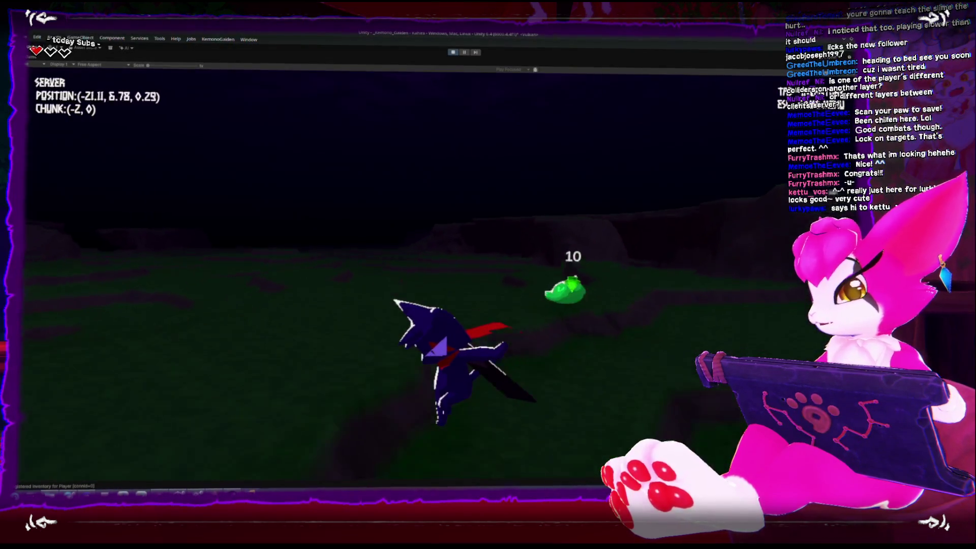
pyautogui.press('w')
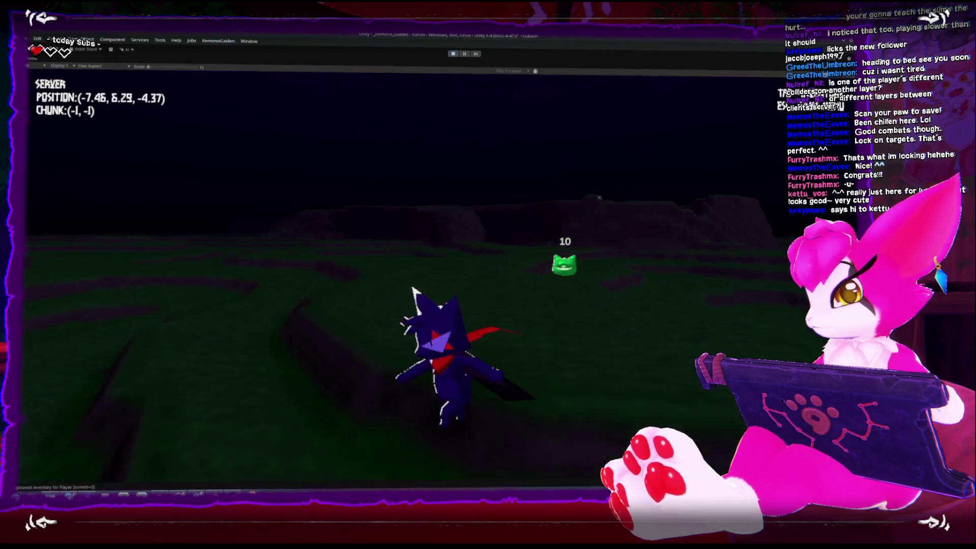
pyautogui.press('w')
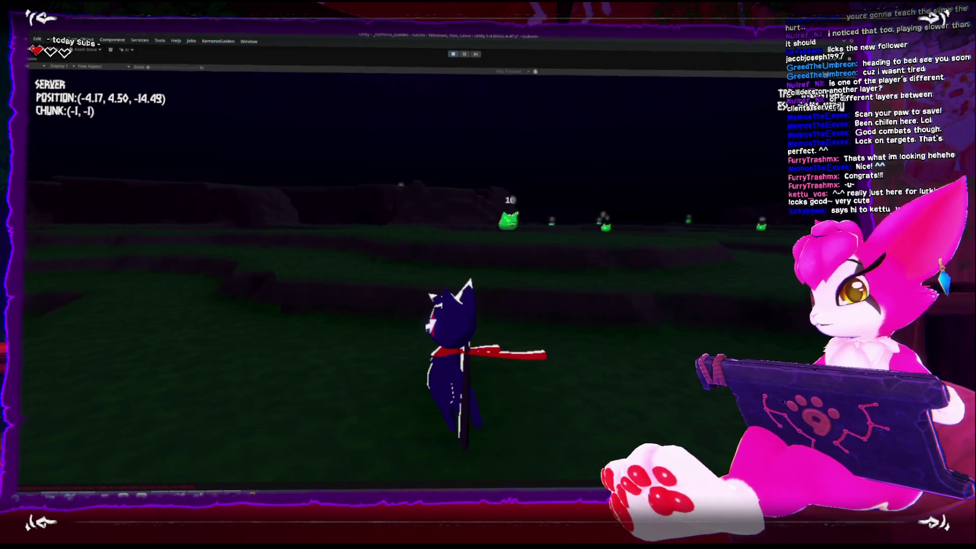
pyautogui.press('Escape')
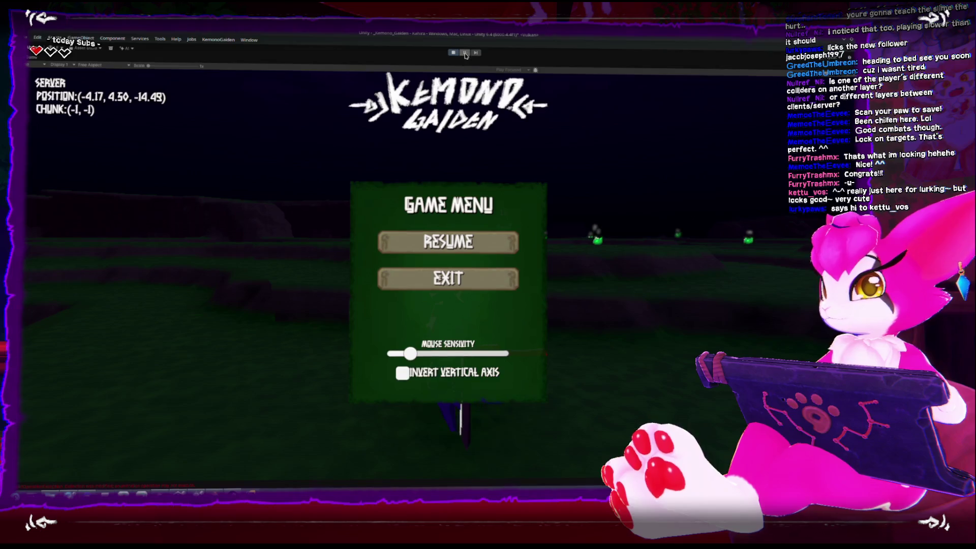
pyautogui.hotkey('shift', 'space')
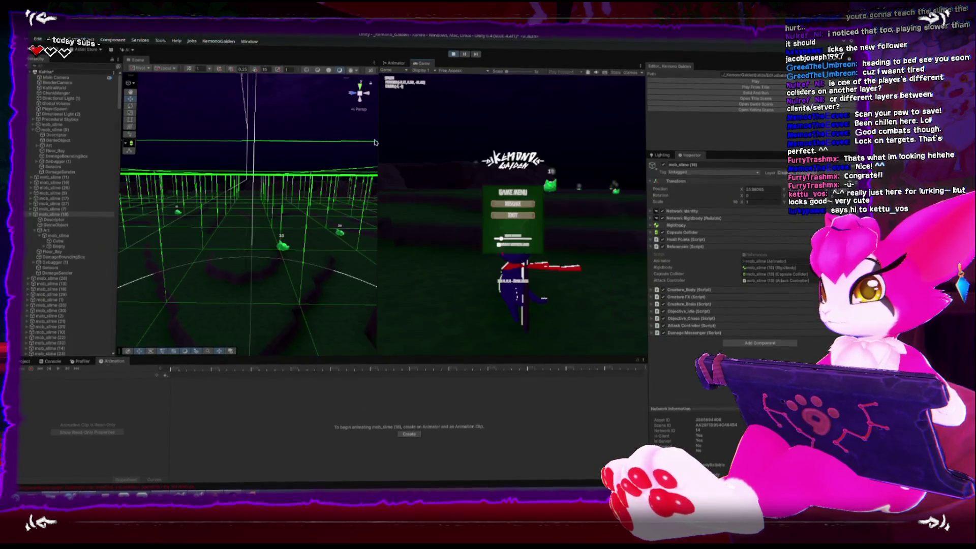
pyautogui.click(286, 250)
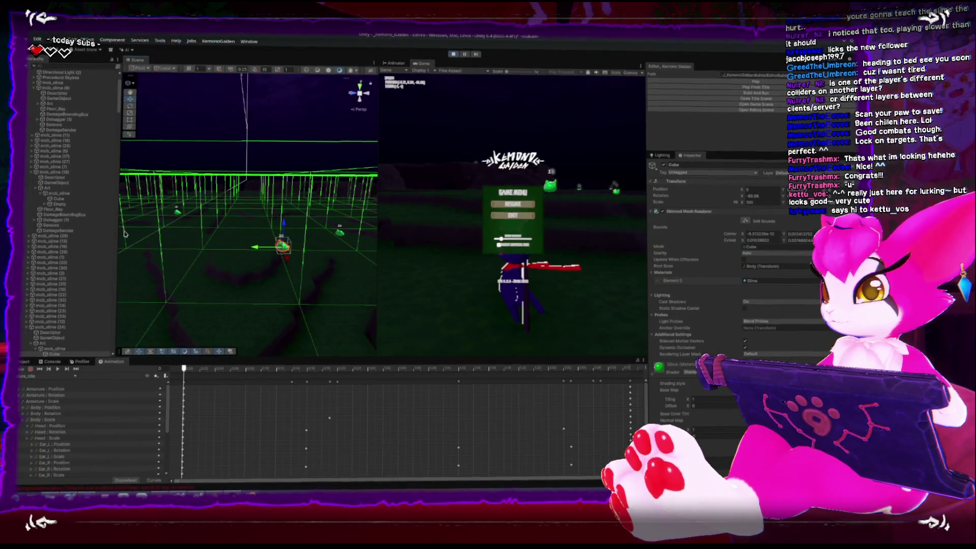
pyautogui.click(340, 232)
pyautogui.press('f')
pyautogui.scroll(-5, 290, 243)
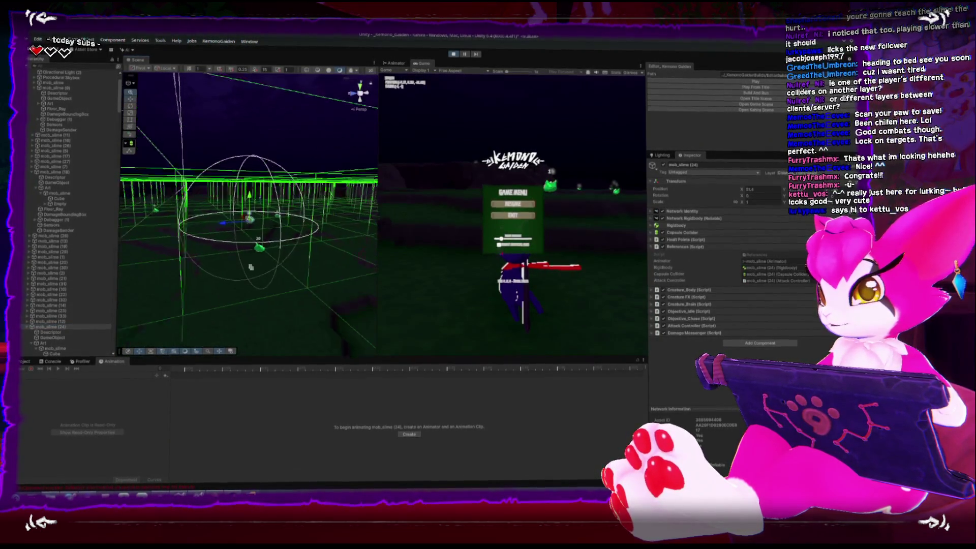
pyautogui.scroll(5, 278, 250)
pyautogui.moveTo(243, 282); pyautogui.dragTo(250, 276)
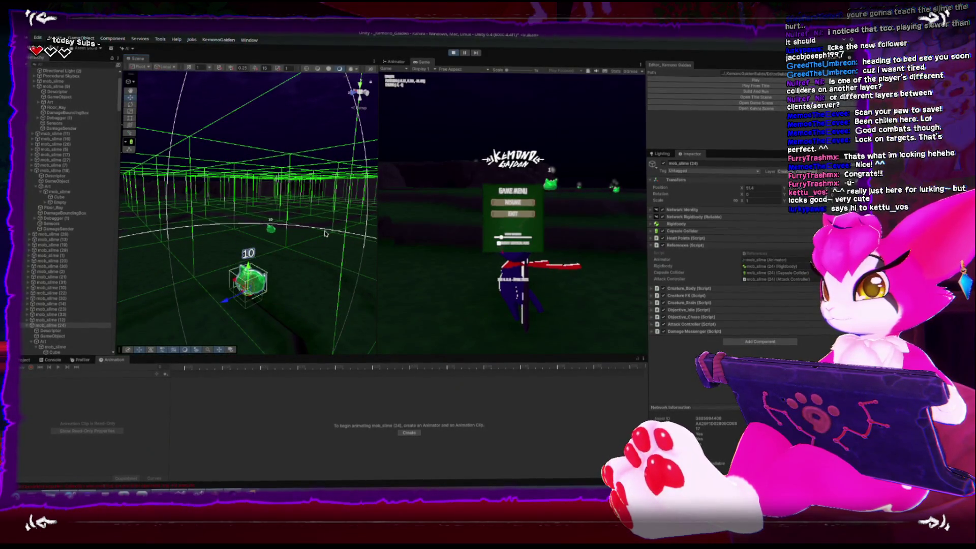
pyautogui.moveTo(256, 252); pyautogui.dragTo(263, 249)
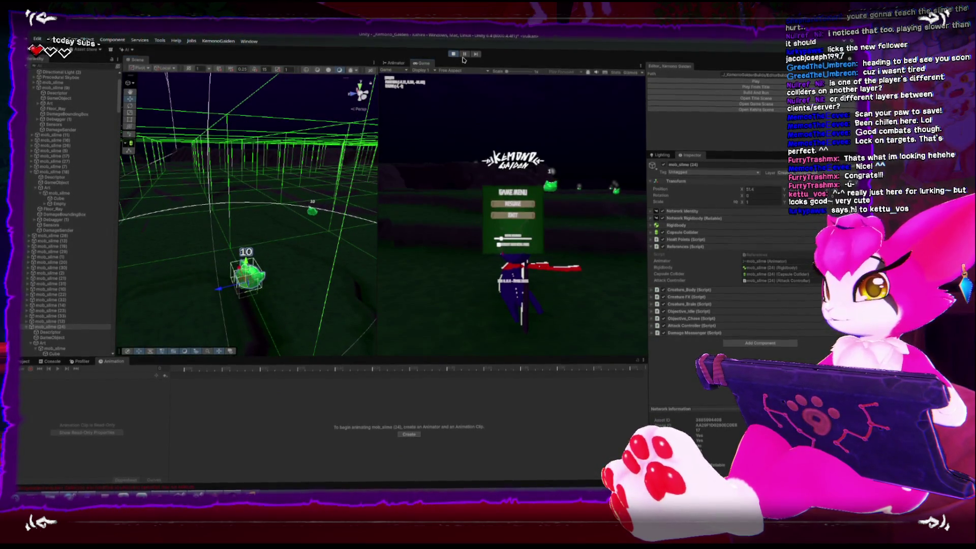
pyautogui.hotkey('shift', 'space')
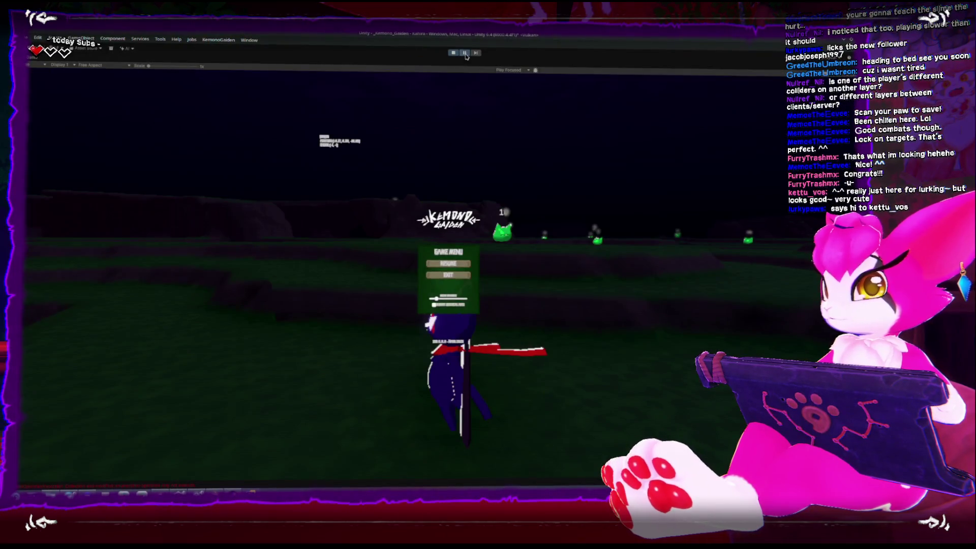
# Step: Resume the game and run the character across the field toward the slimes
pyautogui.click(464, 53)
pyautogui.press('Escape')
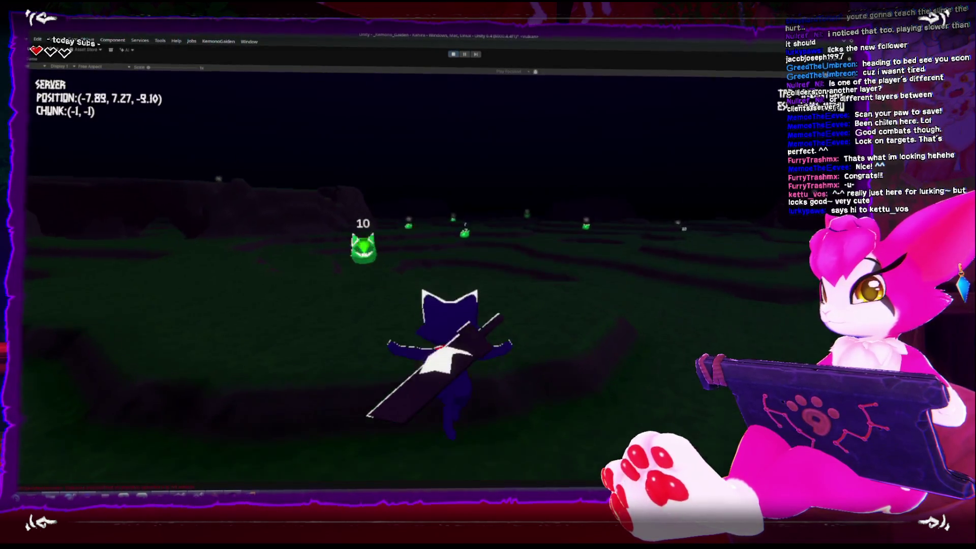
pyautogui.press('w')
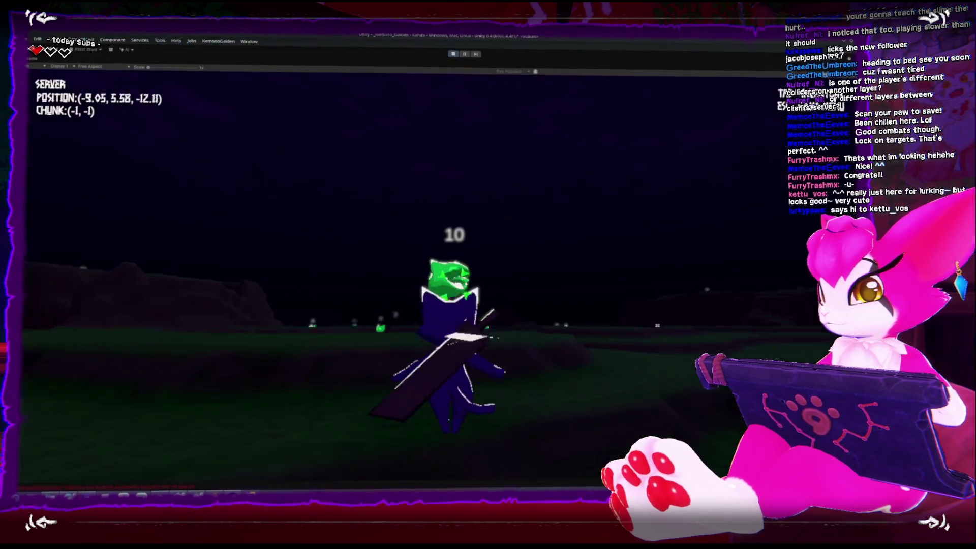
pyautogui.press('w')
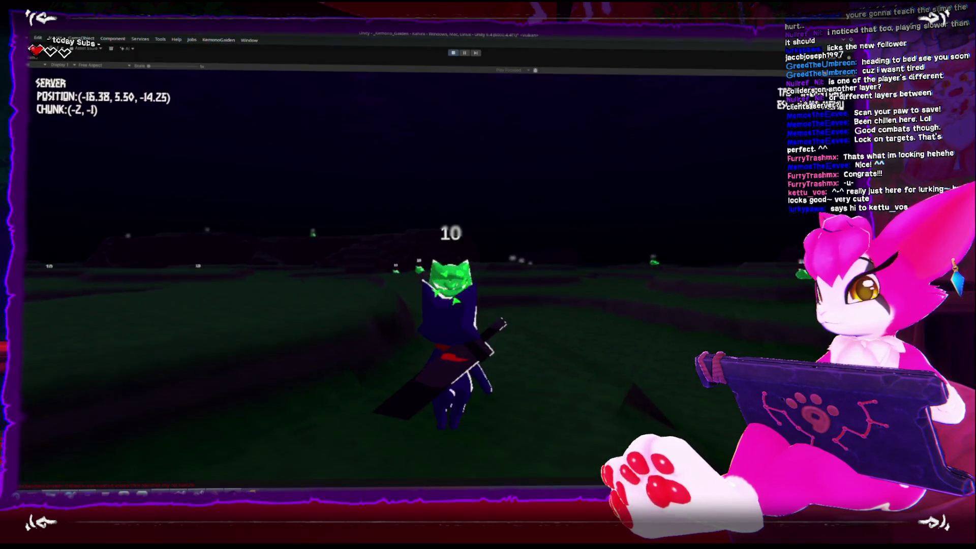
pyautogui.press('w')
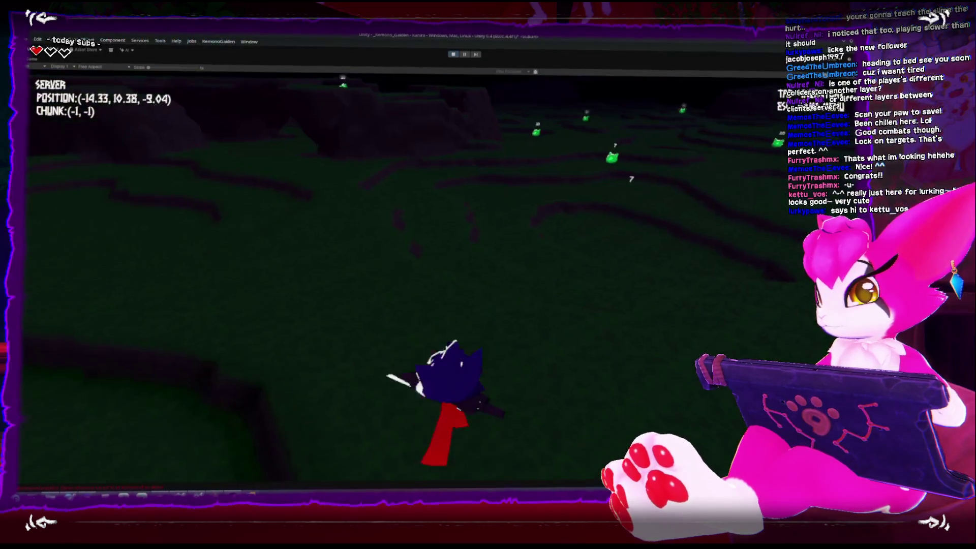
pyautogui.press('w')
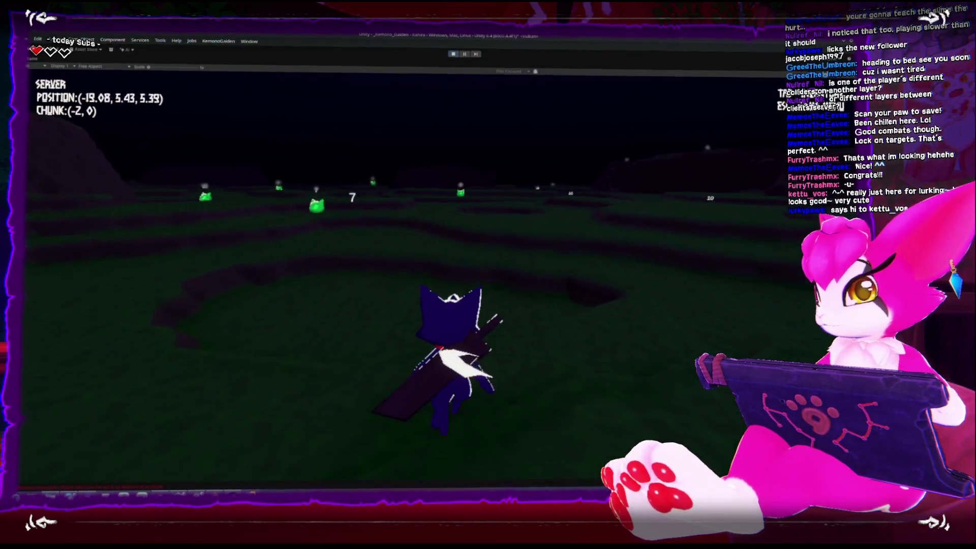
pyautogui.press('w')
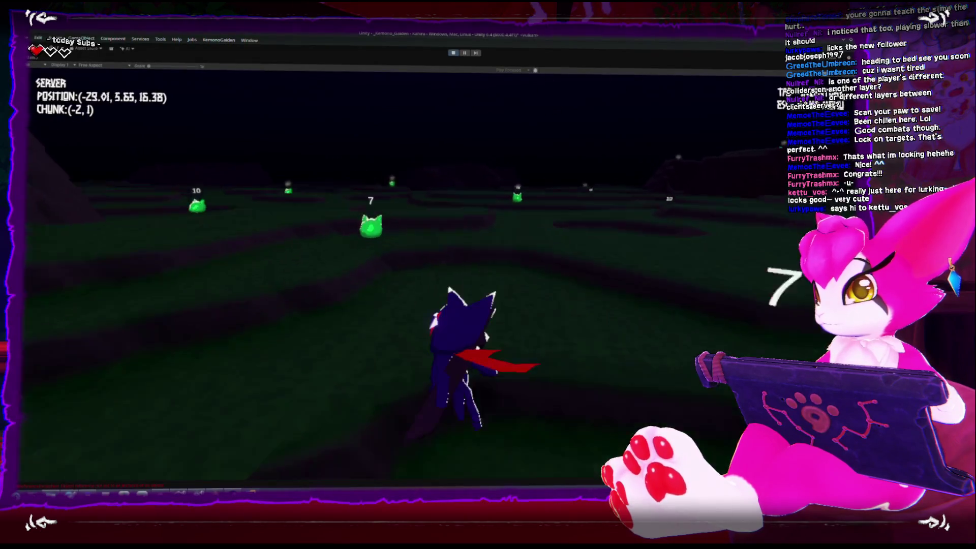
pyautogui.press('w')
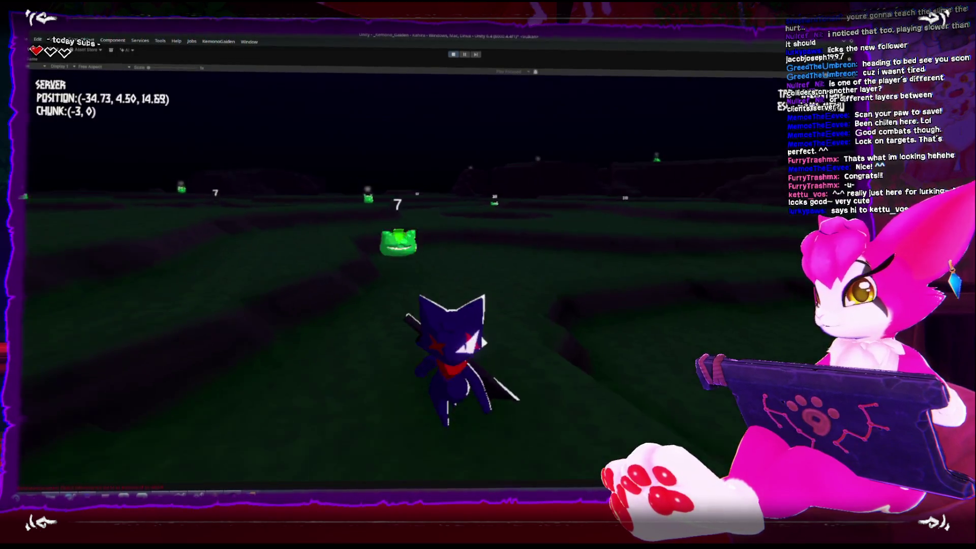
pyautogui.press('w')
pyautogui.press('w')
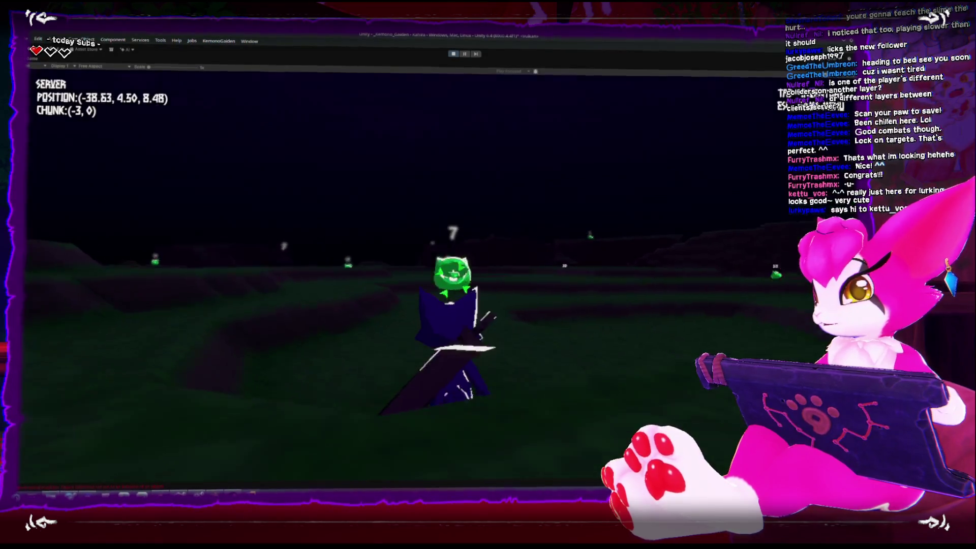
pyautogui.press('w')
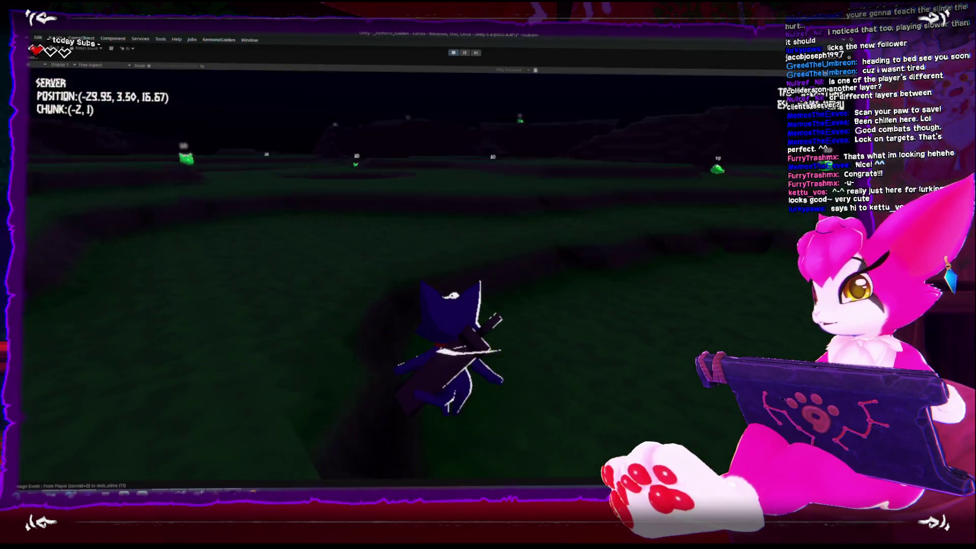
pyautogui.press('w')
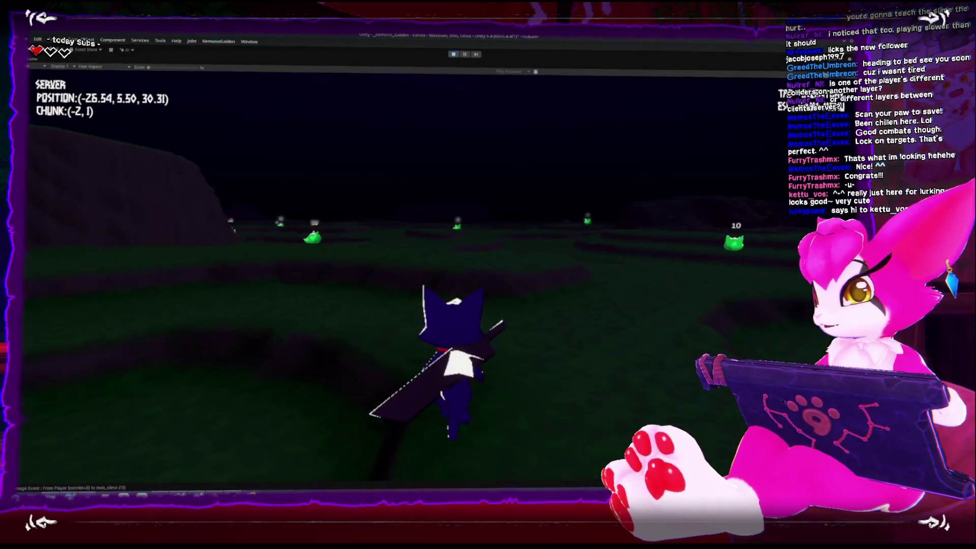
pyautogui.press('w')
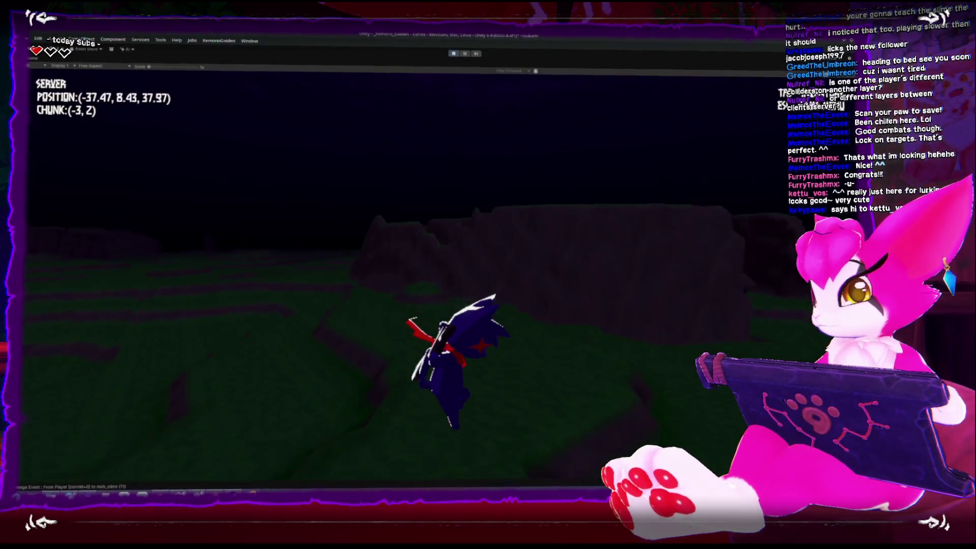
pyautogui.press('w')
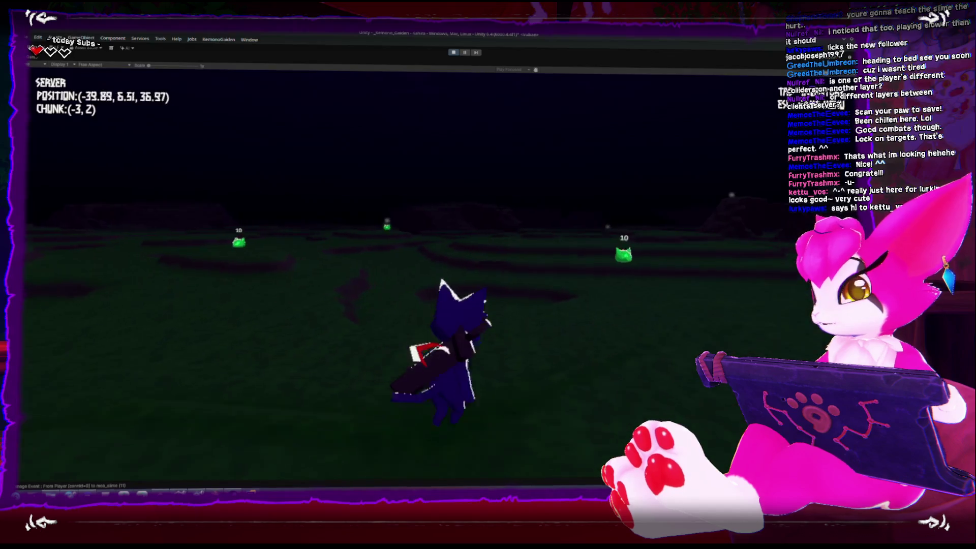
pyautogui.press('w')
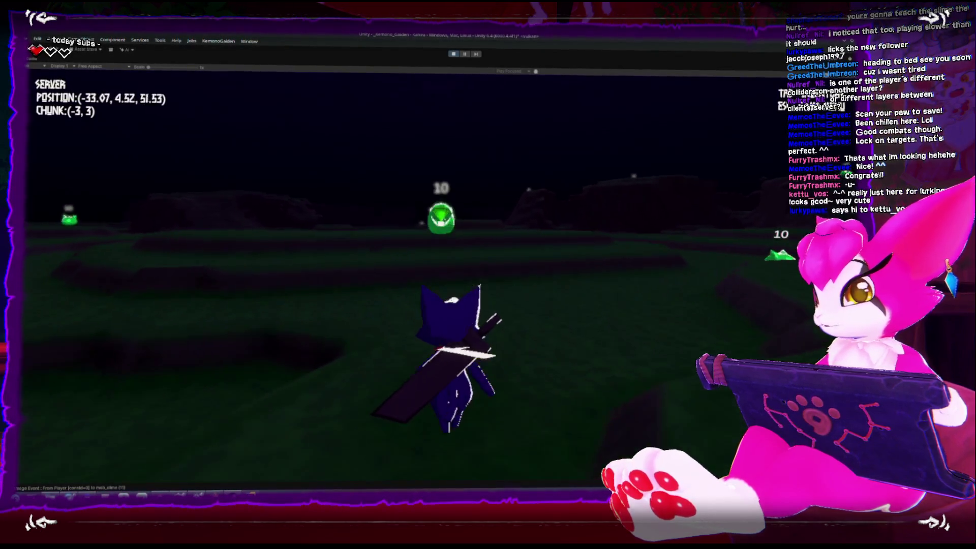
# Step: Attack a green slime until its health drops to 3, then bring up the Game Menu
pyautogui.press('w')
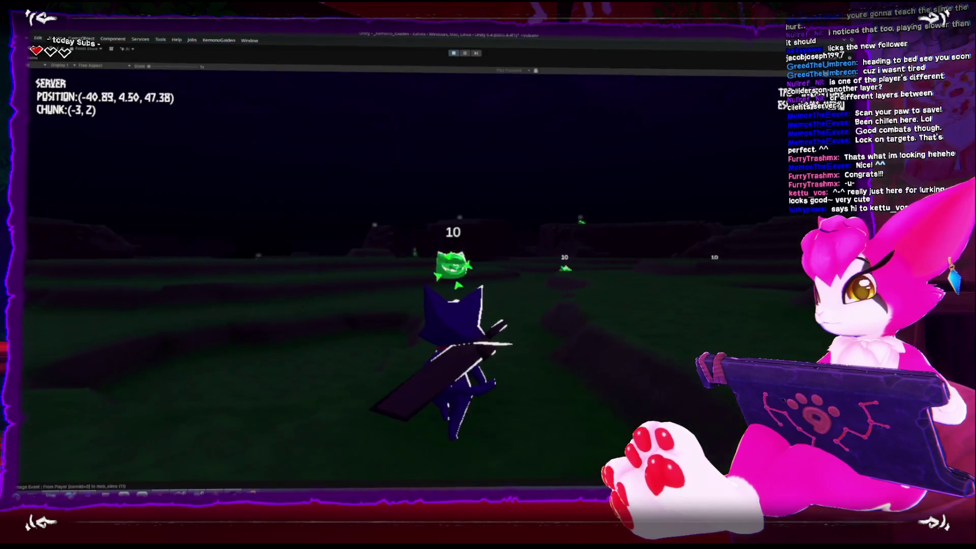
pyautogui.press('w')
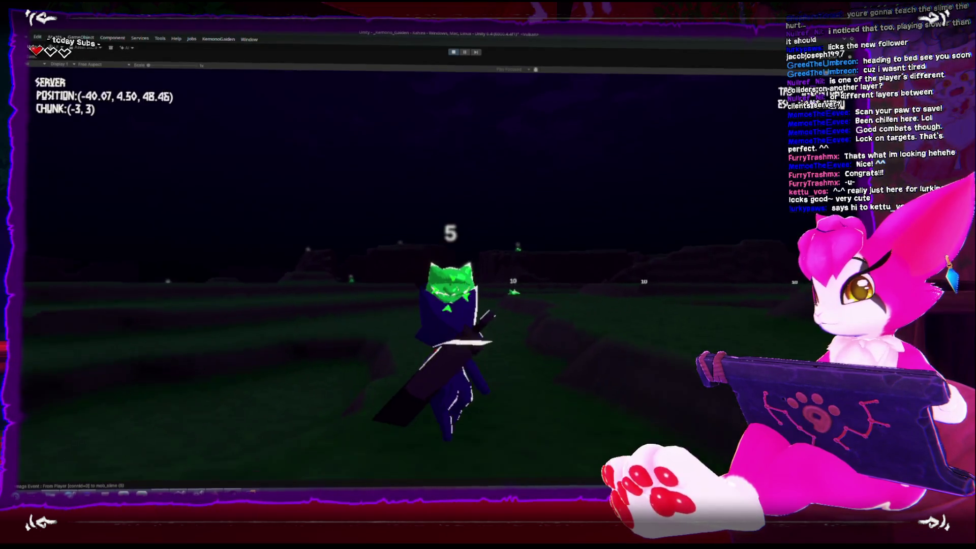
pyautogui.press('w')
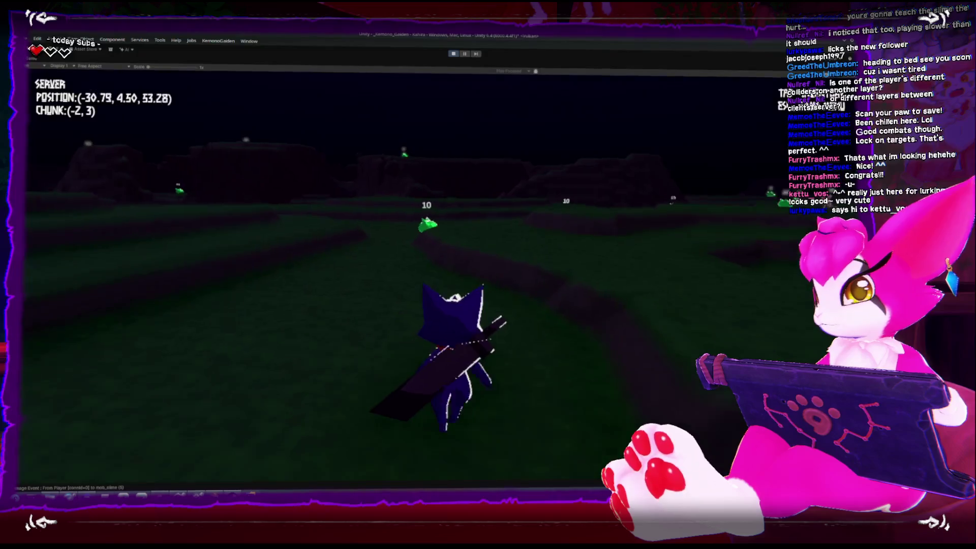
pyautogui.press('w')
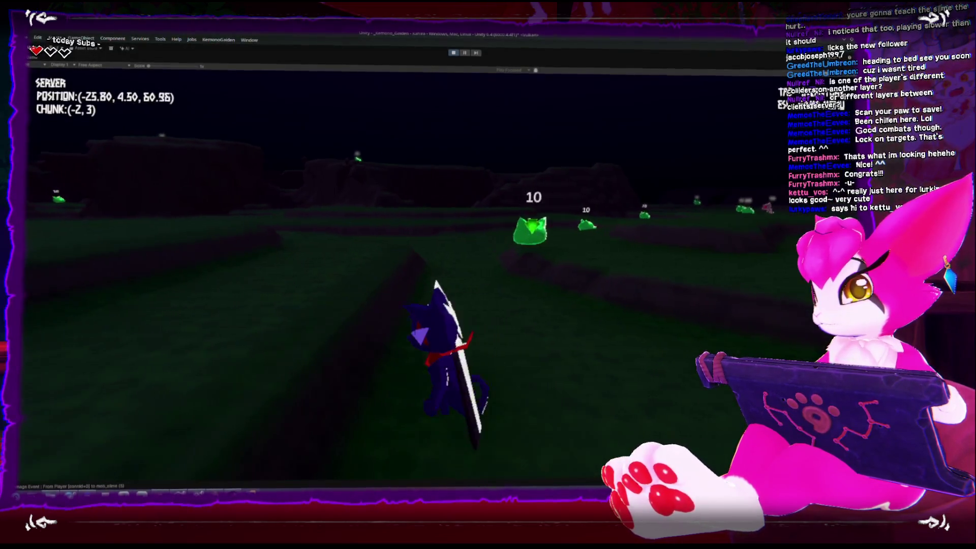
pyautogui.press('w')
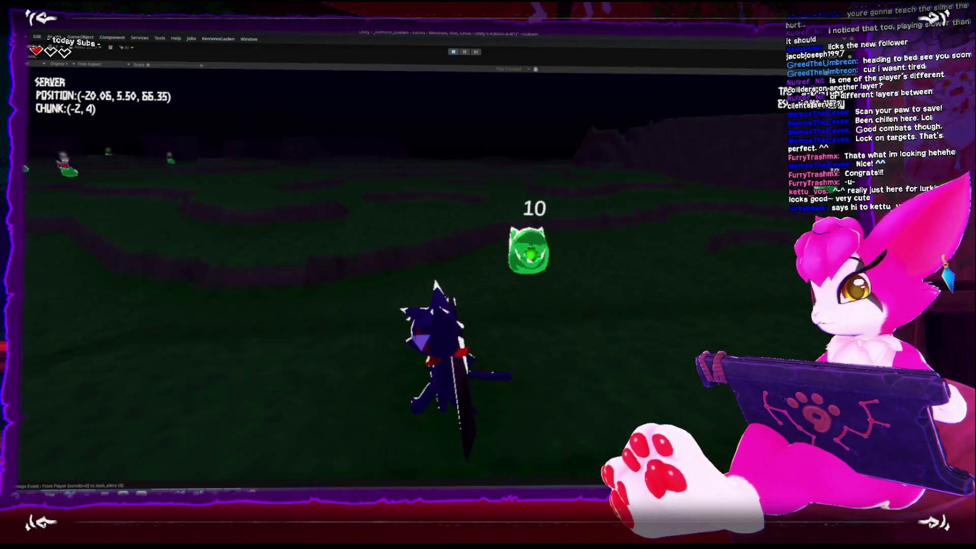
pyautogui.press('w')
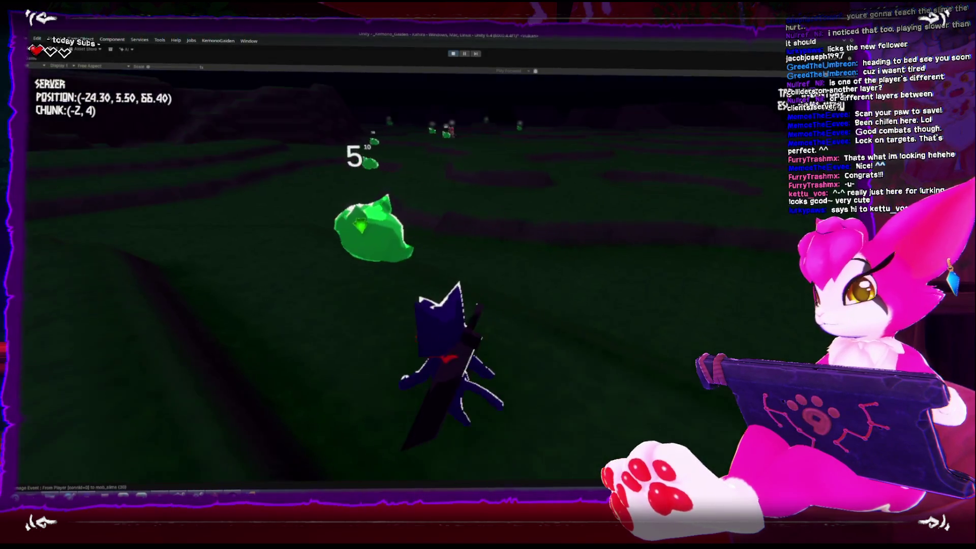
pyautogui.press('w')
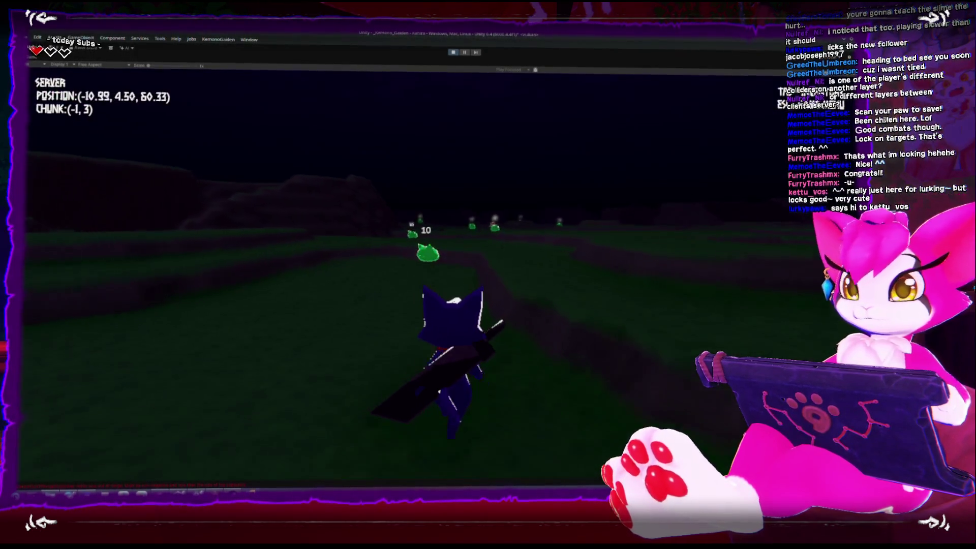
pyautogui.press('s')
pyautogui.press('w')
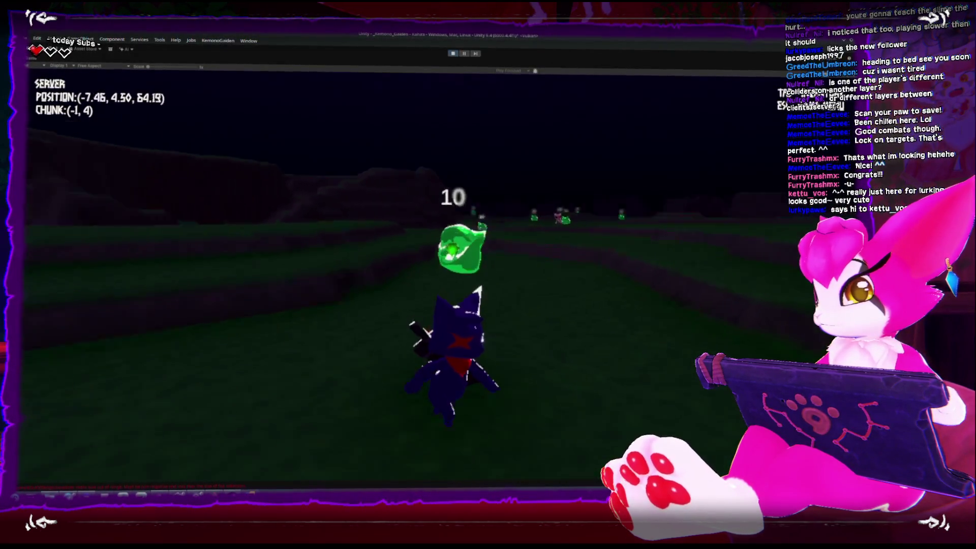
pyautogui.press('s')
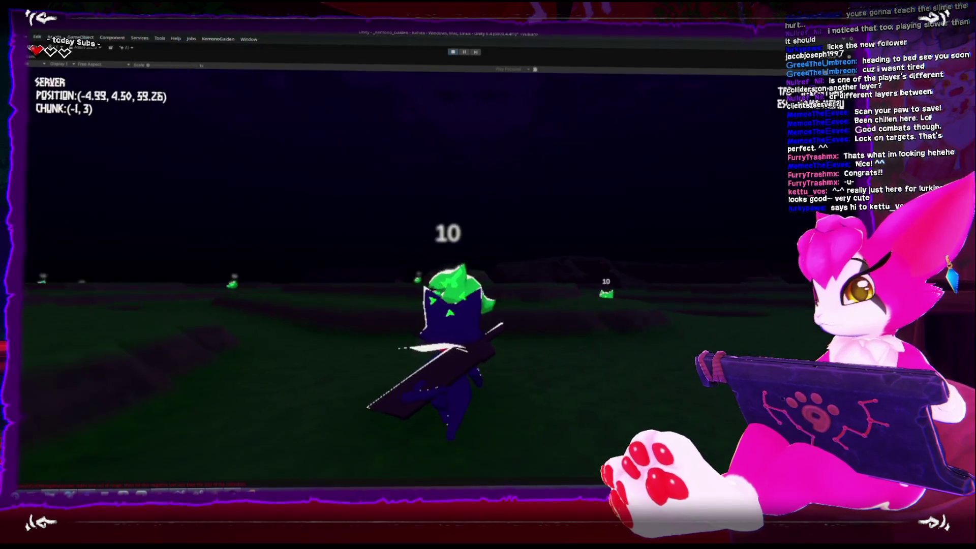
pyautogui.press('a')
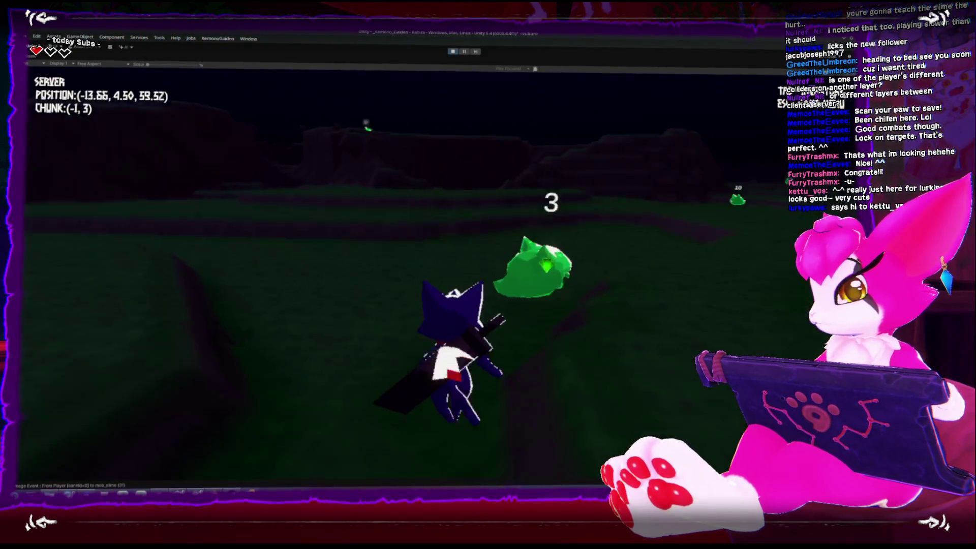
pyautogui.press('d')
pyautogui.press('Escape')
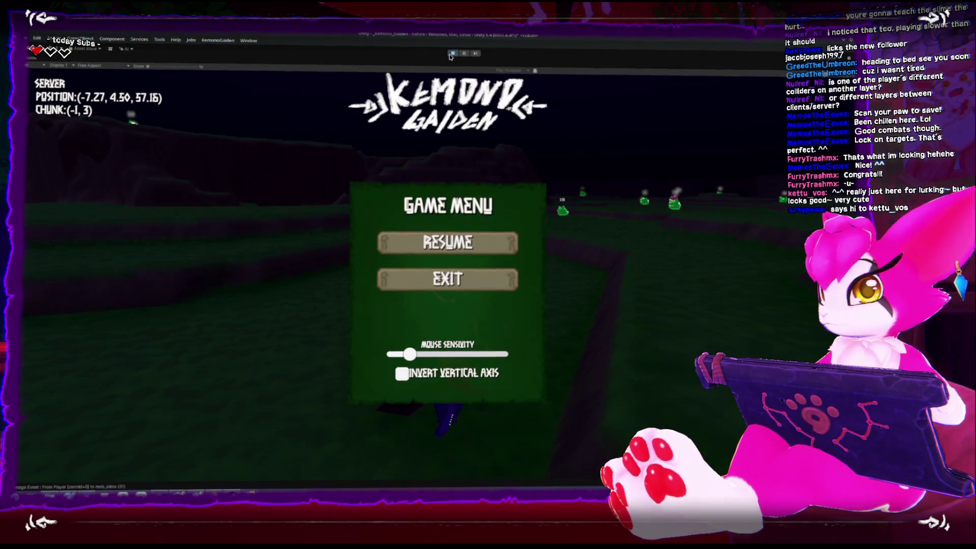
# Step: Exit play mode with the toolbar's Play button
pyautogui.click(450, 53)
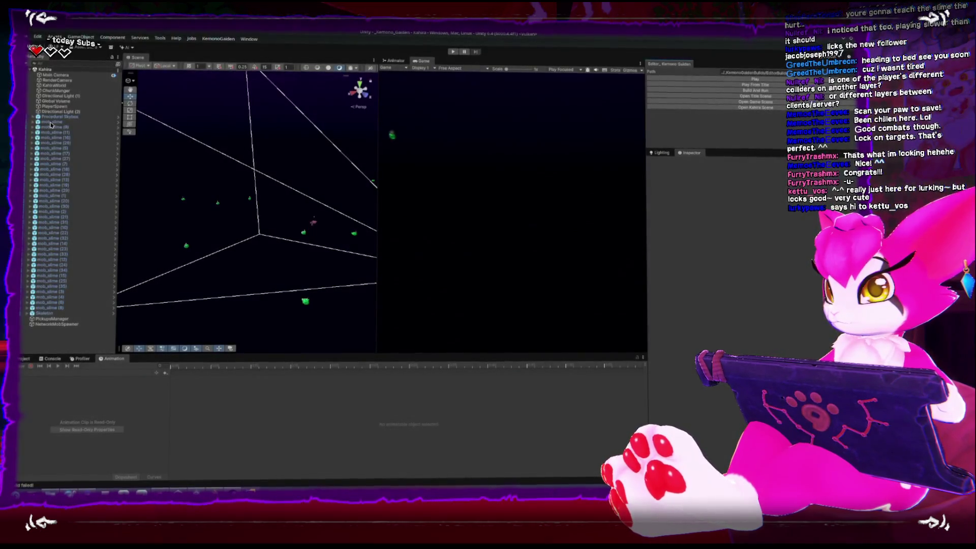
# Step: Select a mob_slime to view its Network Animator and Rigidbody components in the Inspector
pyautogui.click(50, 123)
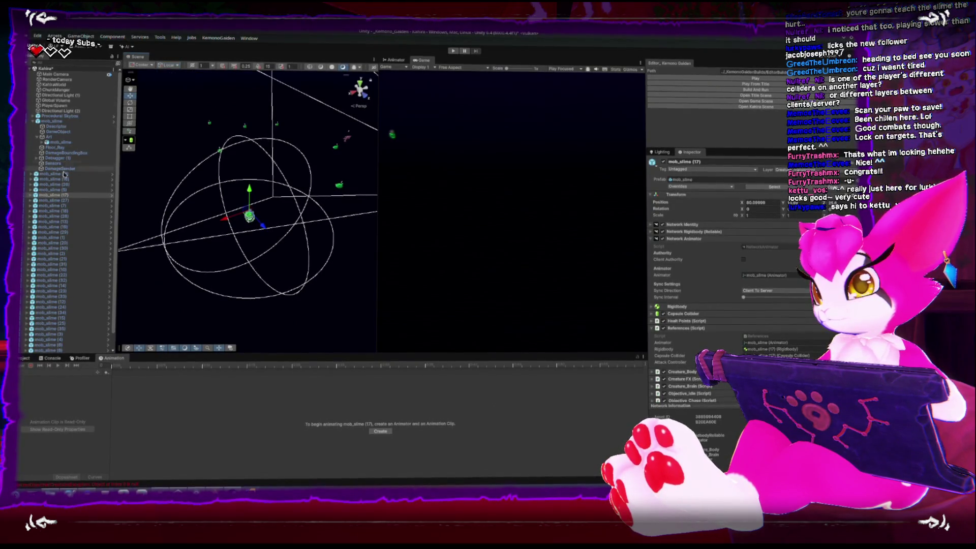
# Step: Inspect mob_slime (18), (28), (13), (19), (29), (1), (20) and (30) in turn
pyautogui.click(58, 212)
pyautogui.click(56, 216)
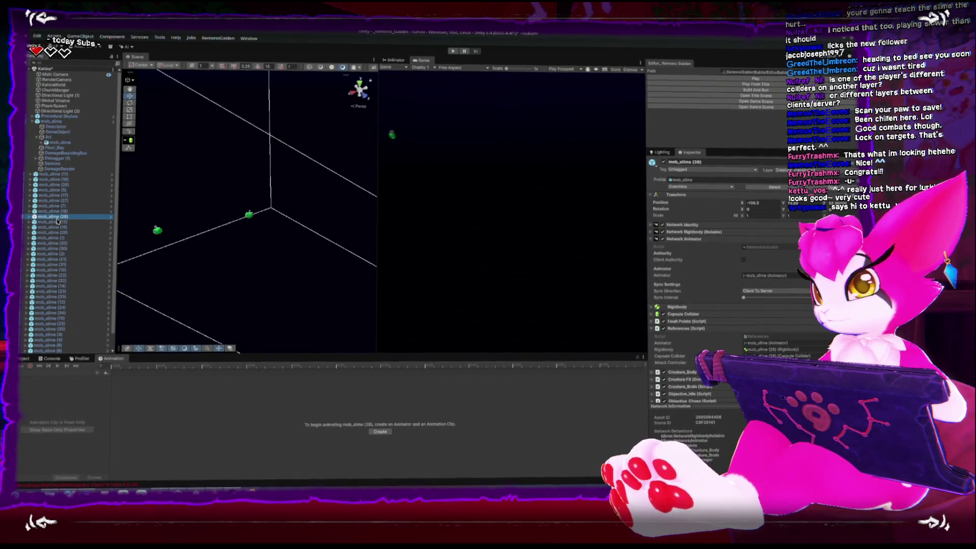
pyautogui.click(75, 224)
pyautogui.click(69, 230)
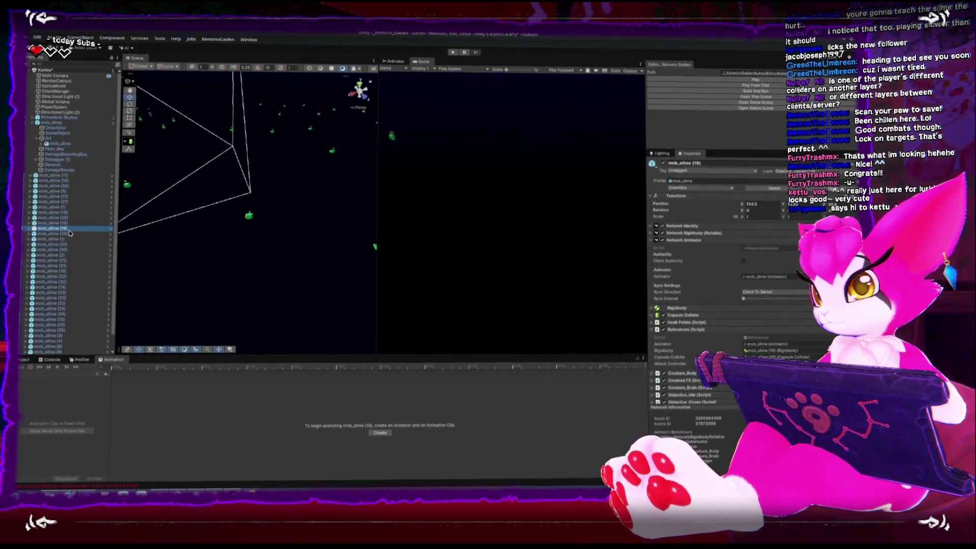
pyautogui.click(64, 233)
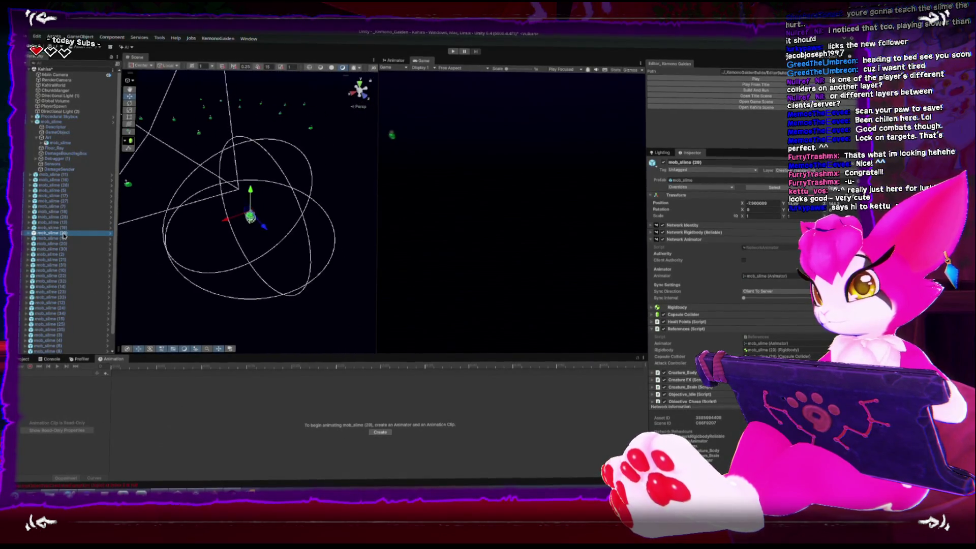
pyautogui.click(64, 239)
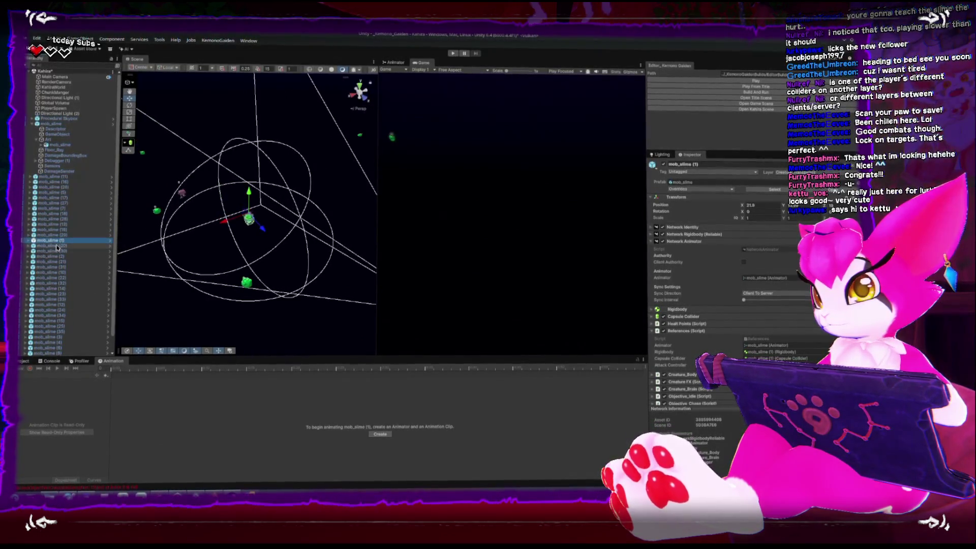
pyautogui.click(53, 246)
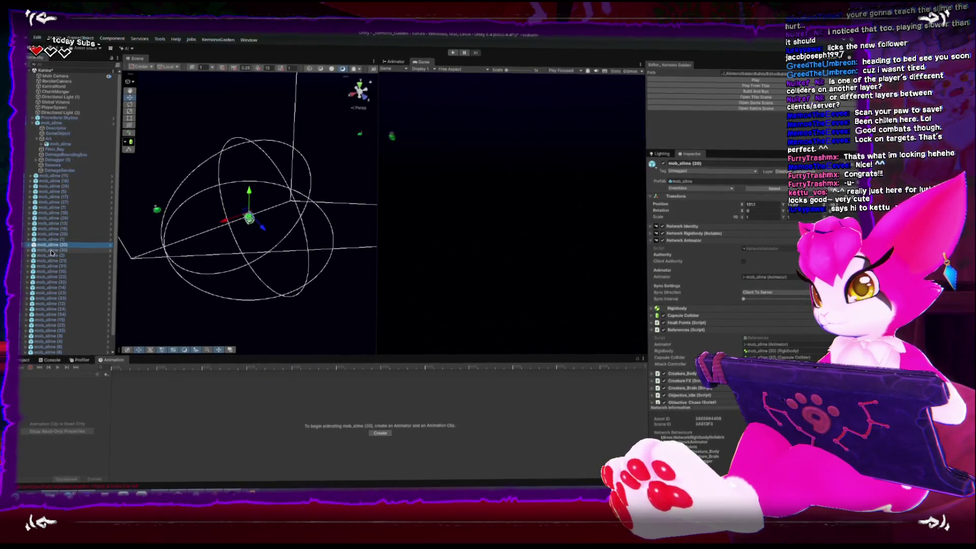
pyautogui.click(50, 251)
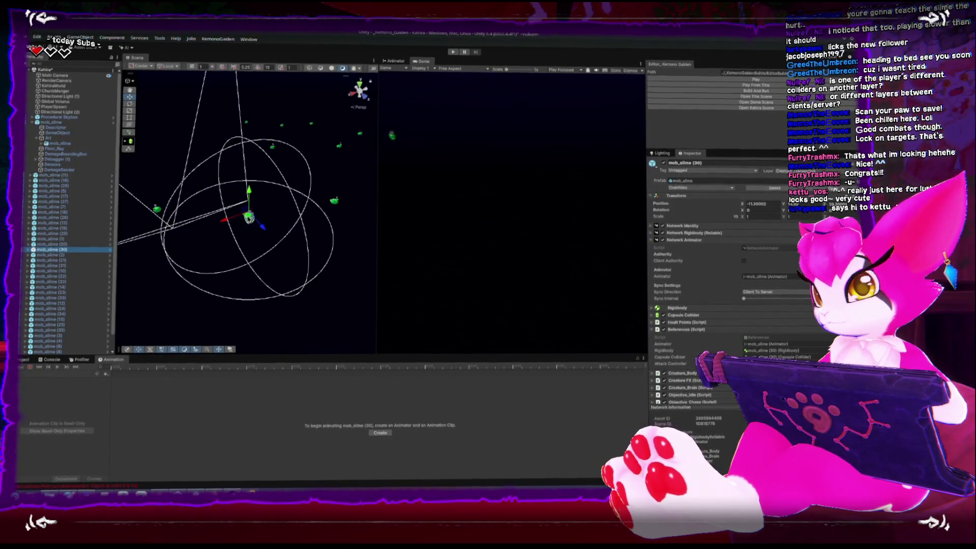
# Step: Inspect mob_slime (21), (31), (10), (22), (32) and (7), then Build And Run the game
pyautogui.click(65, 262)
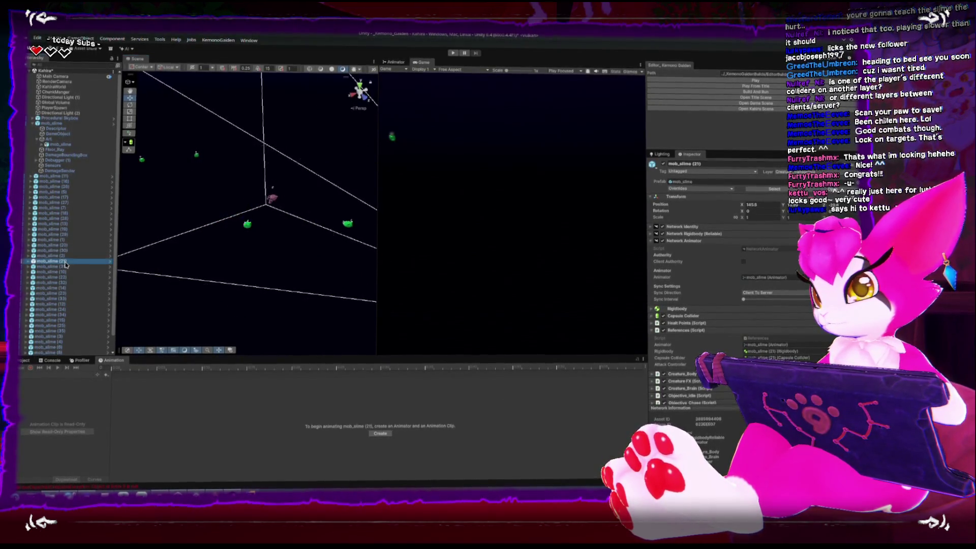
pyautogui.click(248, 227)
pyautogui.click(247, 222)
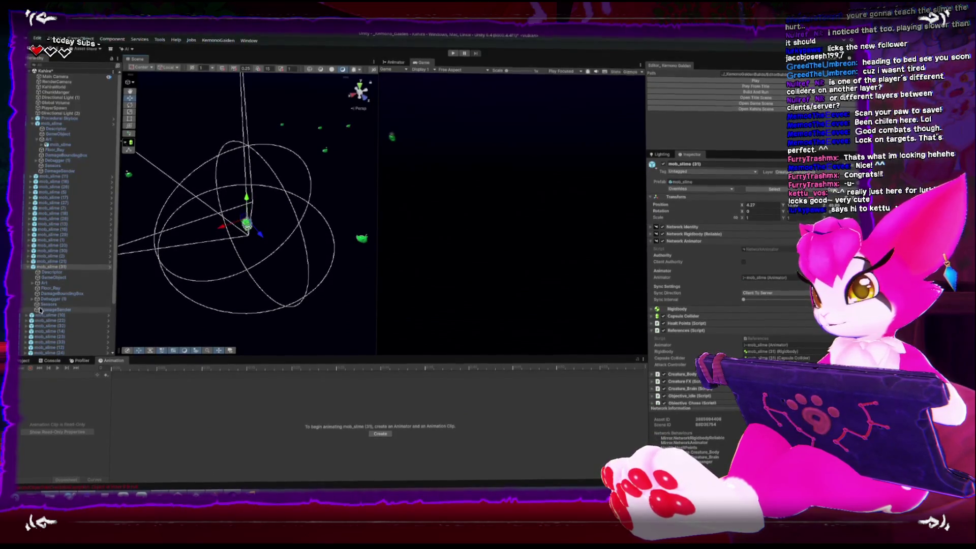
pyautogui.scroll(-3, 53, 275)
pyautogui.click(53, 257)
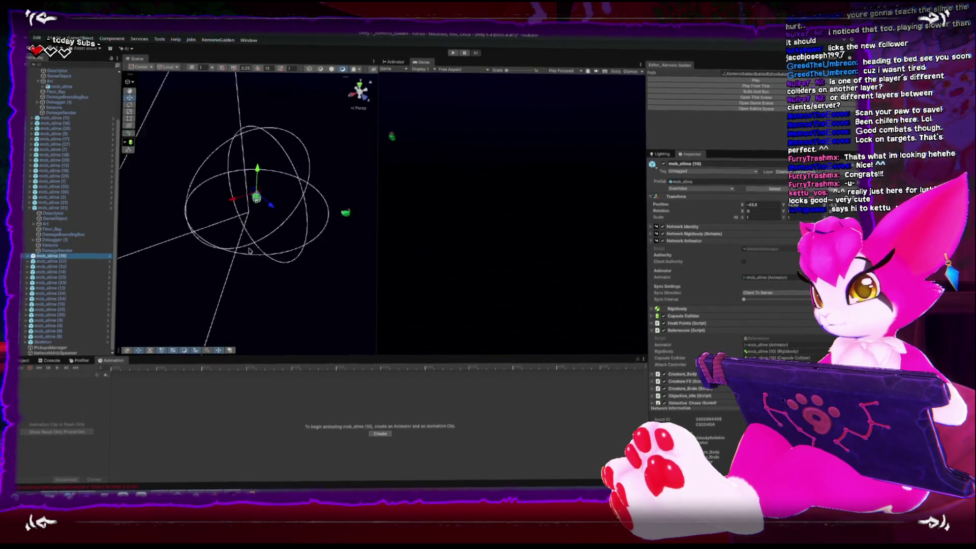
pyautogui.click(53, 262)
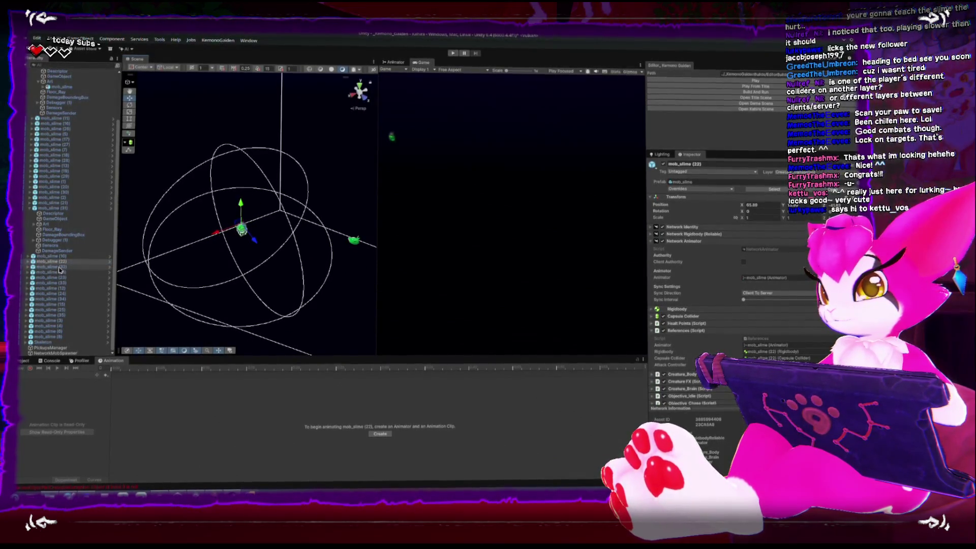
pyautogui.press('Down')
pyautogui.press('f')
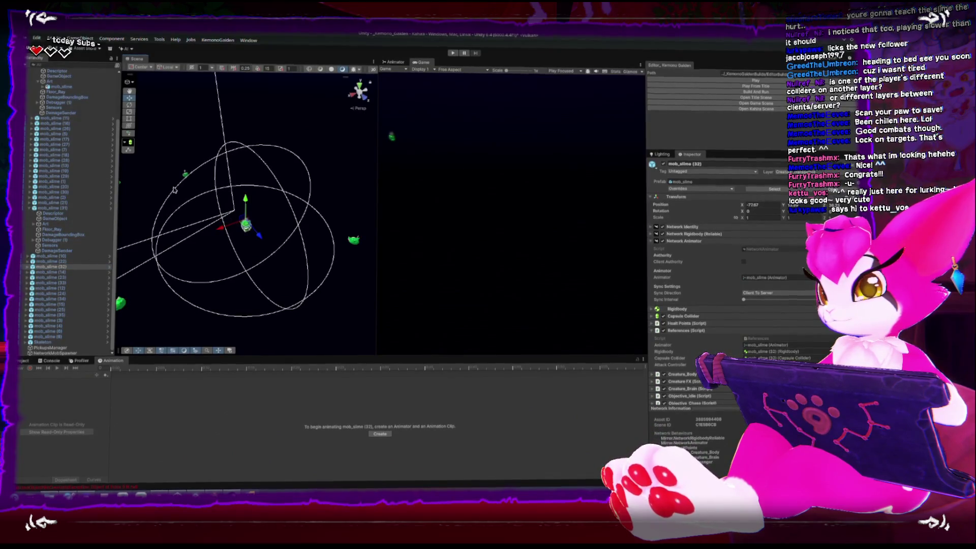
pyautogui.click(186, 174)
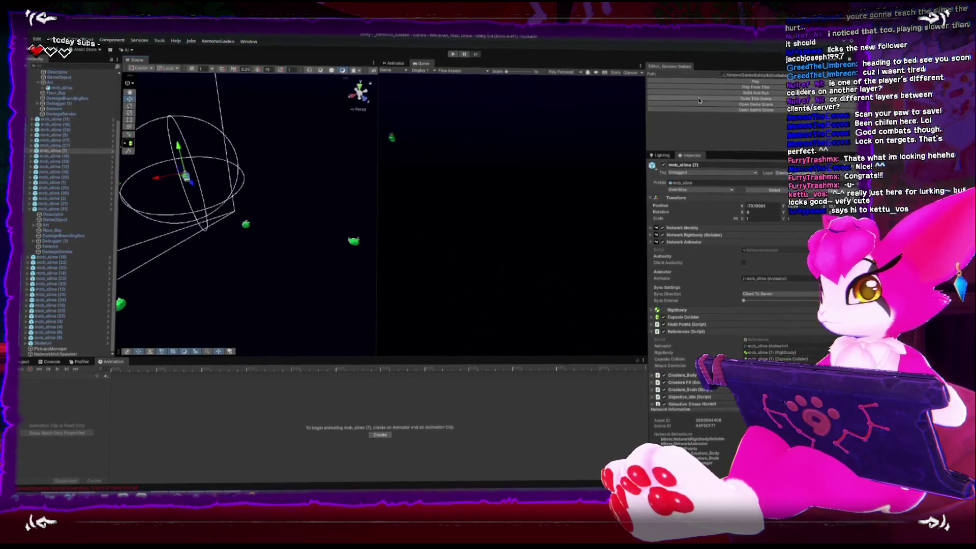
pyautogui.click(728, 94)
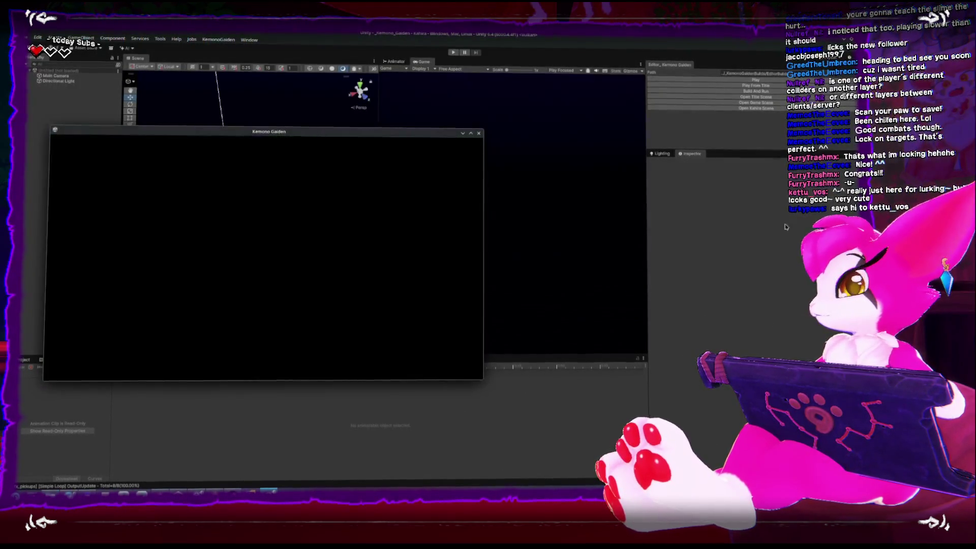
# Step: Place the second Kemono Gaiden window right of the first and show its host/join options
pyautogui.moveTo(312, 133); pyautogui.dragTo(543, 143)
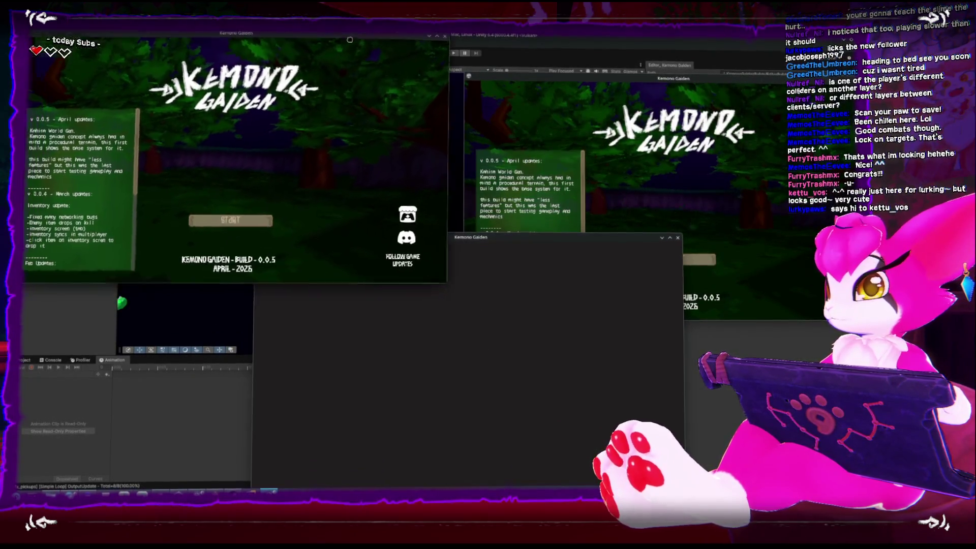
pyautogui.click(250, 226)
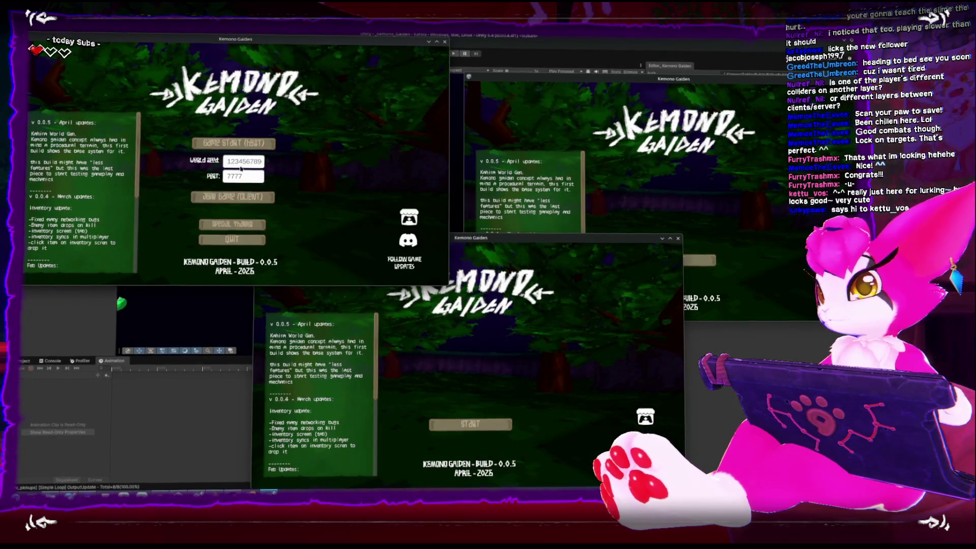
# Step: Host a Kemono Gaiden game in one window and connect a second window as client to localhost:7777
pyautogui.click(239, 141)
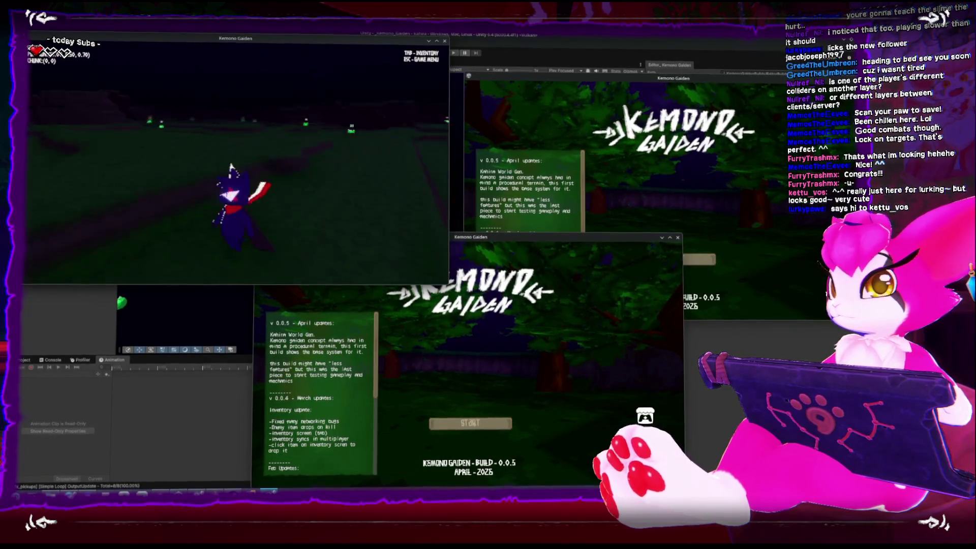
pyautogui.press('Escape')
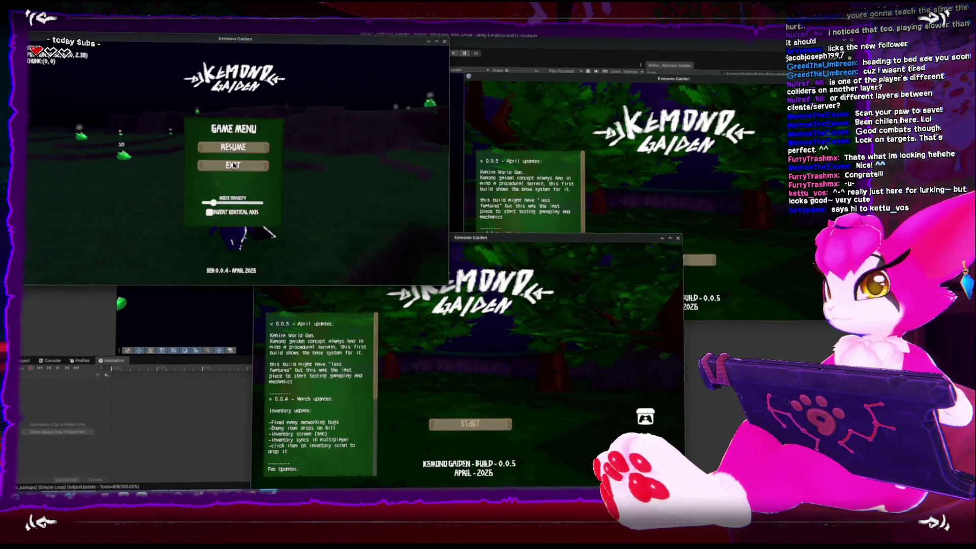
pyautogui.press('Escape')
pyautogui.press('Escape')
pyautogui.press('Escape')
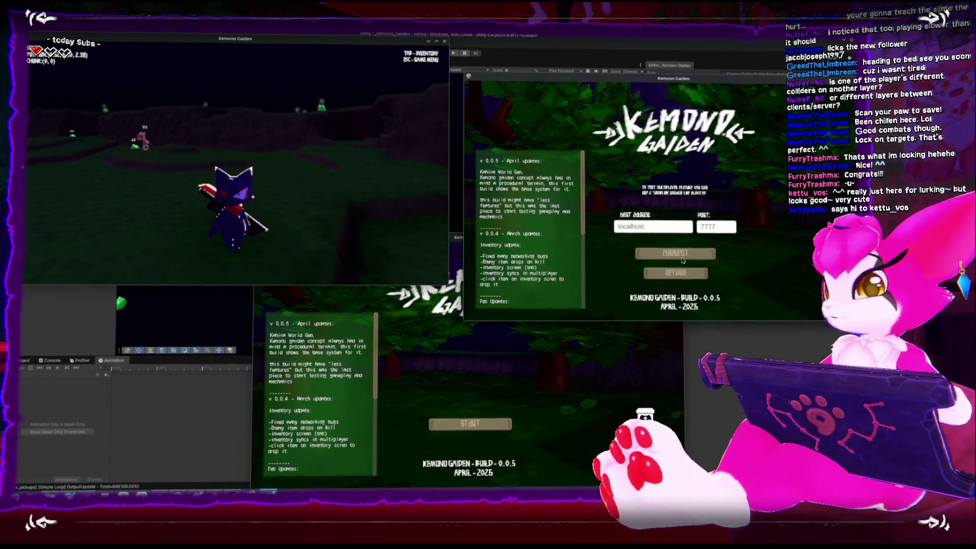
pyautogui.click(682, 257)
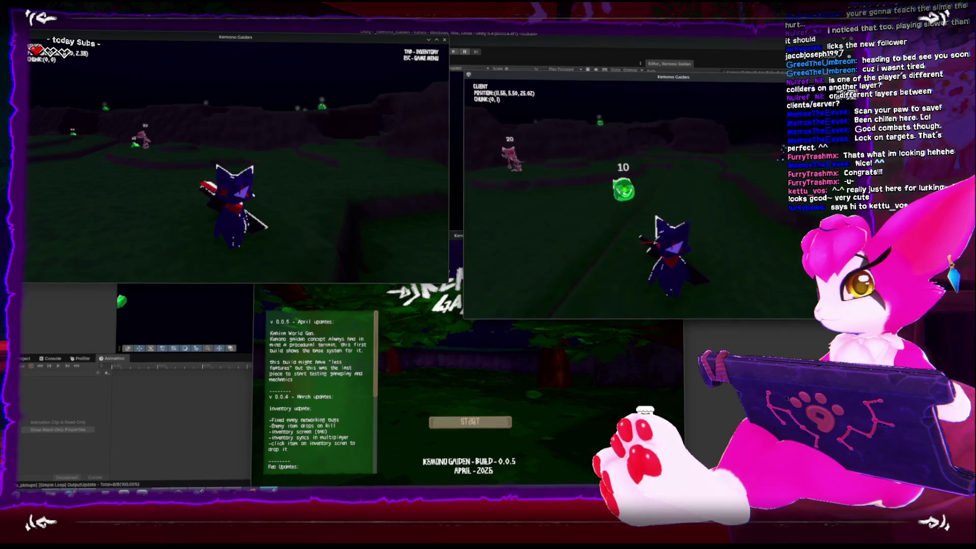
# Step: Run the second client's player across the field and attack the slimes with the sword
pyautogui.press('s')
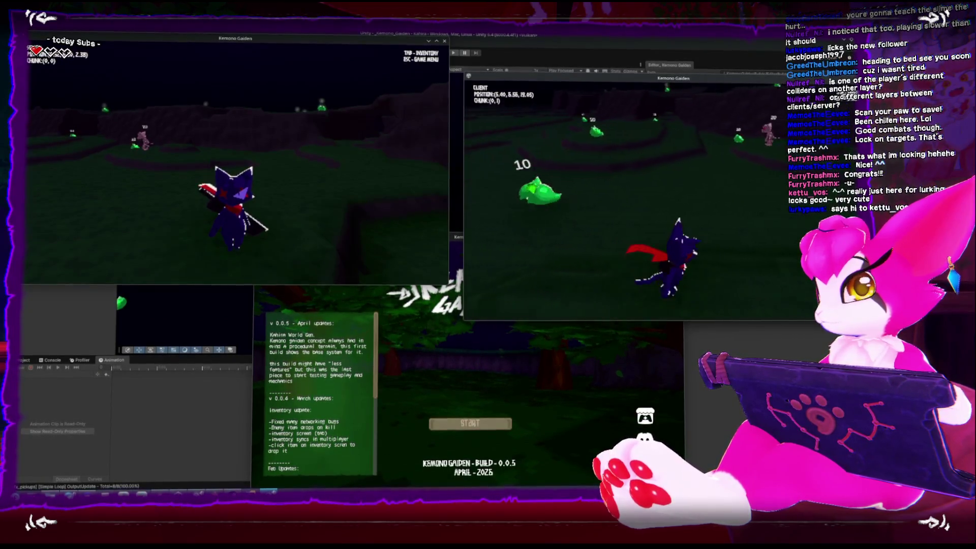
pyautogui.press('s')
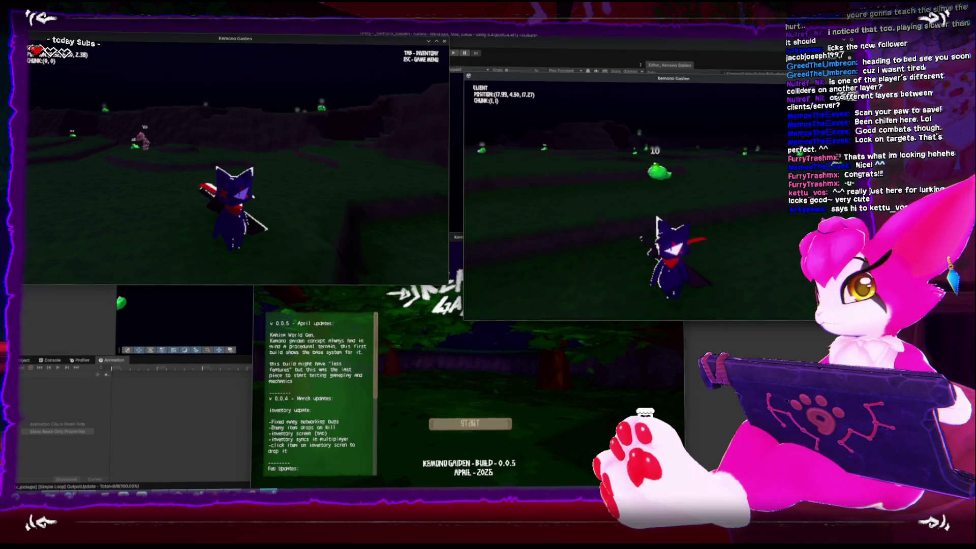
pyautogui.press('d')
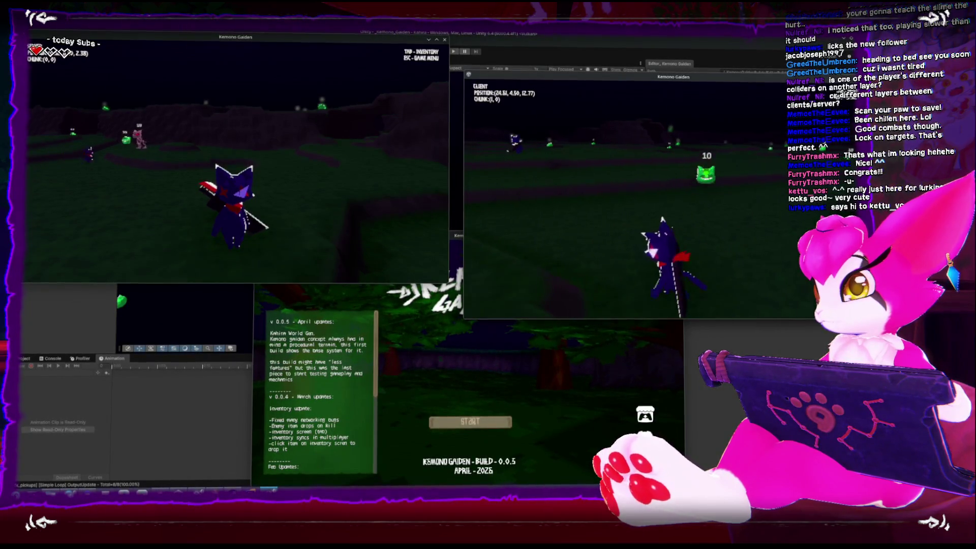
pyautogui.press('a')
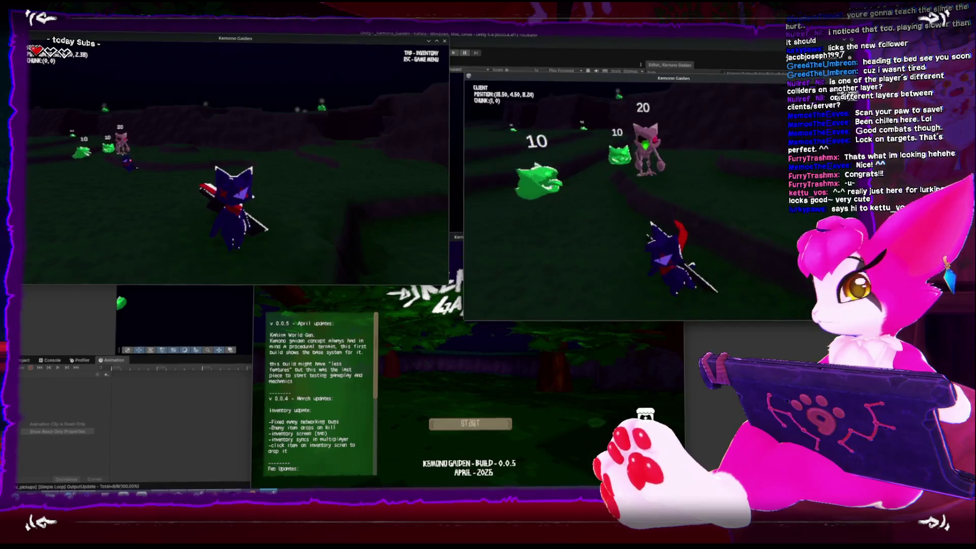
pyautogui.press('w')
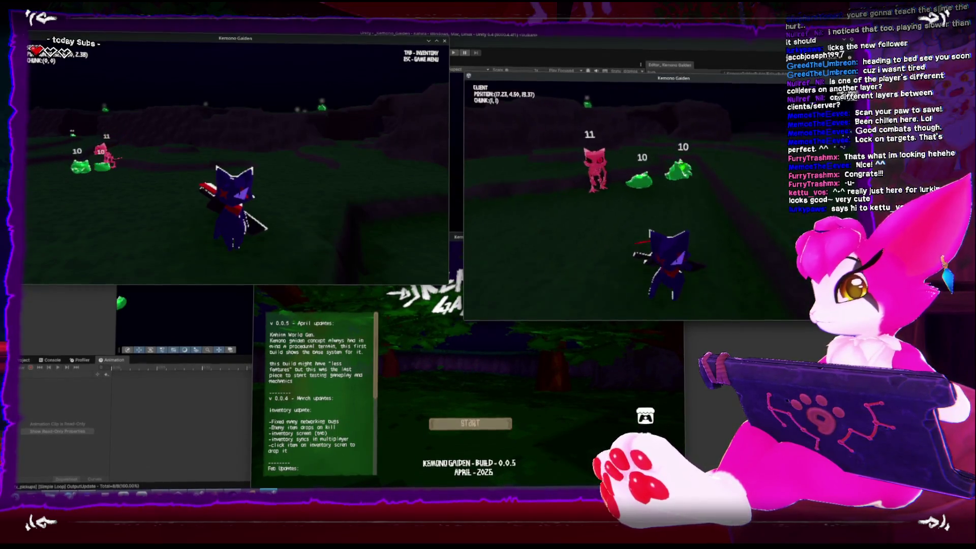
pyautogui.press('d')
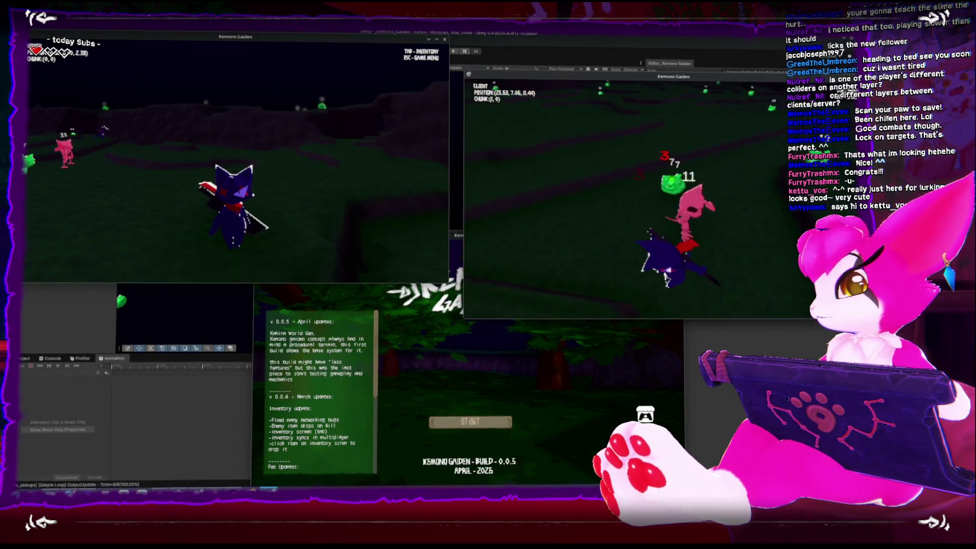
pyautogui.press('w')
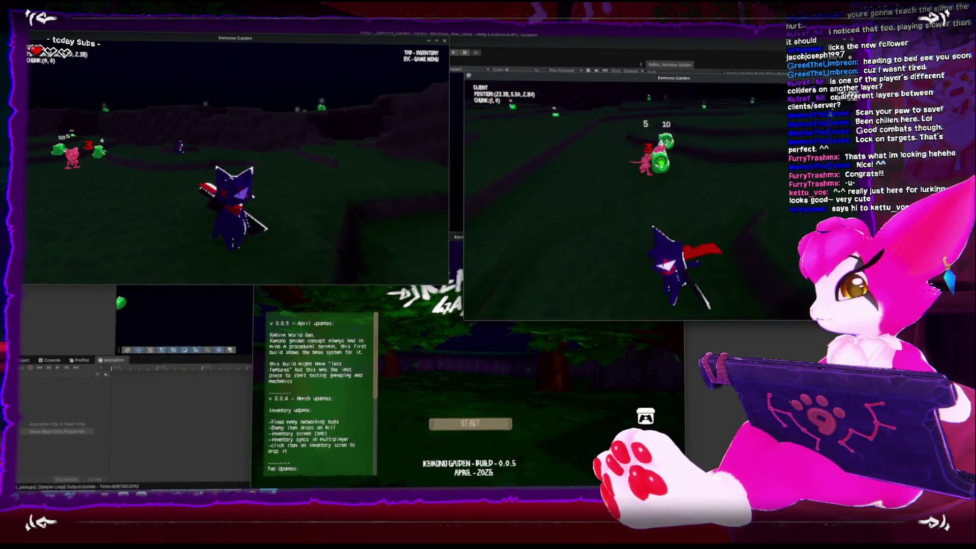
pyautogui.press('w')
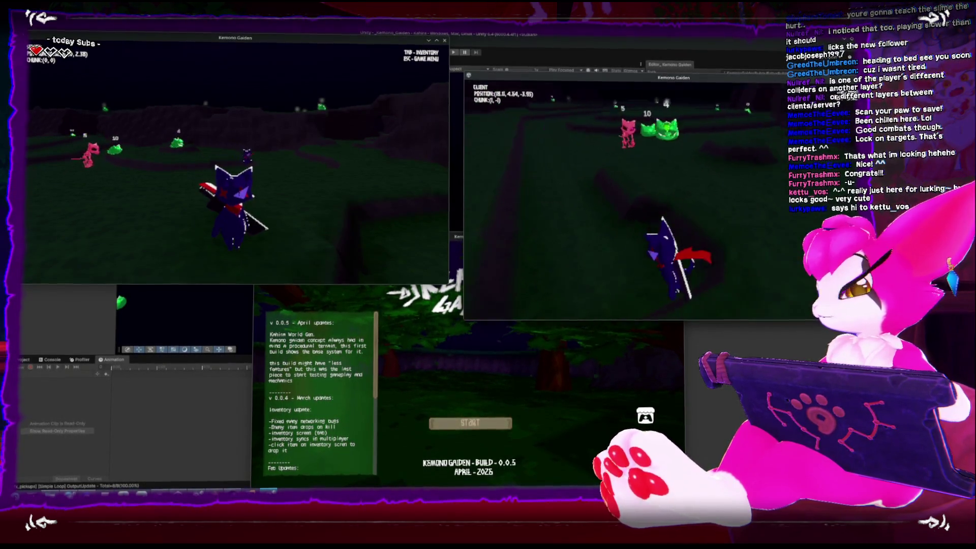
pyautogui.press('w')
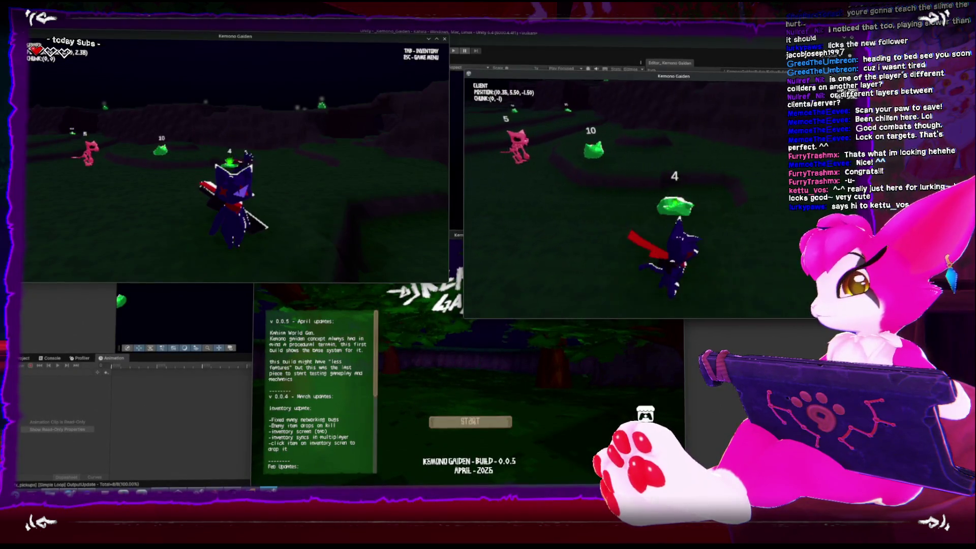
pyautogui.press('w')
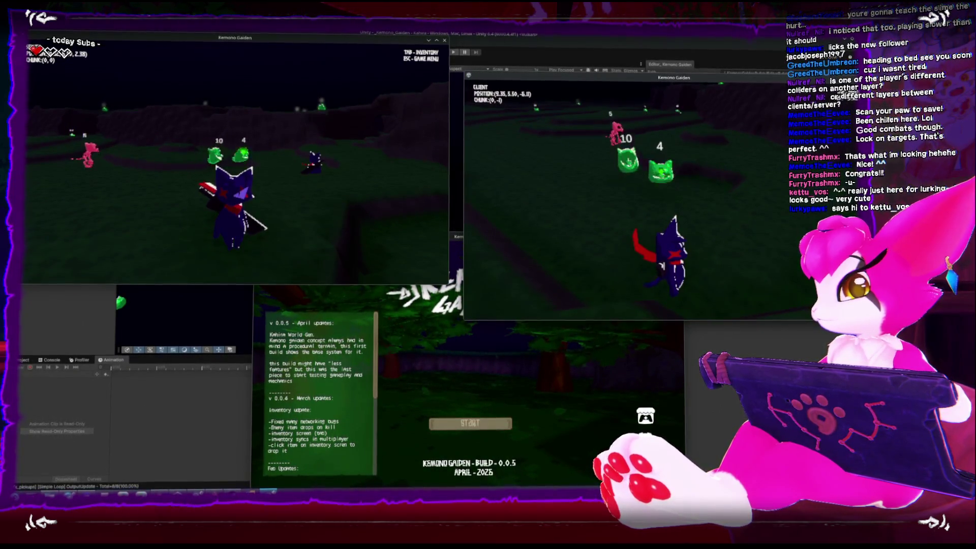
pyautogui.press('w')
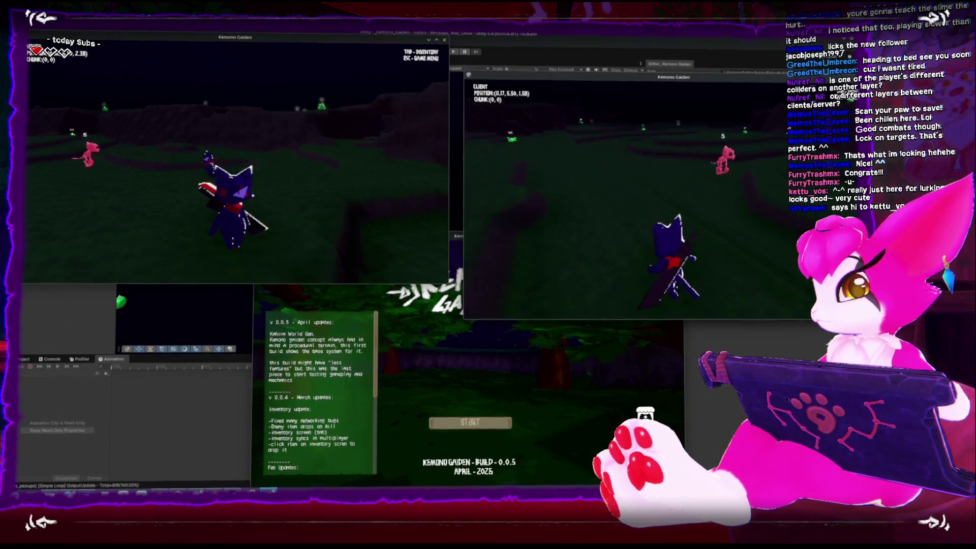
pyautogui.press('w')
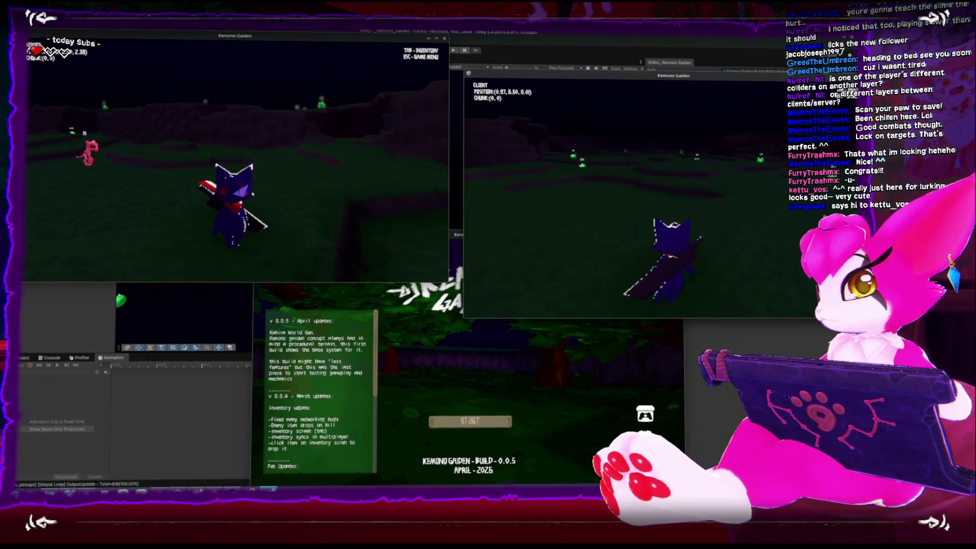
pyautogui.press('Escape')
pyautogui.press('Escape')
pyautogui.press('w')
pyautogui.press('w')
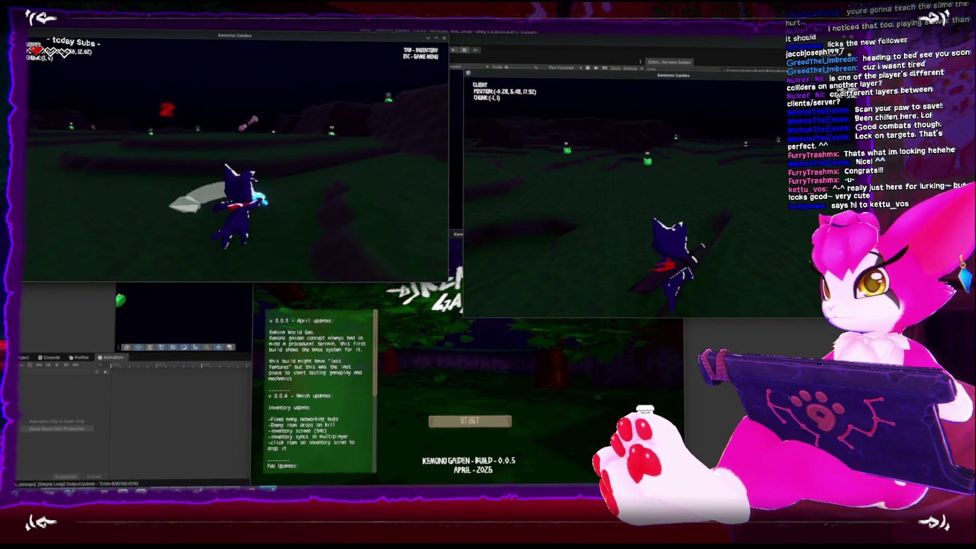
# Step: Check the host and client inventories, dropping the bone from the host's inventory
pyautogui.press('Tab')
pyautogui.press('Tab')
pyautogui.press('w')
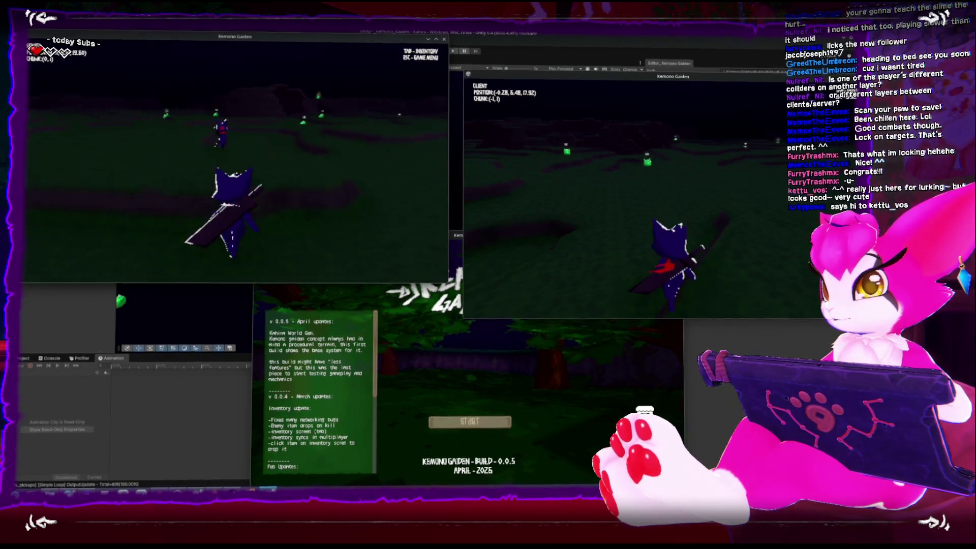
pyautogui.press('Tab')
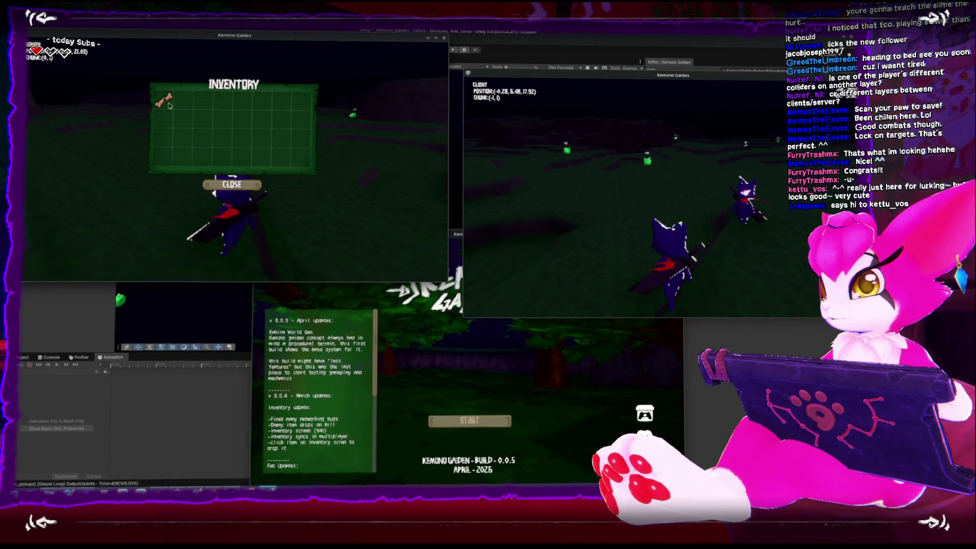
pyautogui.click(169, 106)
pyautogui.click(754, 190)
pyautogui.press('Escape')
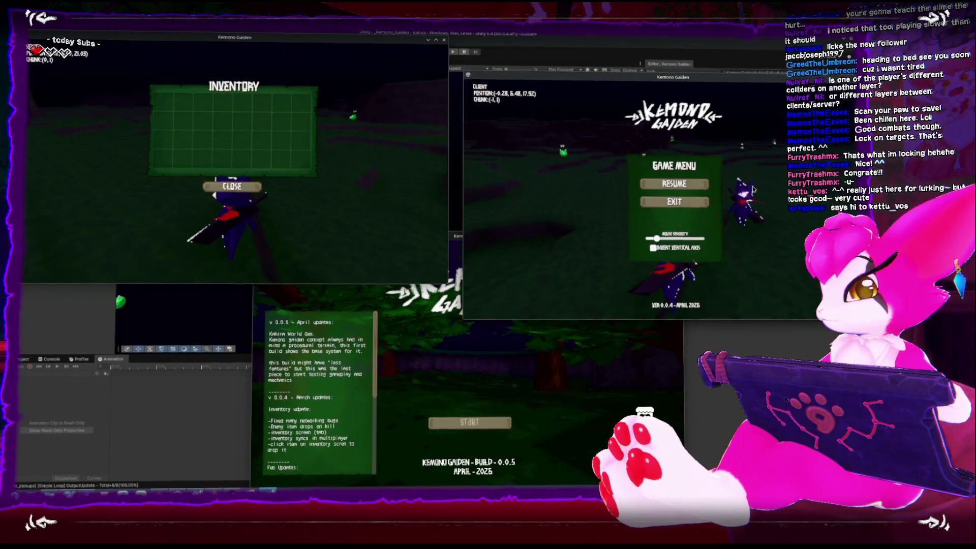
pyautogui.press('Escape')
pyautogui.press('Tab')
pyautogui.press('Escape')
pyautogui.press('Escape')
pyautogui.press('Escape')
pyautogui.press('Escape')
pyautogui.press('Escape')
pyautogui.press('Escape')
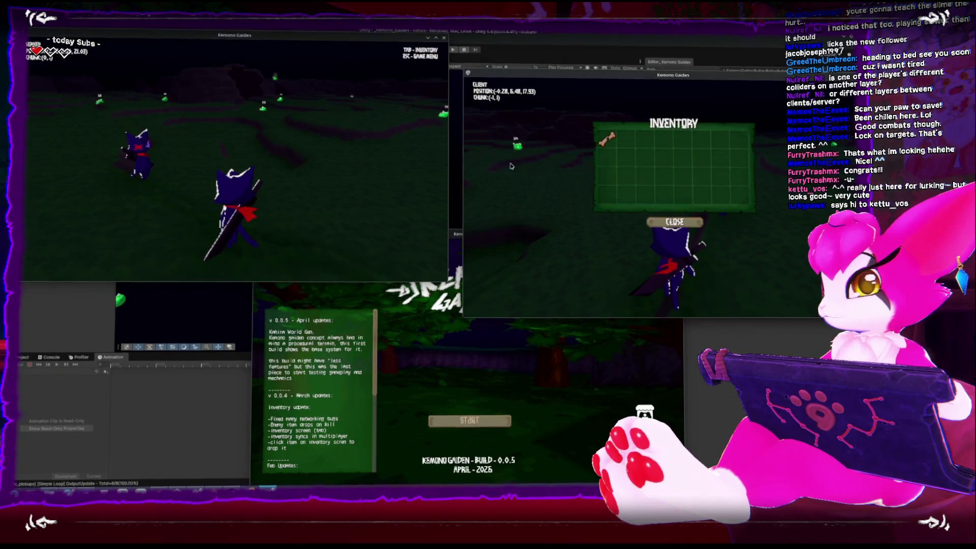
pyautogui.press('Escape')
pyautogui.press('Escape')
# Step: Run the client player toward the host and pause it with the game menu
pyautogui.press('w')
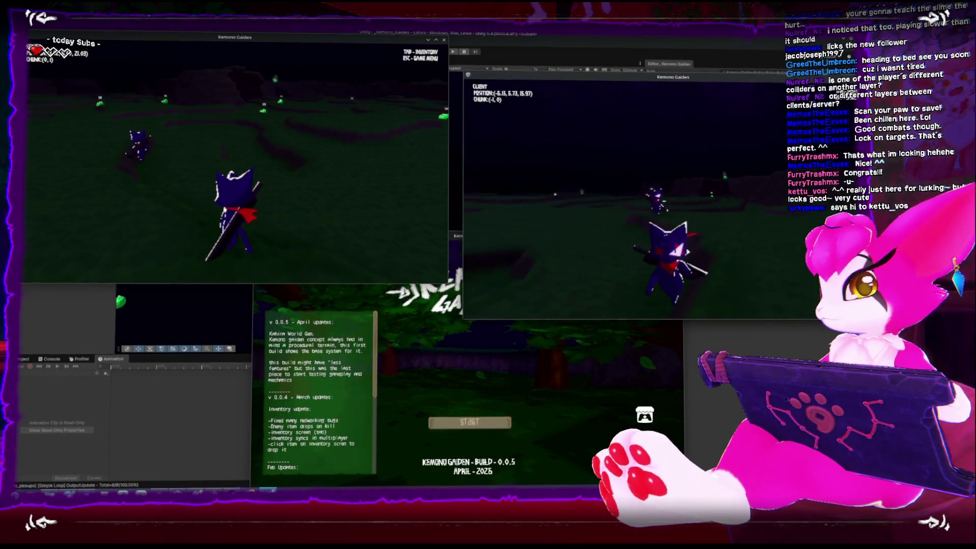
pyautogui.press('w')
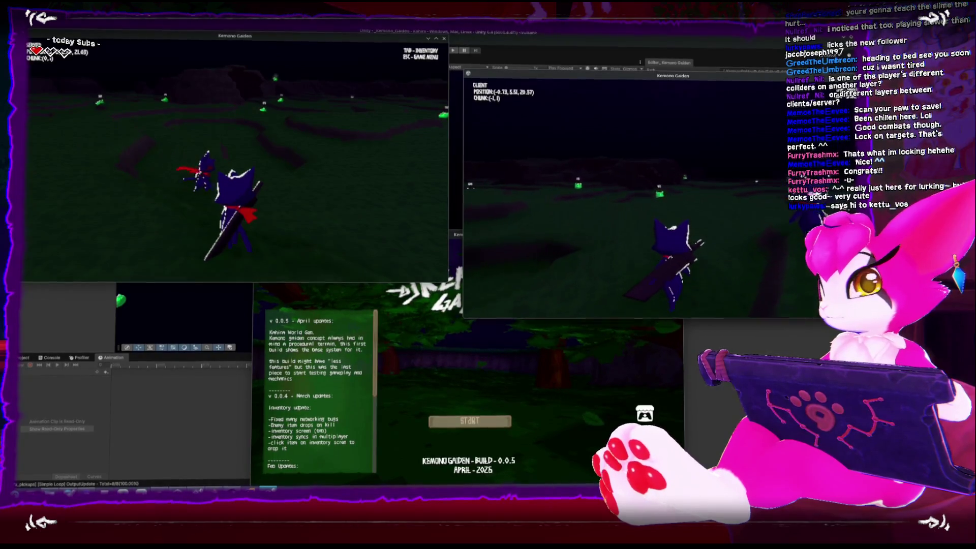
pyautogui.press('Escape')
# Step: Join the third game build to the hosted game at localhost, port 7777
pyautogui.click(467, 338)
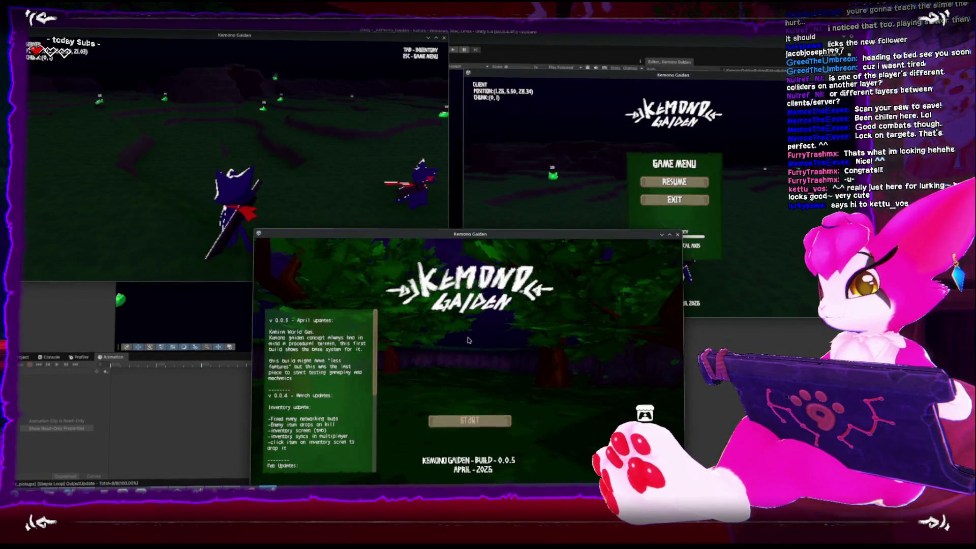
pyautogui.click(482, 417)
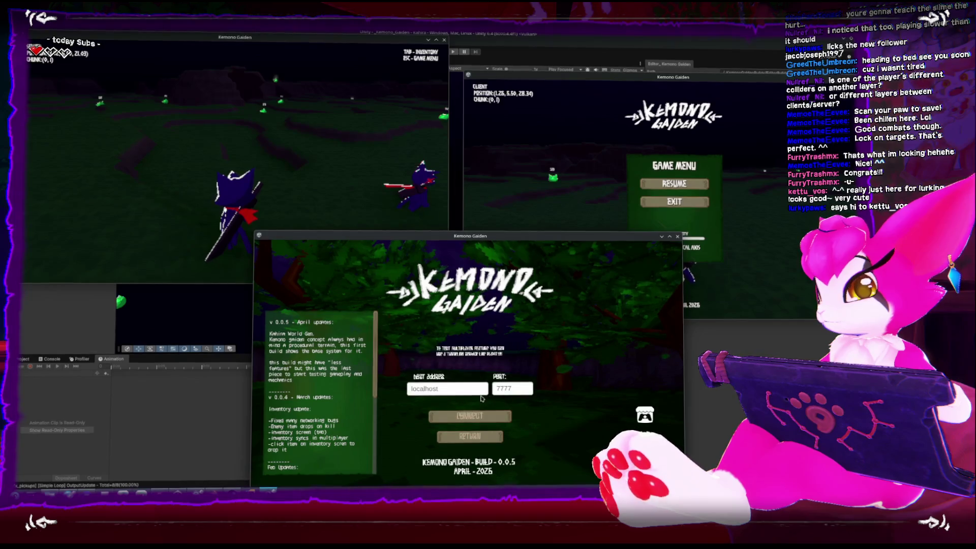
pyautogui.click(480, 421)
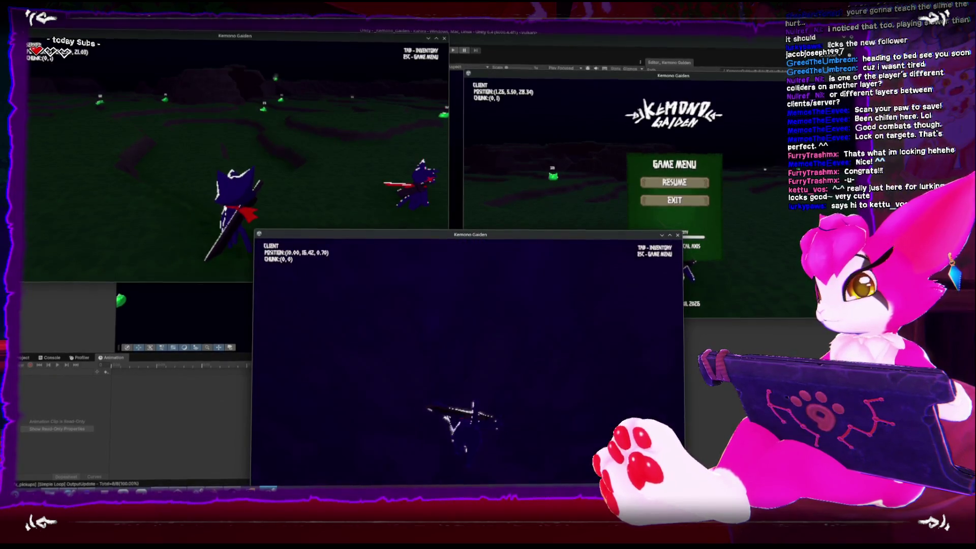
# Step: Run the third client's player to a slime and sword it from 10 health down to 3
pyautogui.press('w')
pyautogui.press('w')
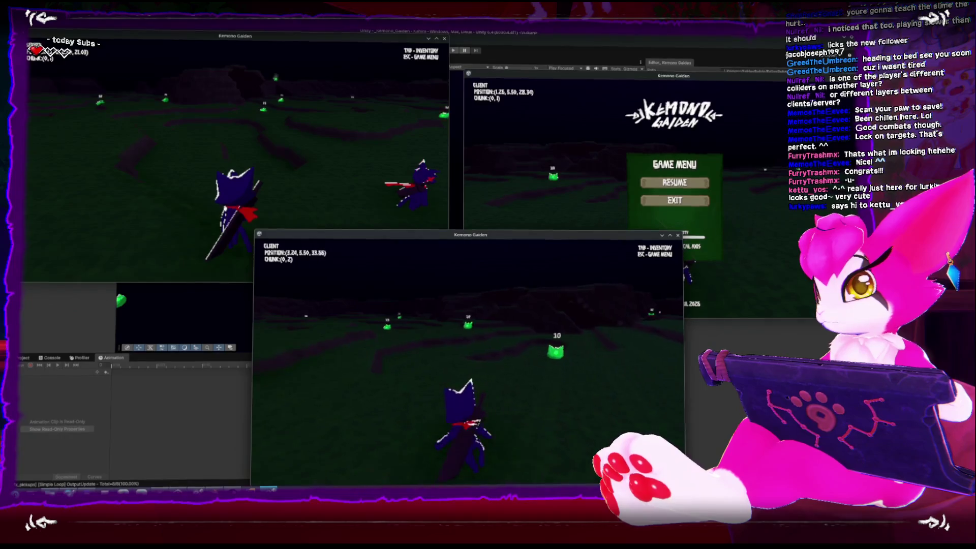
pyautogui.press('w')
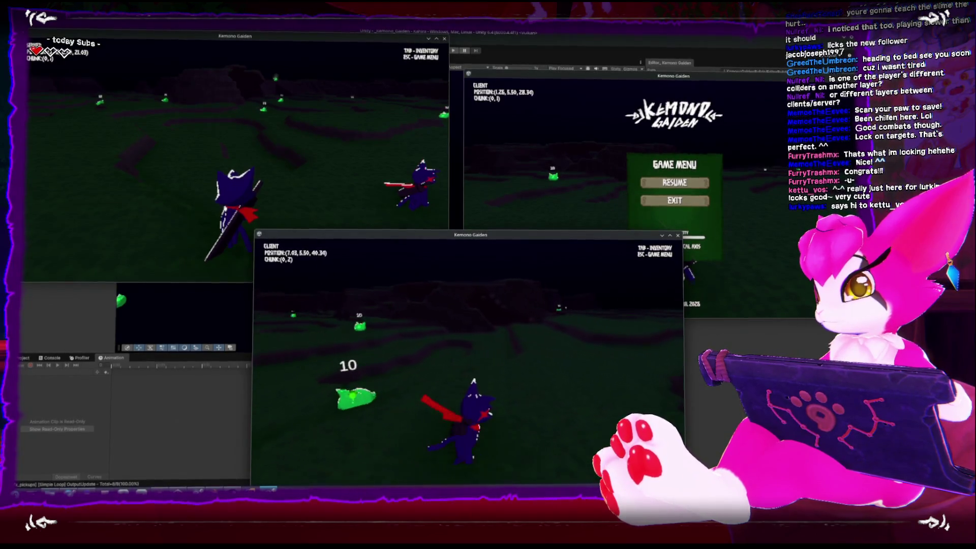
pyautogui.press('w')
pyautogui.press('s')
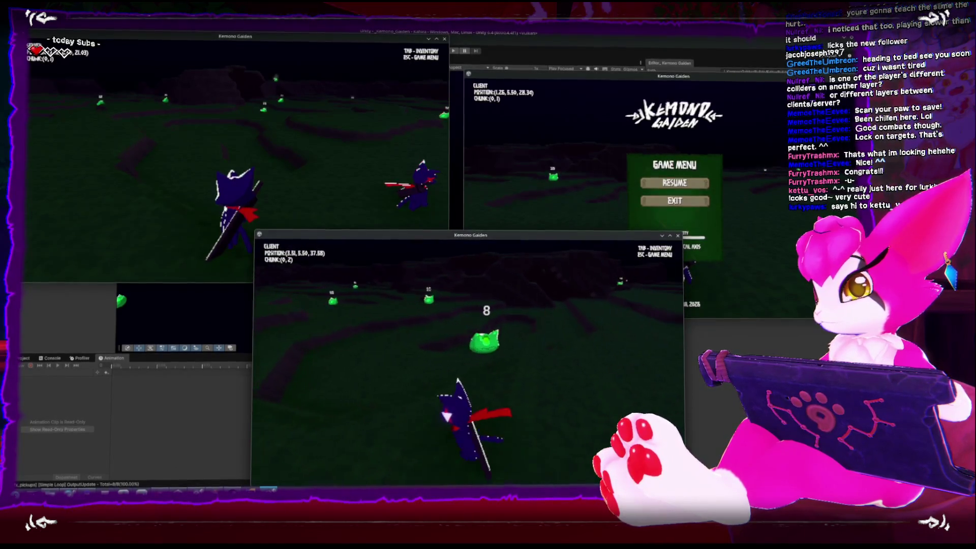
pyautogui.press('a')
pyautogui.press('a')
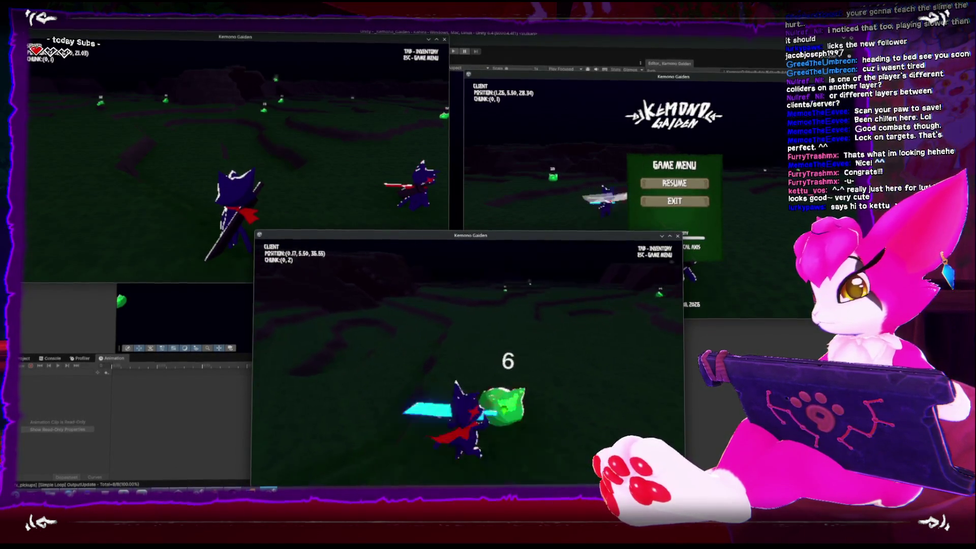
pyautogui.press('w')
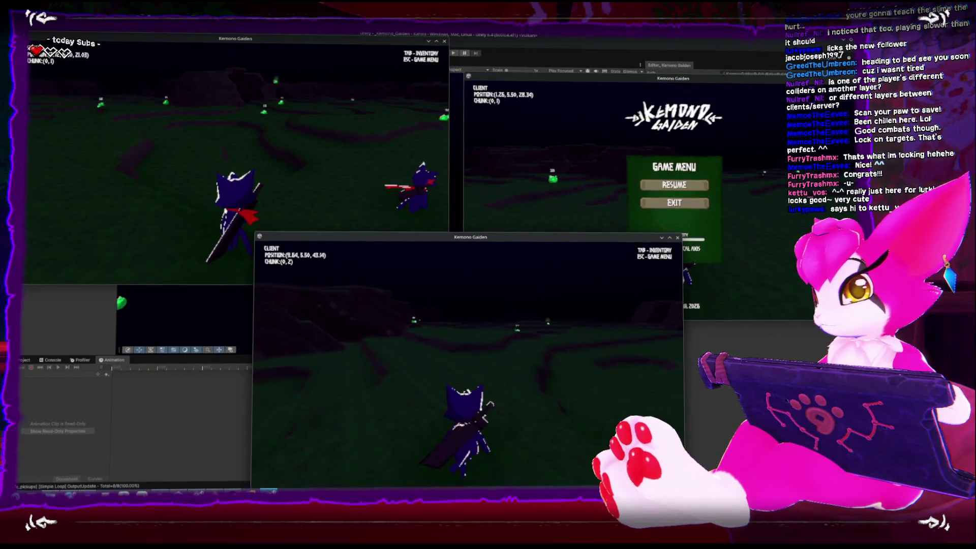
pyautogui.press('a')
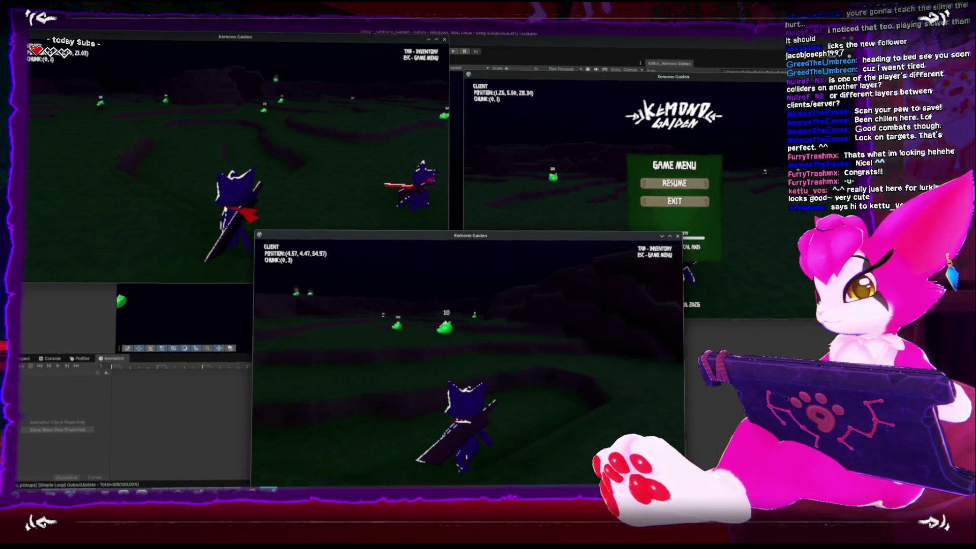
pyautogui.press('w')
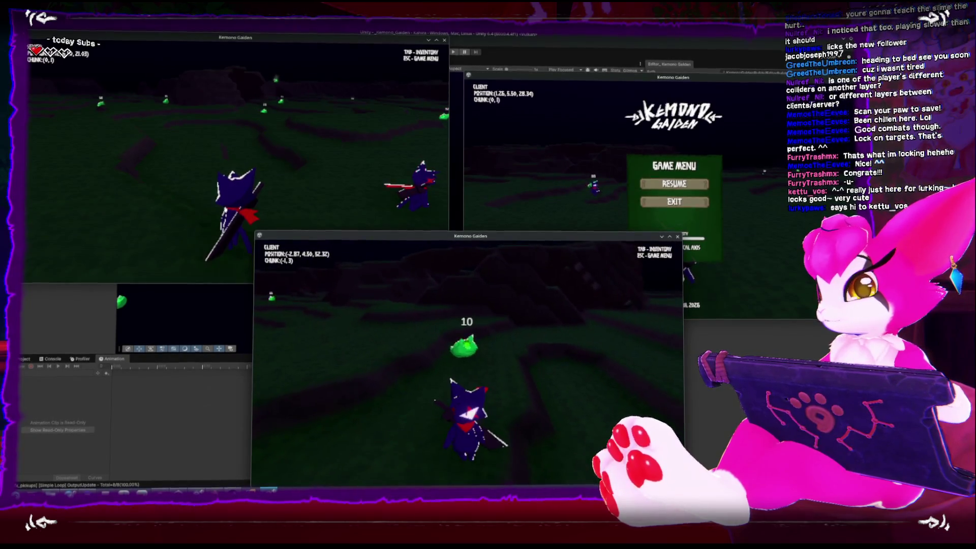
pyautogui.press('w')
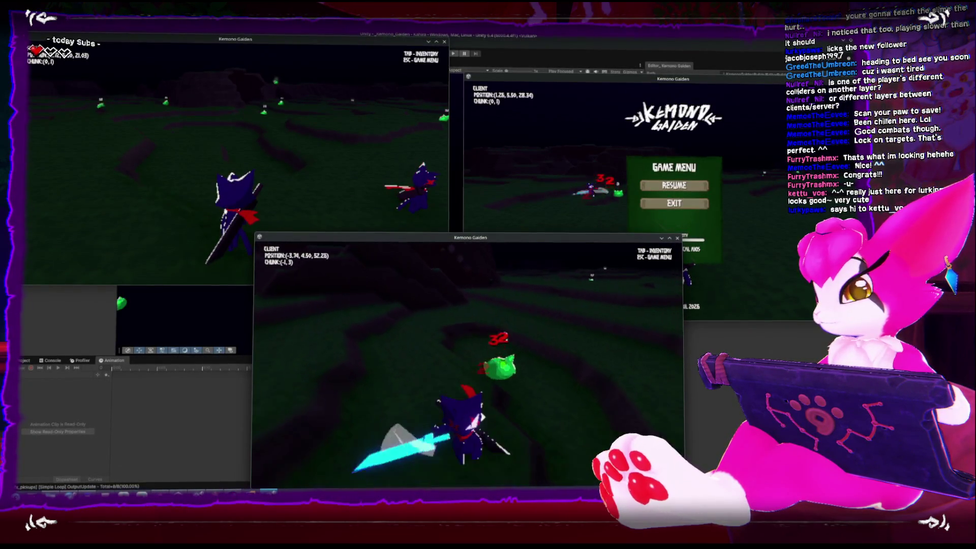
pyautogui.press('w')
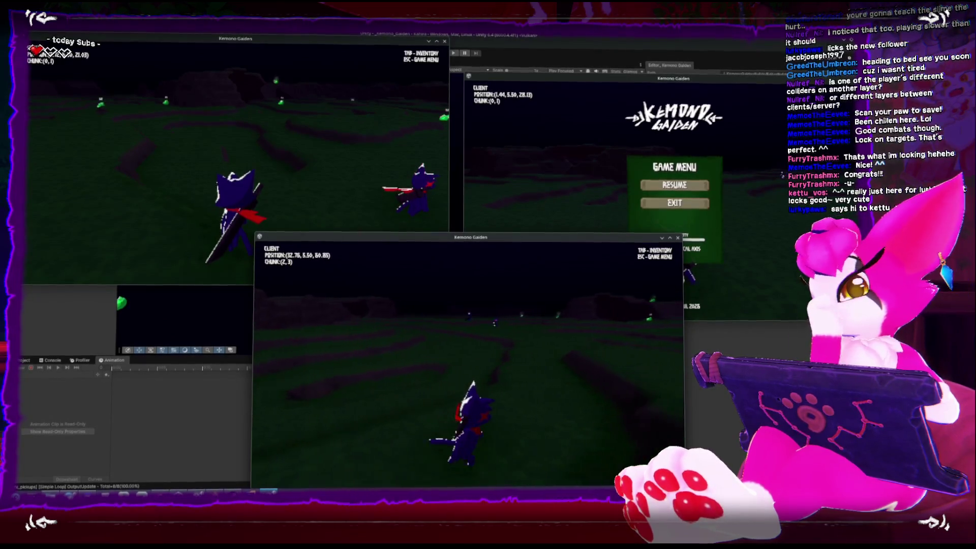
# Step: Run across the field and kill a 10-health slime with the sword
pyautogui.press('w')
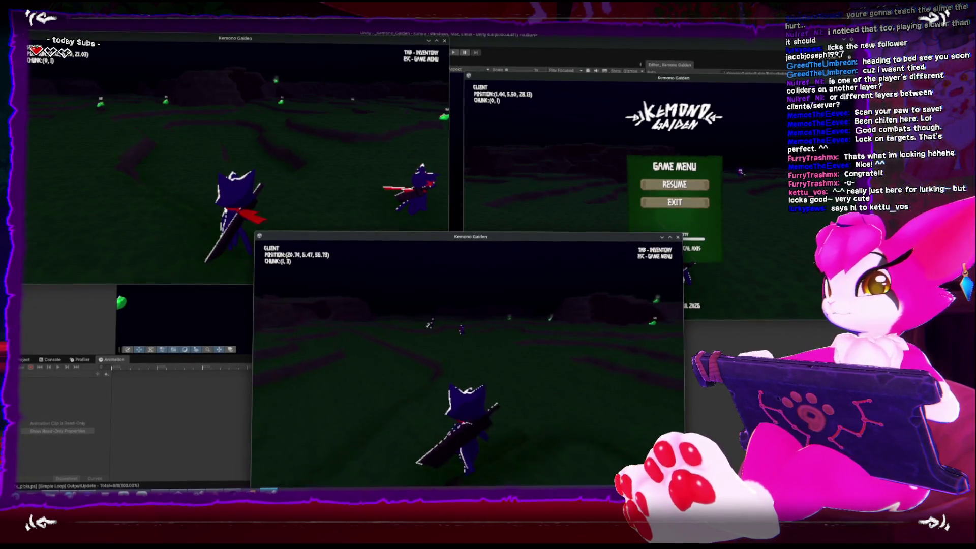
pyautogui.press('w')
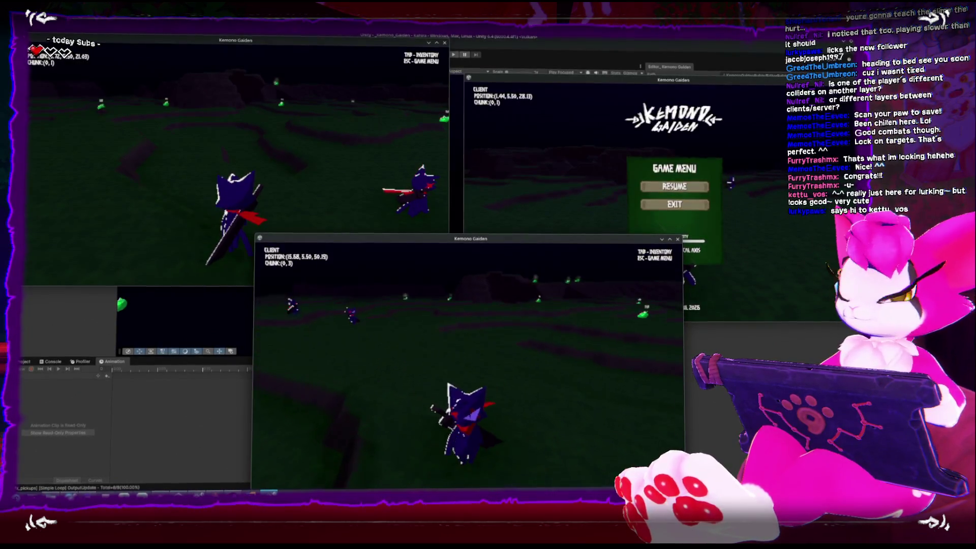
pyautogui.press('w')
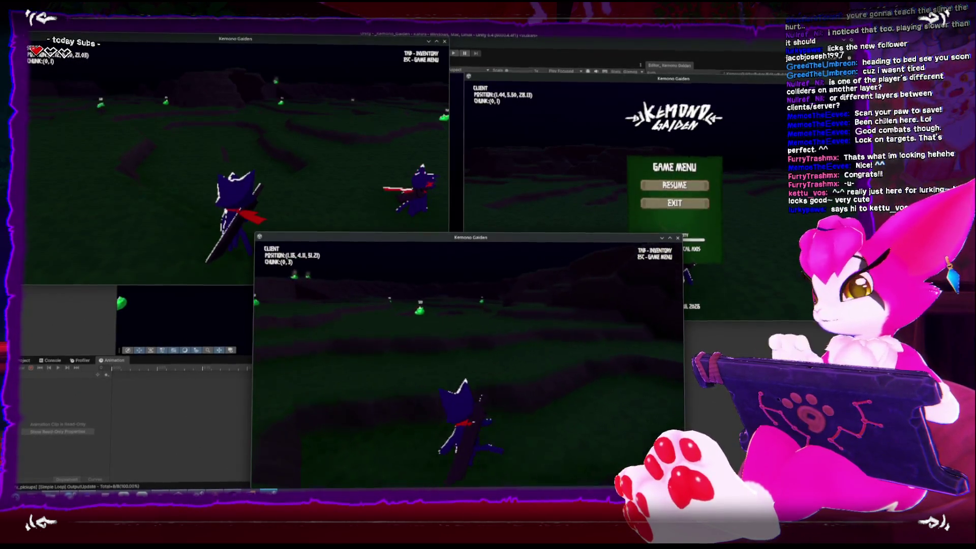
pyautogui.press('w')
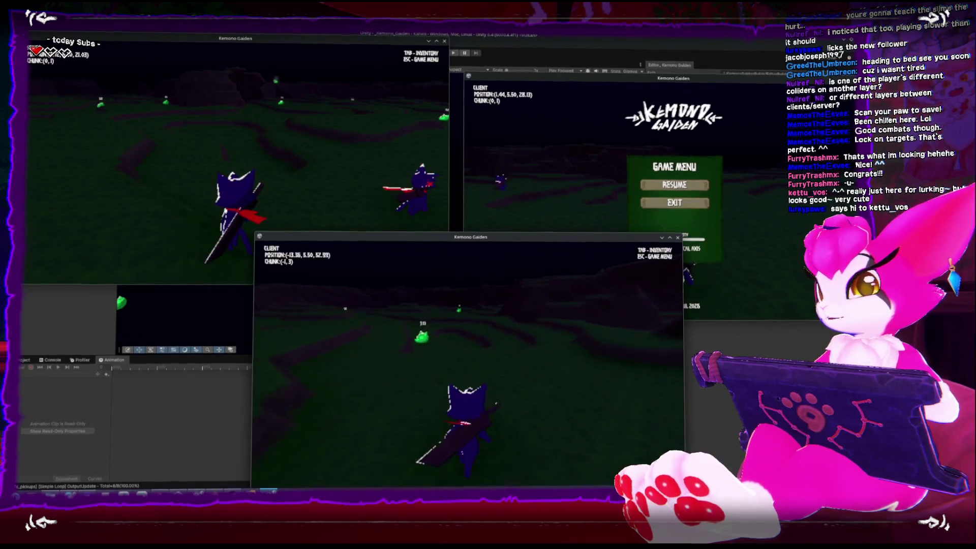
pyautogui.press('w')
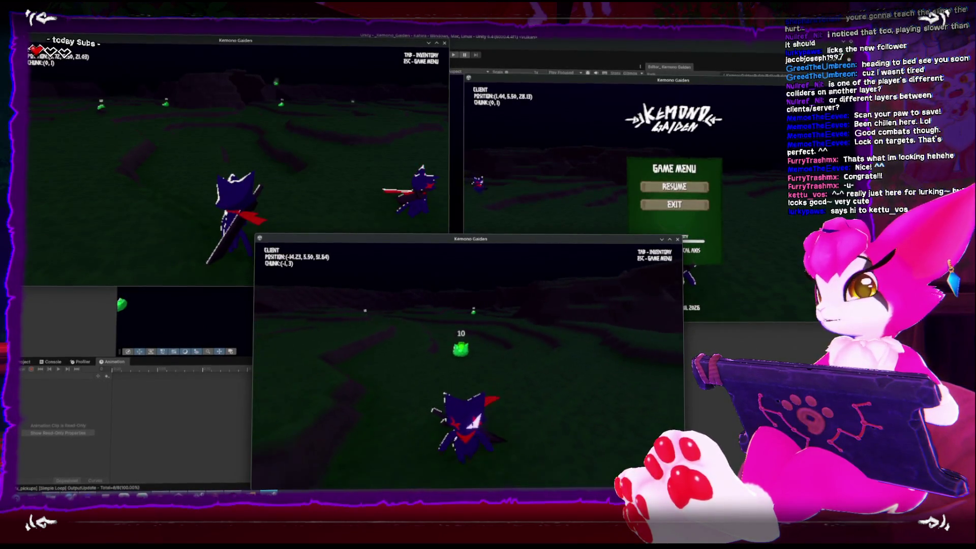
pyautogui.press('w')
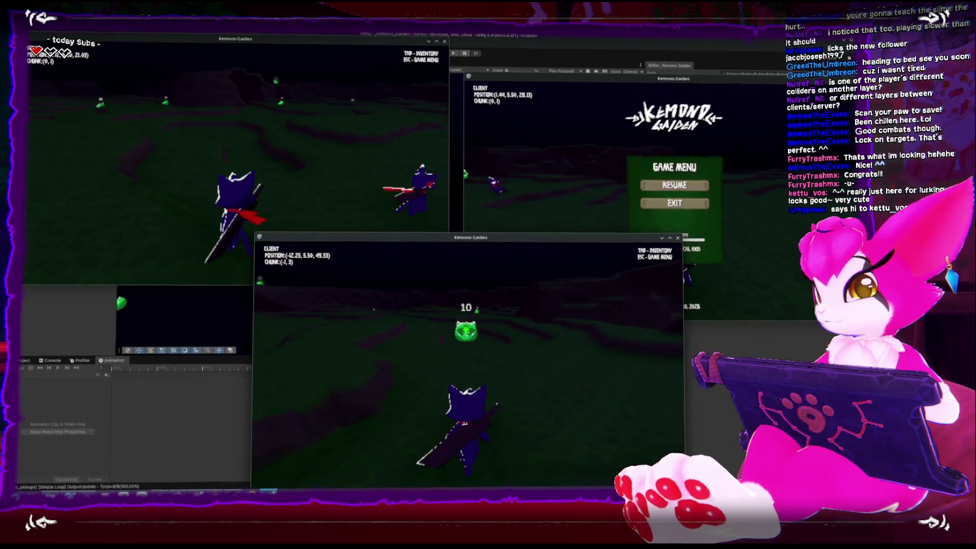
pyautogui.press('w')
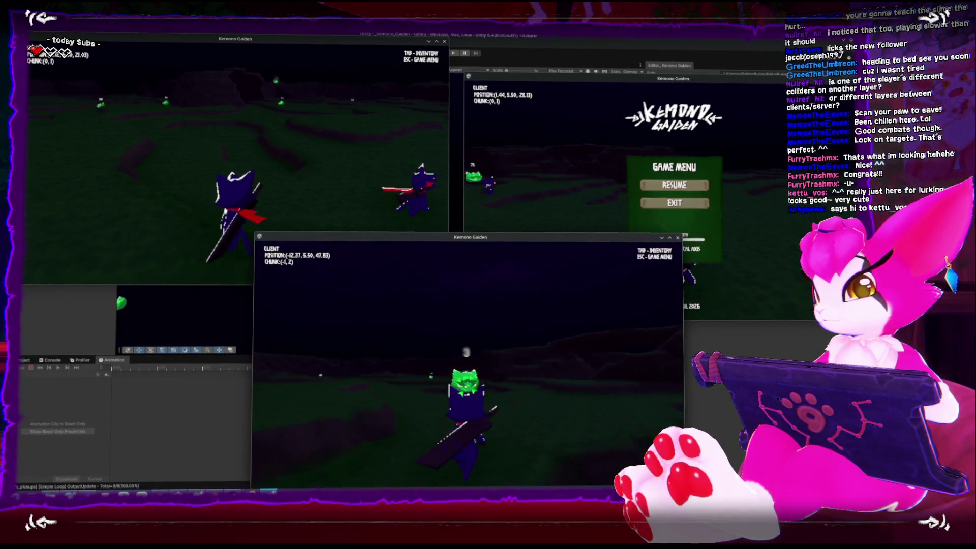
# Step: Run to the next slimes, kill another one, then bring up the Game Menu
pyautogui.press('w')
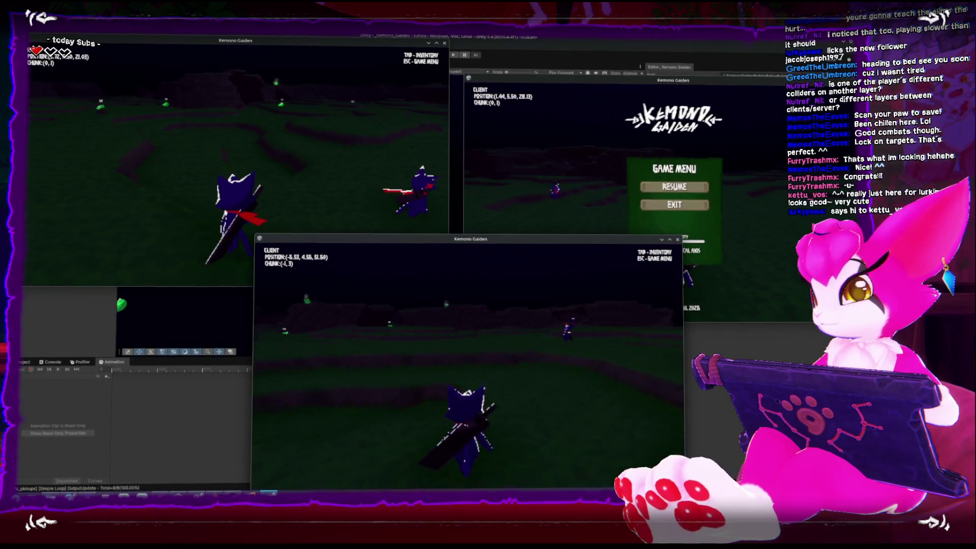
pyautogui.press('w')
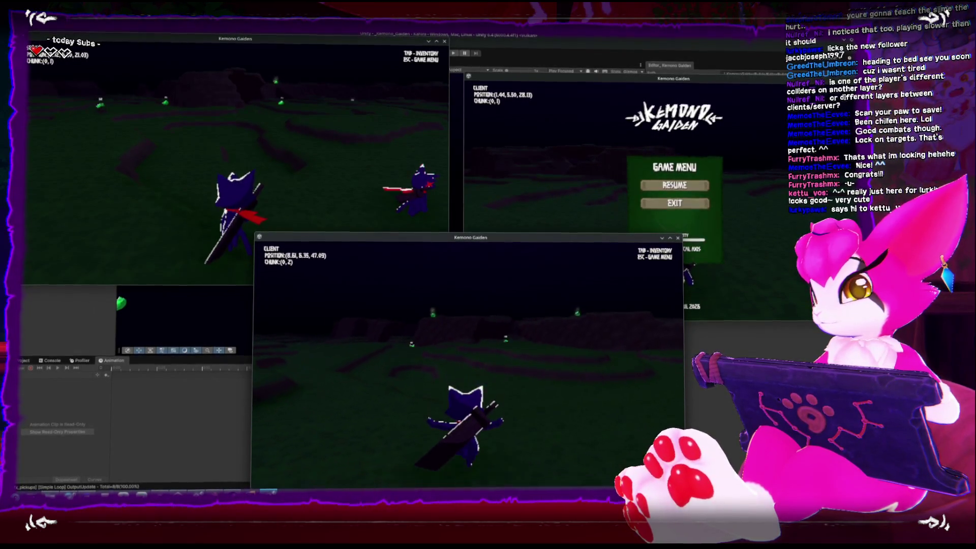
pyautogui.press('w')
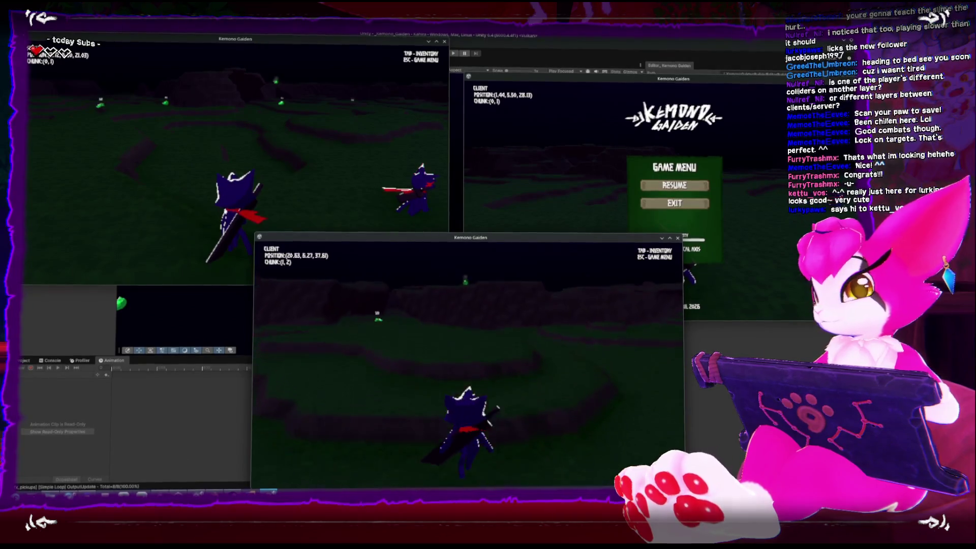
pyautogui.press('w')
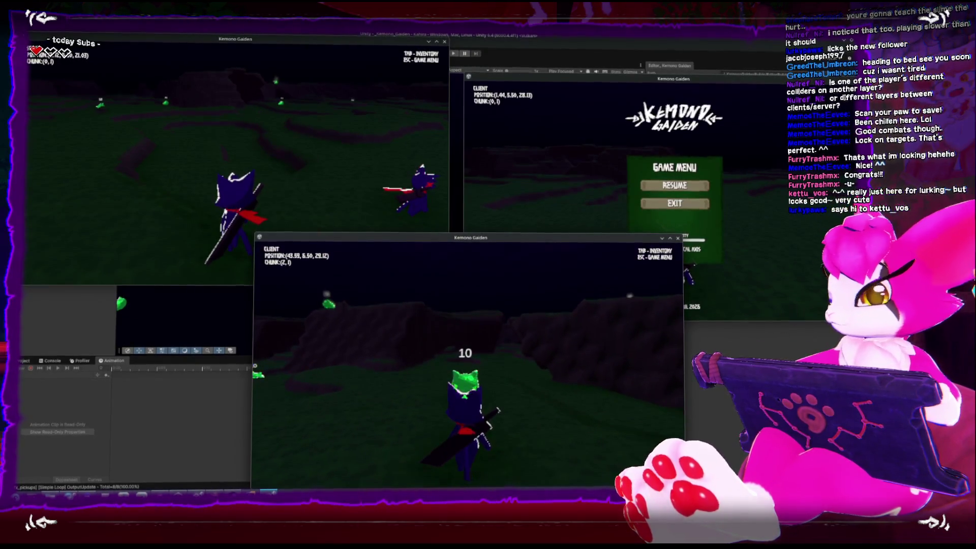
pyautogui.press('space')
pyautogui.press('space')
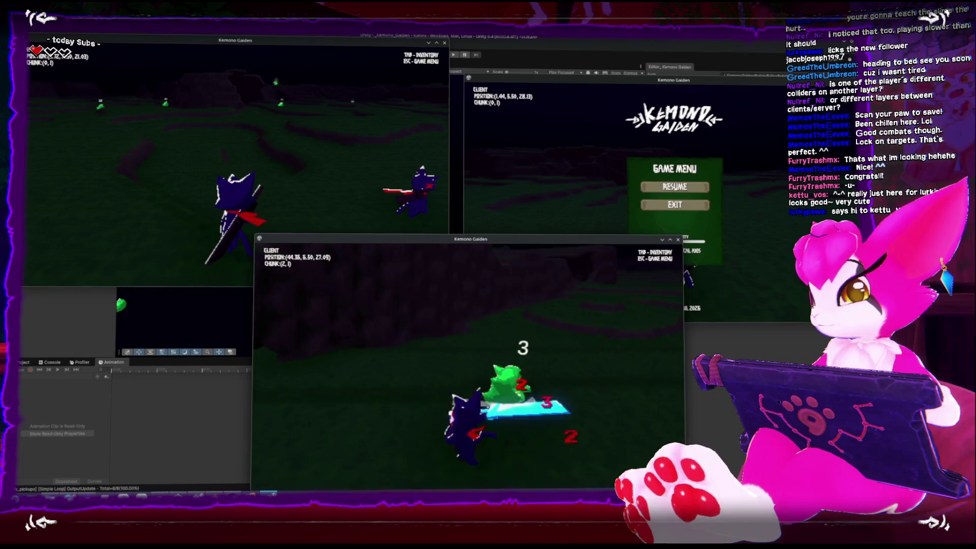
pyautogui.press('space')
pyautogui.press('w')
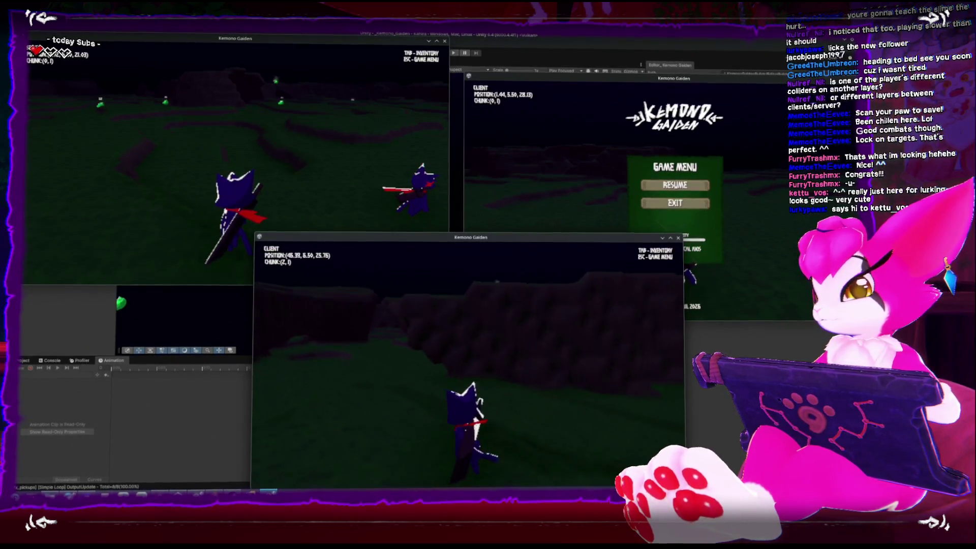
pyautogui.press('w')
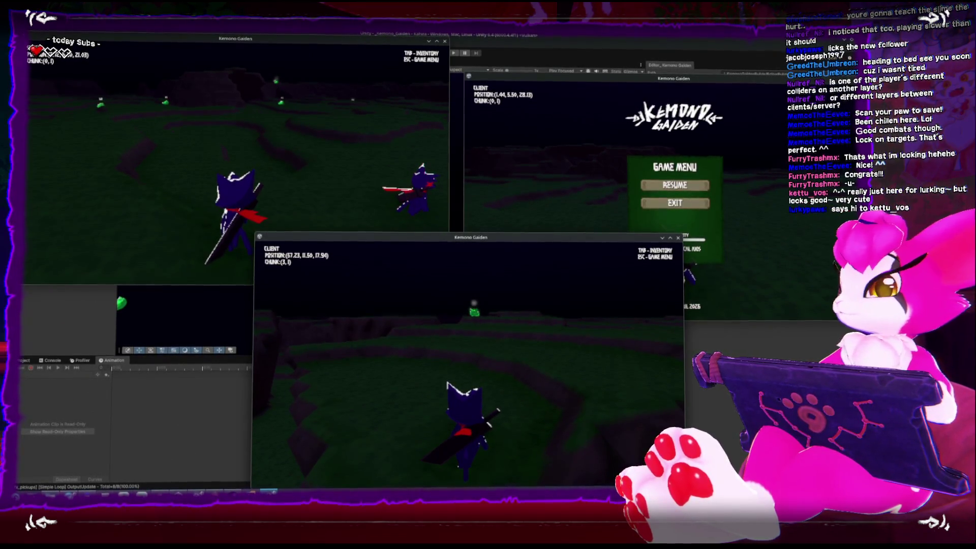
pyautogui.press('Escape')
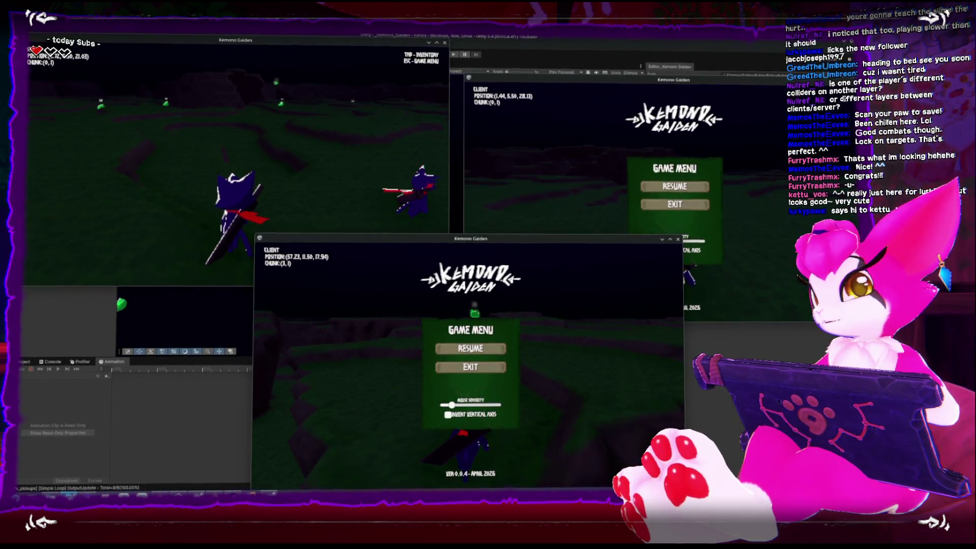
# Step: Close the third client's Game Menu to resume play
pyautogui.press('Escape')
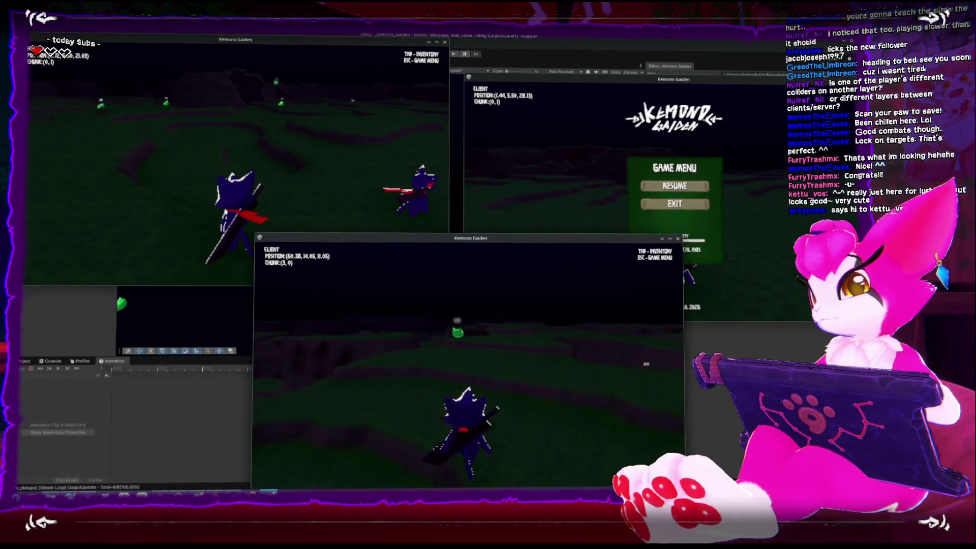
# Step: Walk the third client's player across the terrain to a full-health green slime and attack it
pyautogui.press('w')
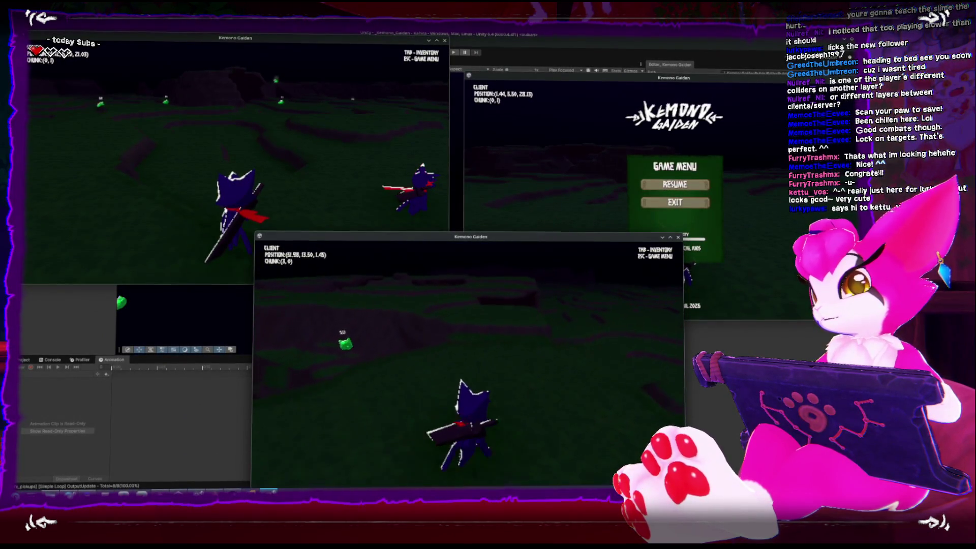
pyautogui.press('w')
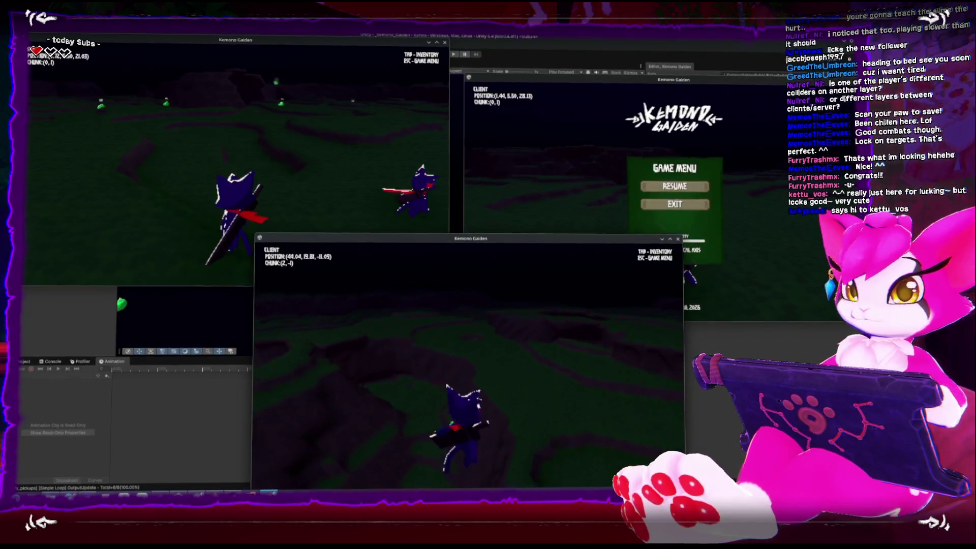
pyautogui.press('w')
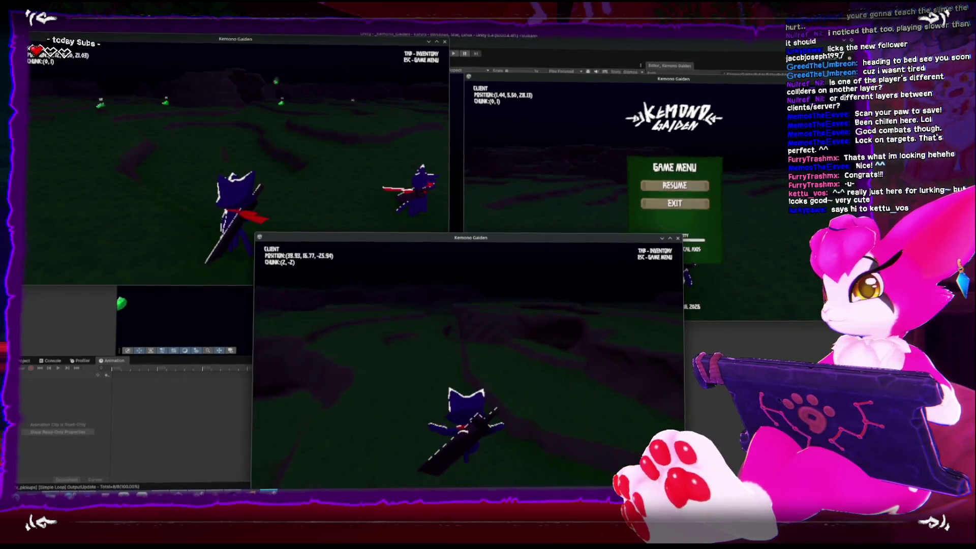
pyautogui.press('w')
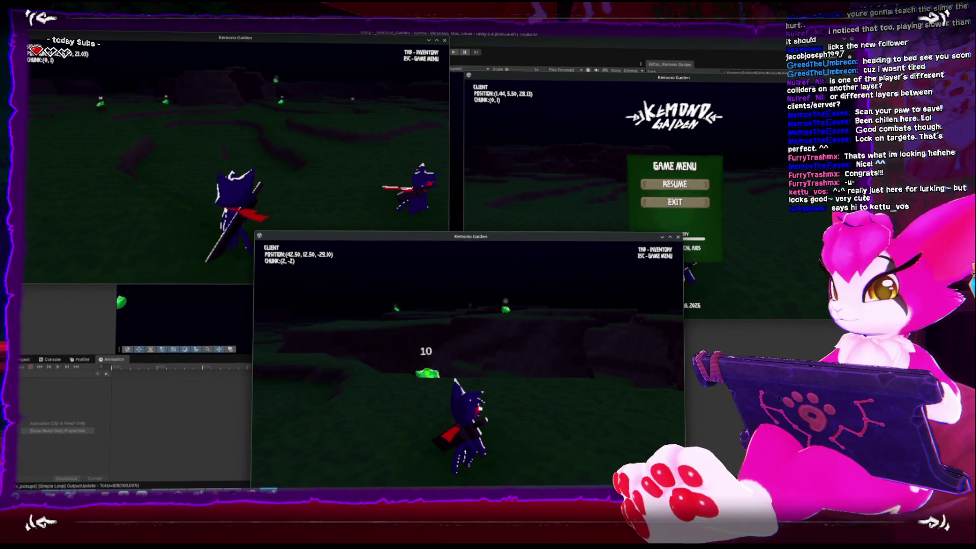